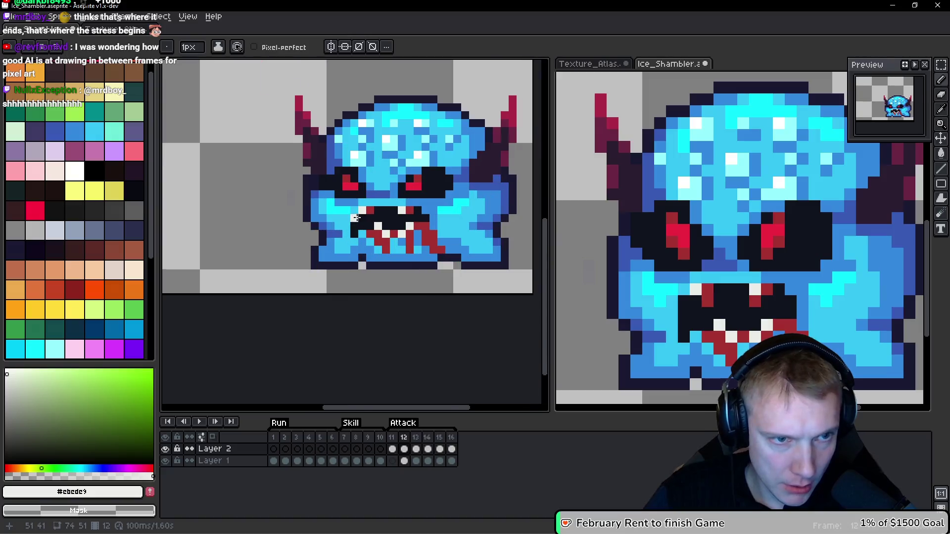
Step: Make Layer 1 active in frame 12, then cut and paste the whole monster to lift it for repositioning
scroll(297, 148, down, 2)
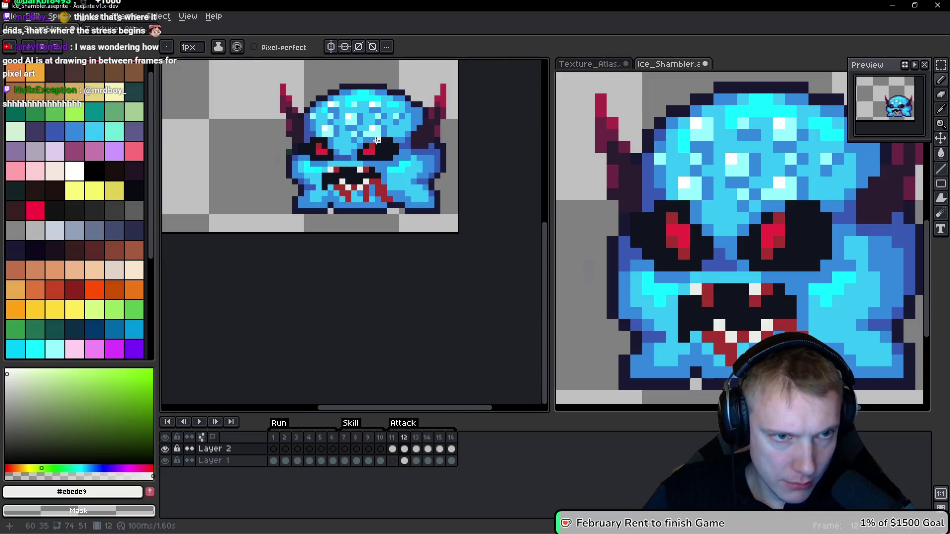
ctrl+click(334, 157)
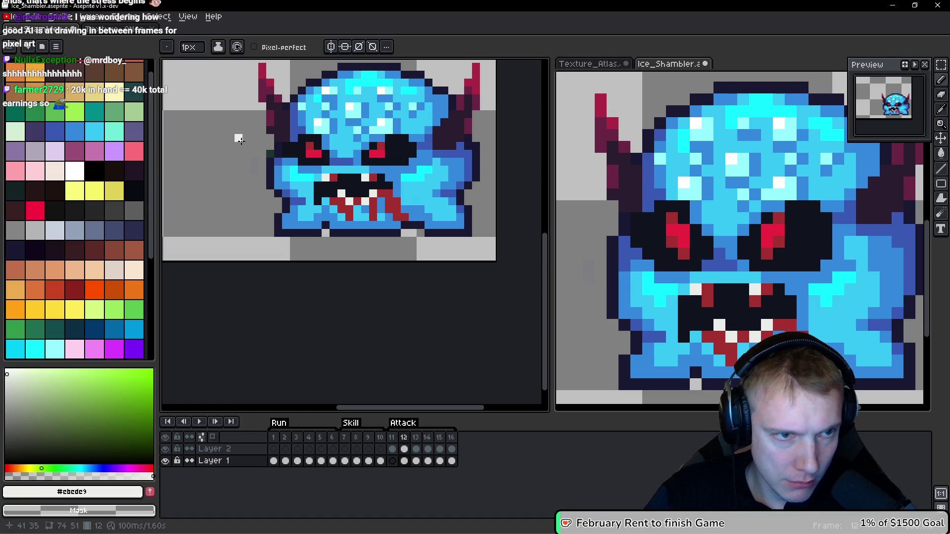
scroll(385, 183, down, 2)
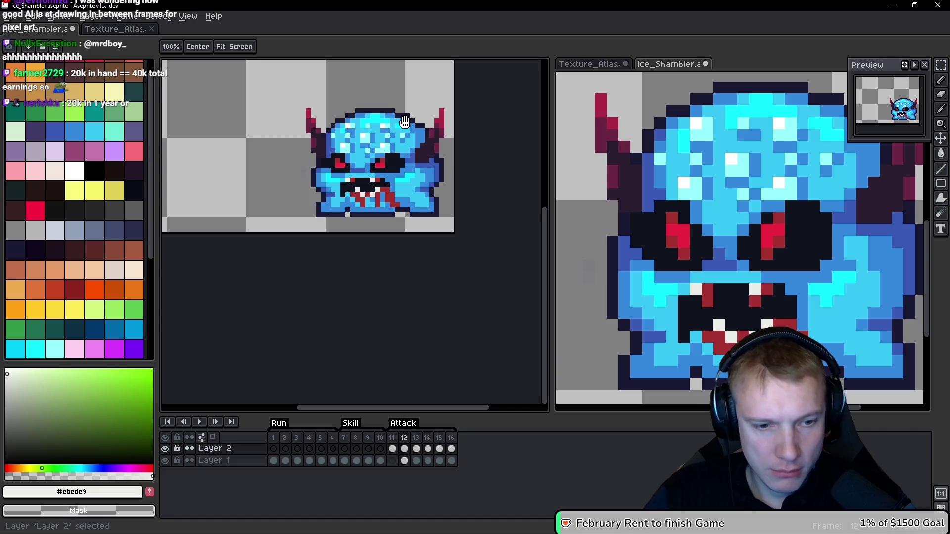
ctrl+click(405, 122)
key(ctrl+x)
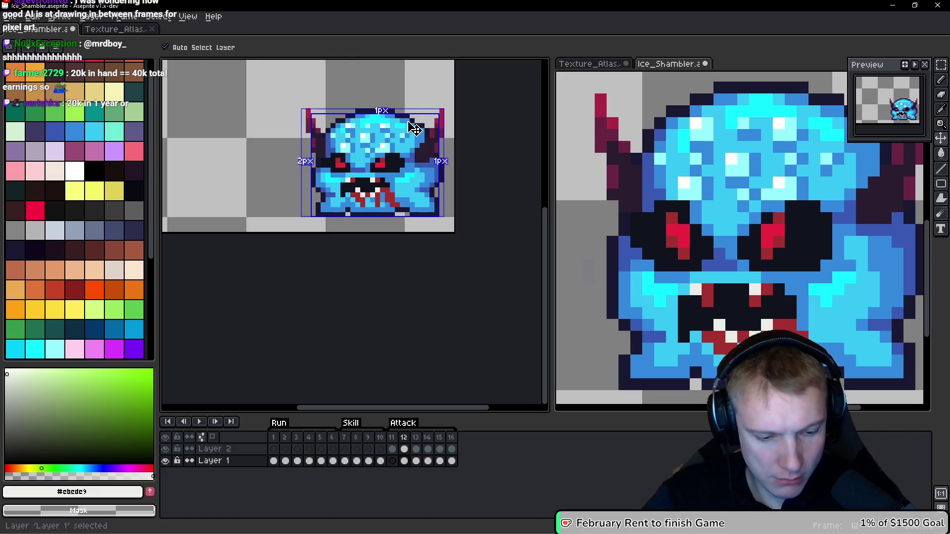
key(ctrl+v)
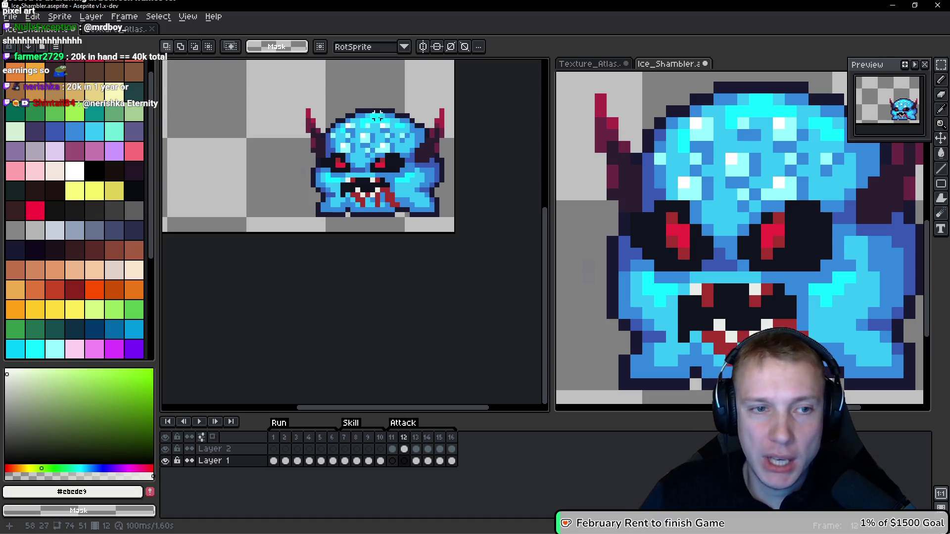
Step: Zoom in on the monster's eye, zoom back out, and advance to Attack frame 13
scroll(395, 102, up, 1)
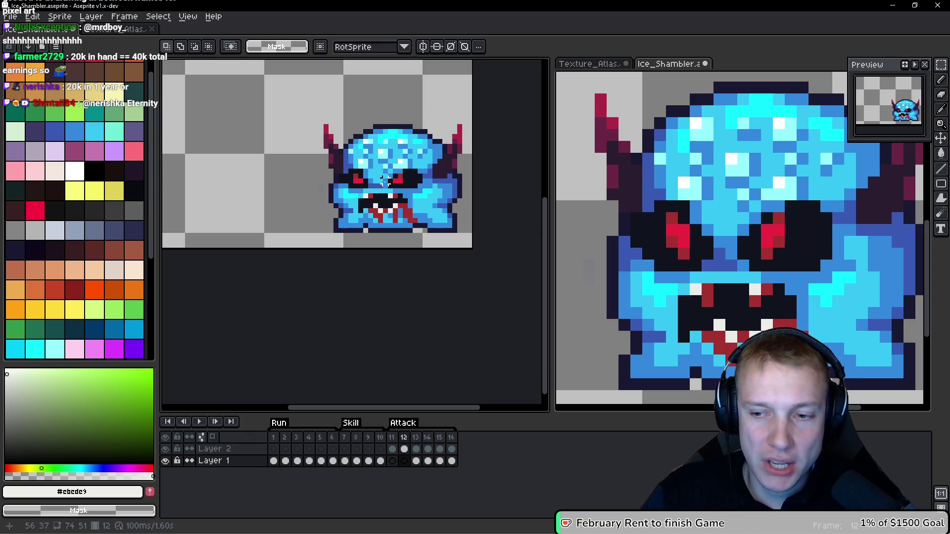
scroll(385, 180, up, 5)
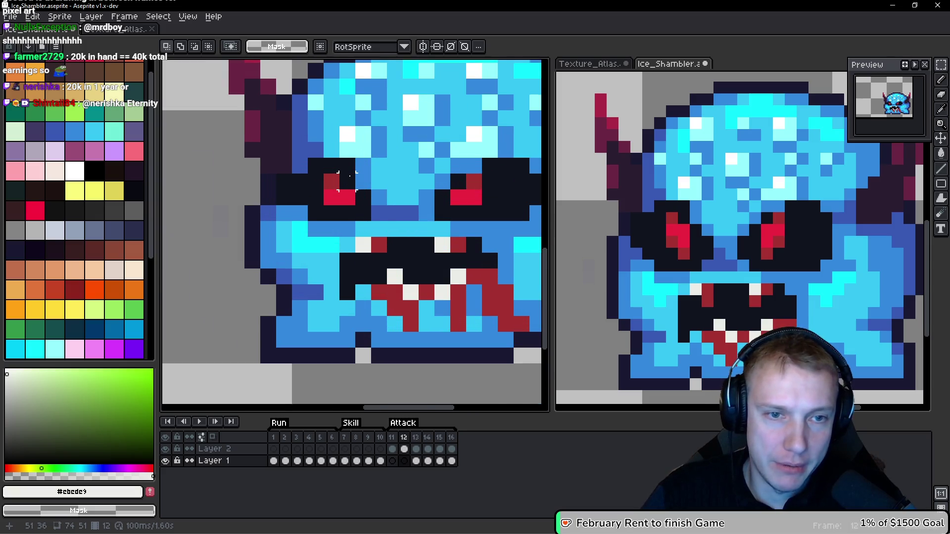
key(b)
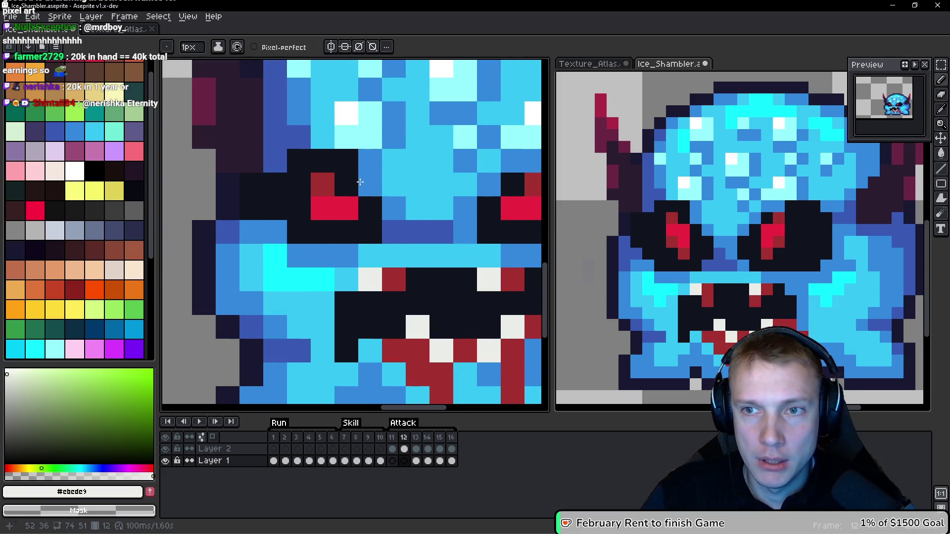
scroll(360, 182, down, 6)
key(space)
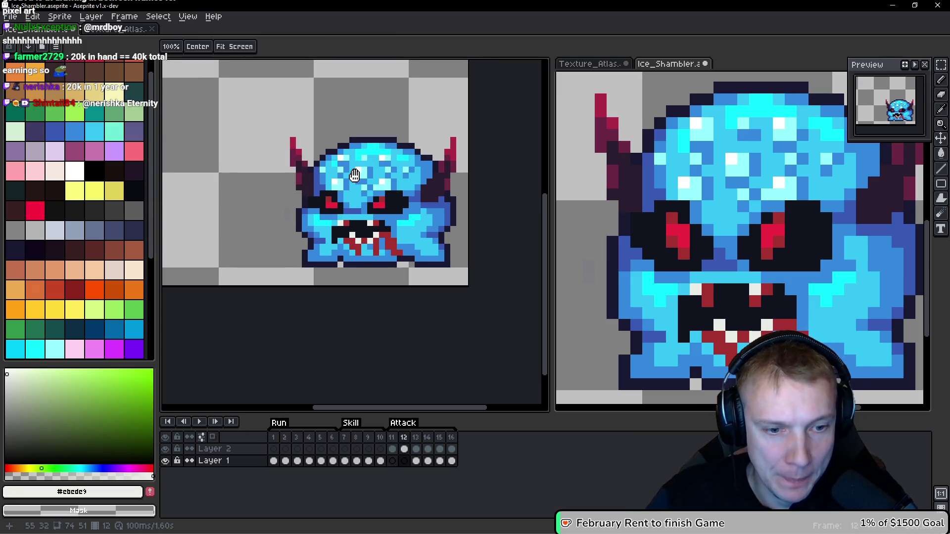
key(period)
scroll(361, 180, down, 2)
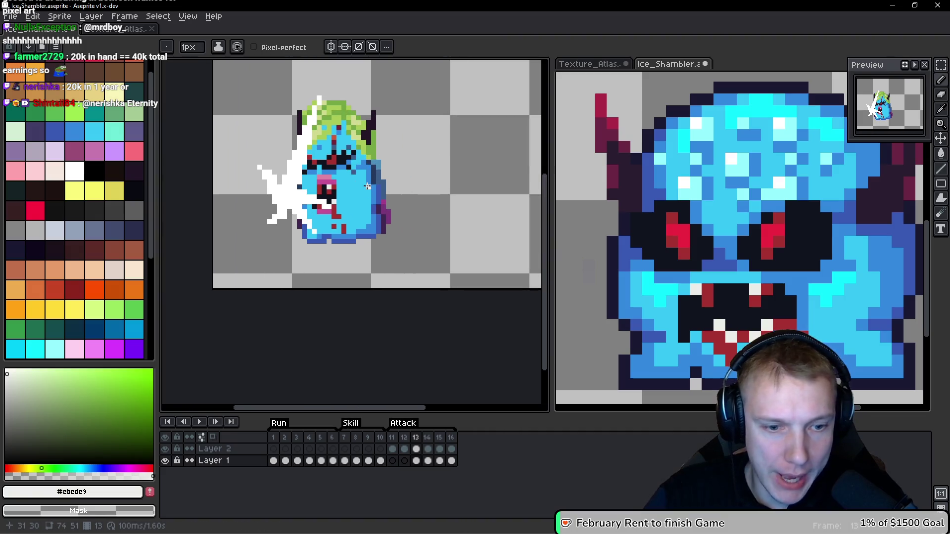
Step: Select the white slash on Layer 2 with the Magic Wand and cut it out
key(Up)
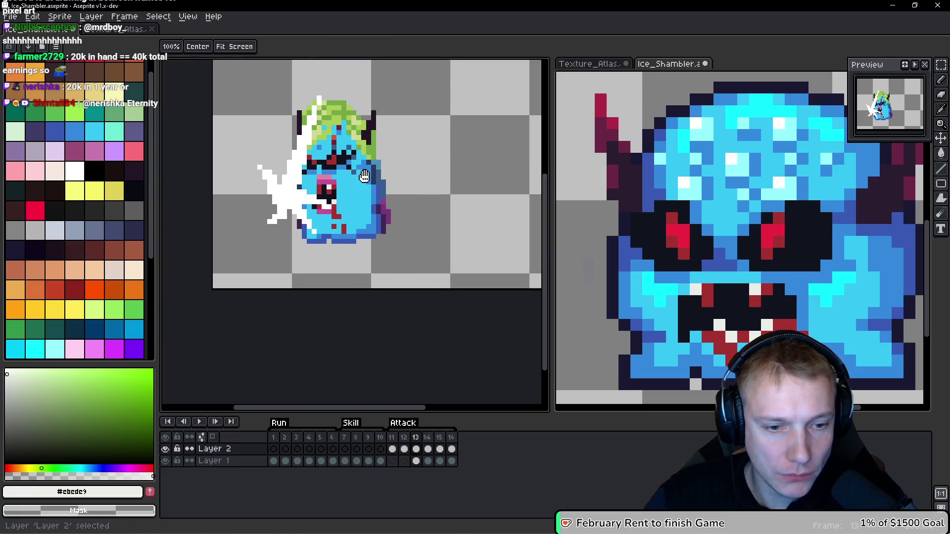
key(w)
click(368, 196)
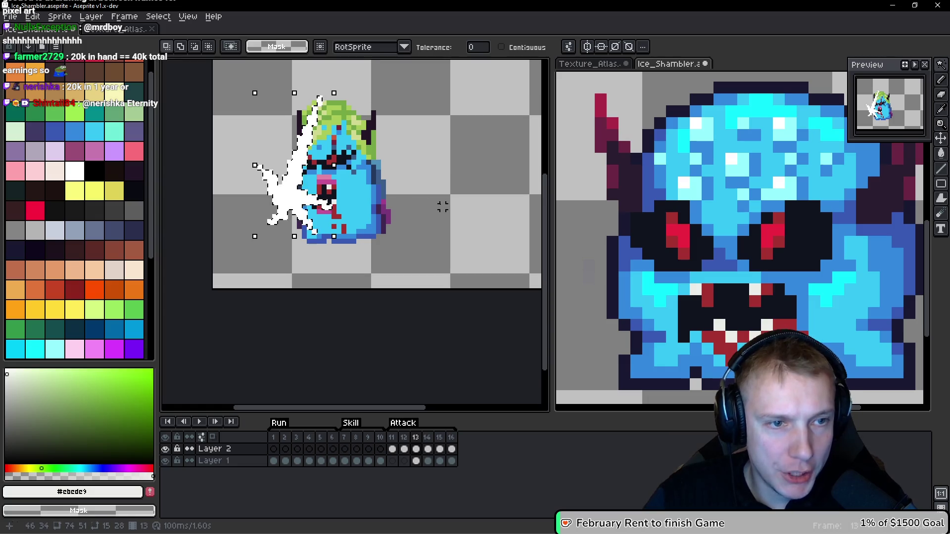
key(Delete)
Step: Add a new layer named 'Slash', paste the slash onto it, and move on to frame 14
key(shift+n)
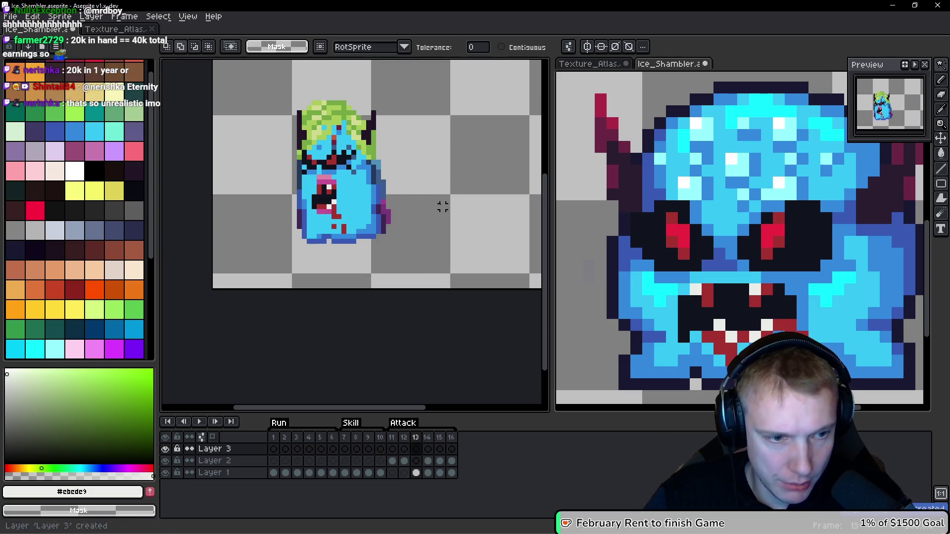
double_click(212, 451)
text(F)
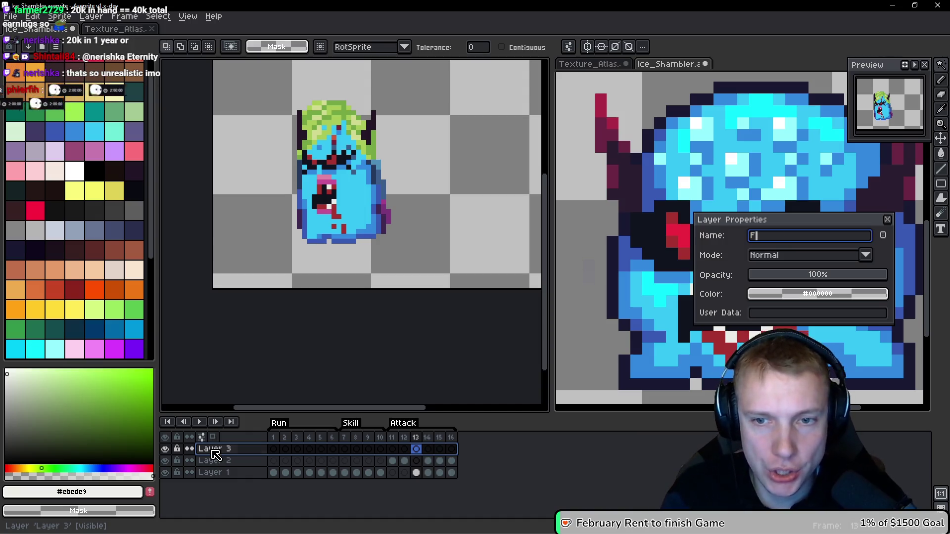
text(sh)
key(Return)
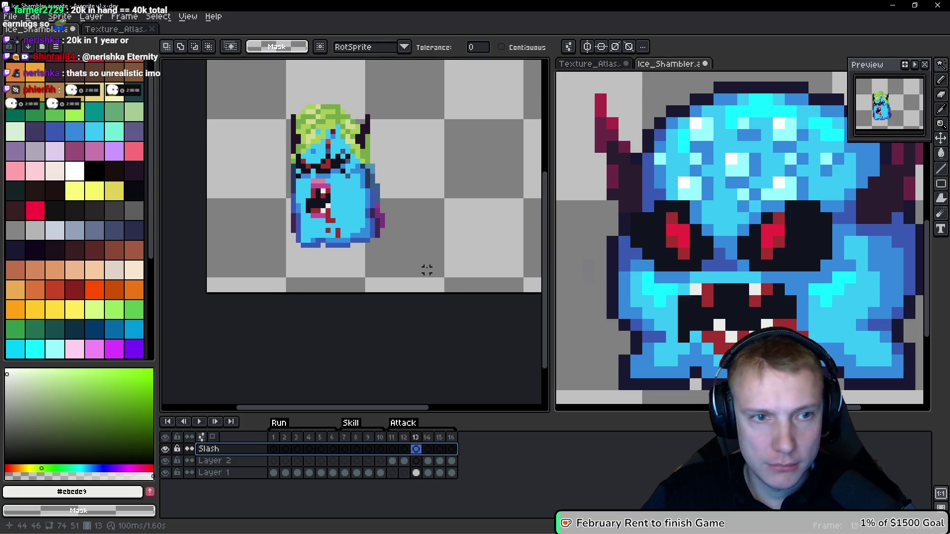
key(ctrl+v)
key(Return)
key(Down)
key(Right)
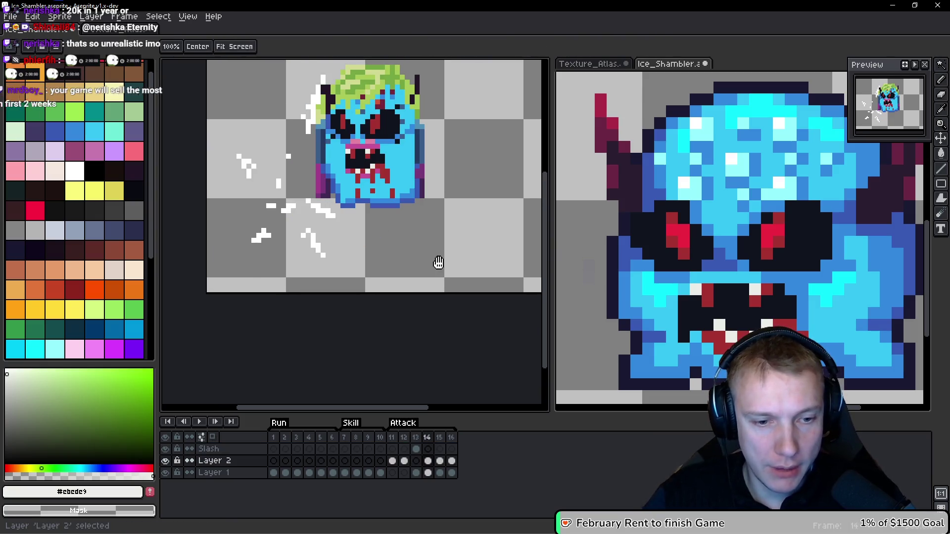
Step: Paste the slash onto the Slash layer in frame 14, then cut the white sparks from Layer 2 in frame 15
key(Up)
key(ctrl+v)
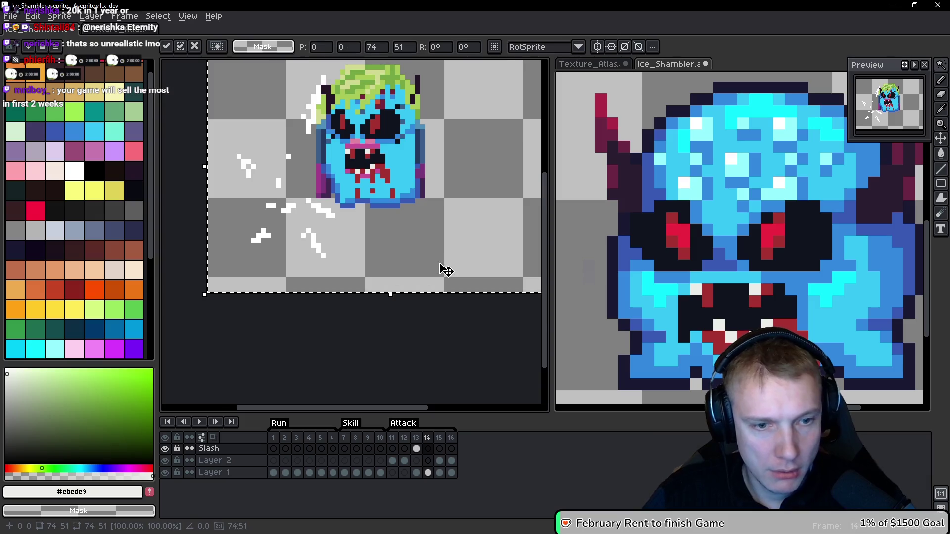
key(Return)
key(Right)
key(Down)
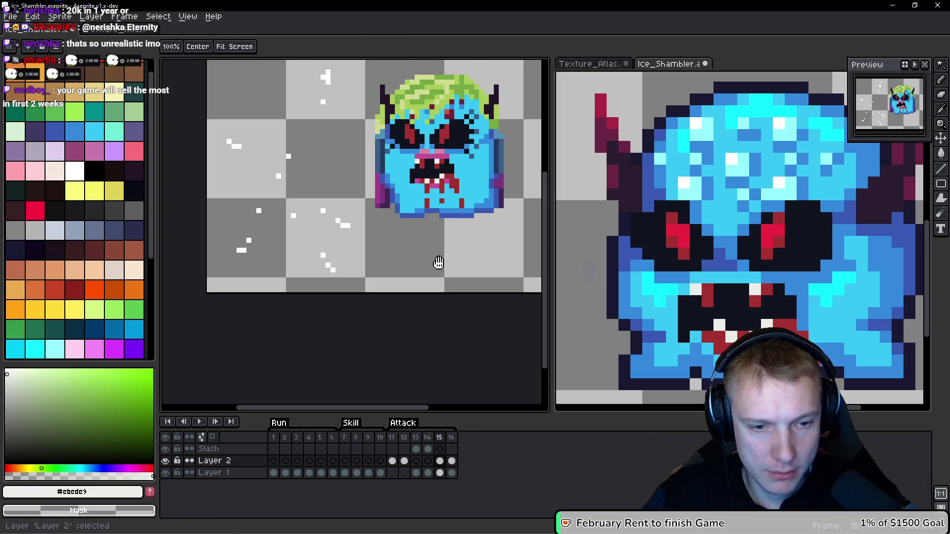
key(w)
key(Delete)
Step: Clear the white pixels from Layer 2 in frame 16 and restore the slash on the Slash layer
key(Up)
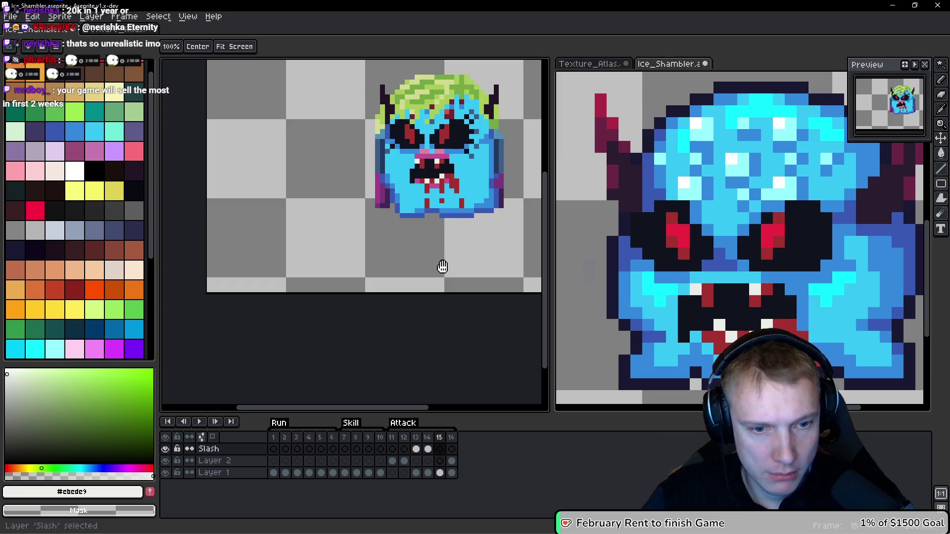
key(h)
key(ctrl+z)
key(Right)
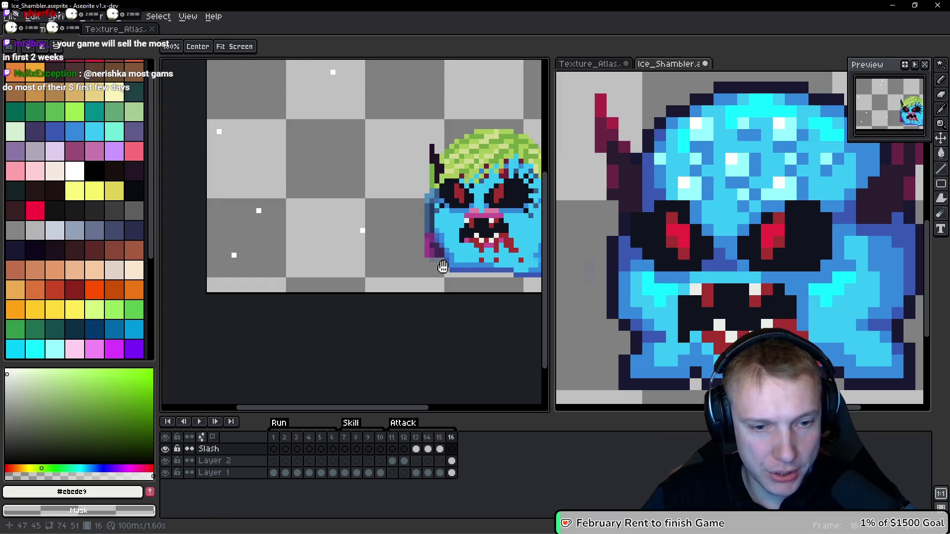
key(Down)
key(w)
key(Delete)
key(Up)
key(ctrl+z)
key(h)
Step: Return to frame 12 with Layer 2 active and the Magic Wand ready
key(Left)
key(Left)
key(Left)
key(Down)
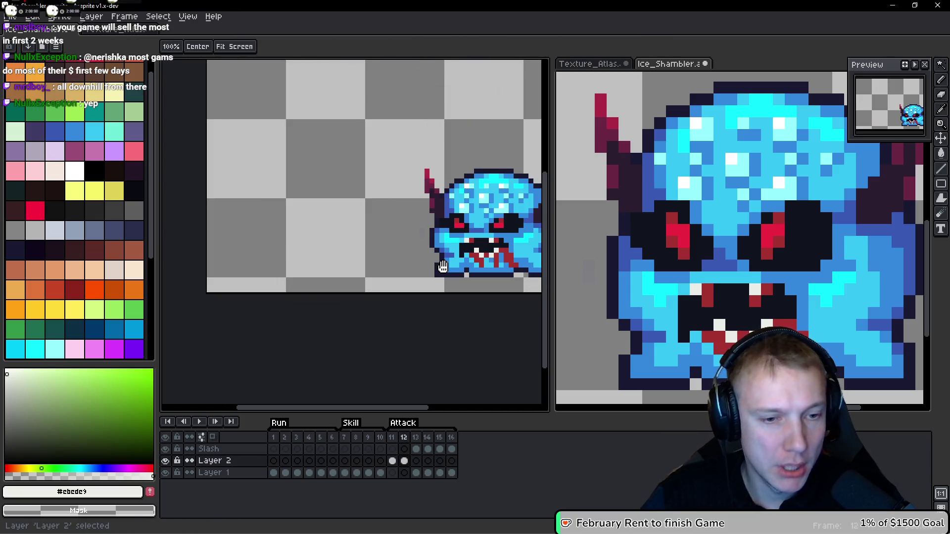
key(w)
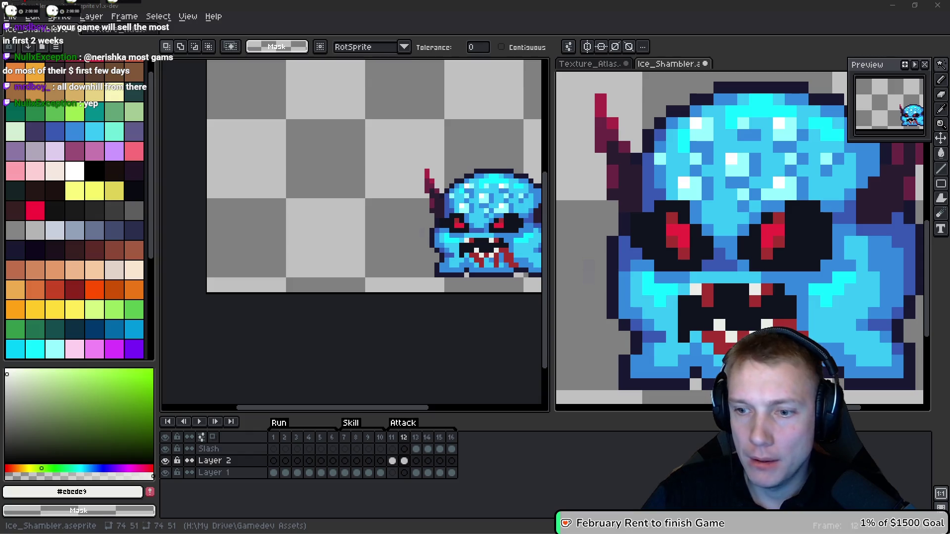
scroll(531, 207, down, 1)
Step: Recentre the sprite in the view and step from frame 11 forward to attack frame 13
mouse_move(474, 189)
mouse_down()
mouse_move(395, 191)
mouse_move(424, 211)
mouse_up()
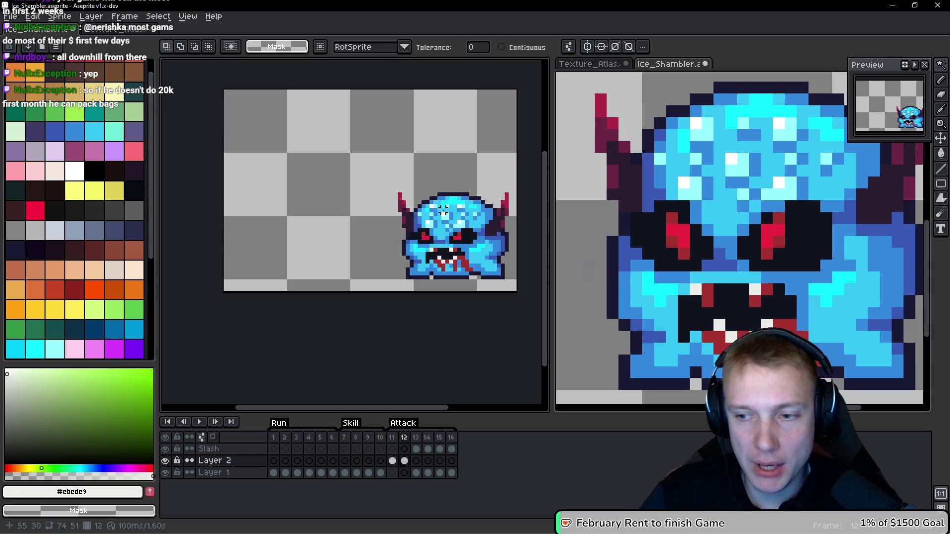
mouse_move(444, 211)
mouse_down()
mouse_move(393, 186)
mouse_move(432, 189)
mouse_move(421, 189)
mouse_up()
key(Left)
key(Right)
key(Right)
key(w)
scroll(381, 189, up, 3)
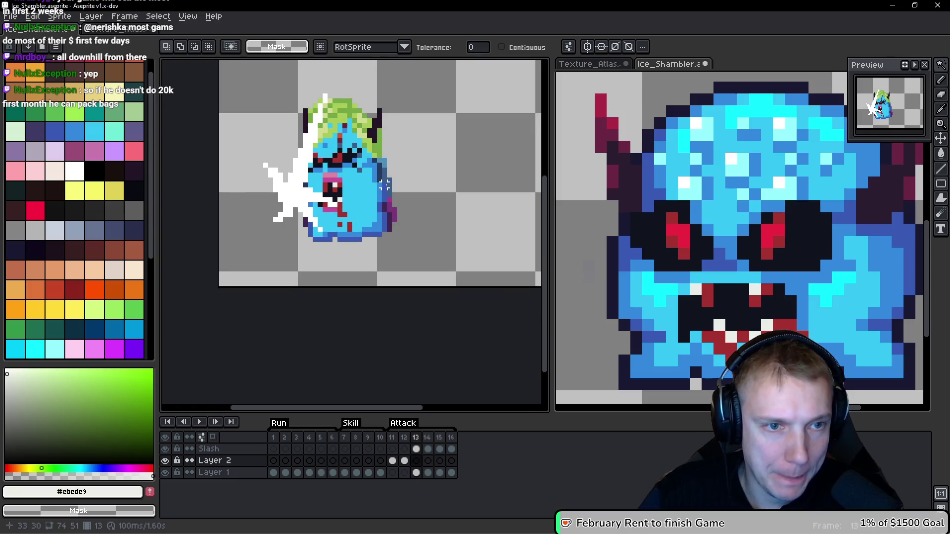
Step: Pick the monster's light blue and paint over the magenta mouth pixels on Layer 2
scroll(352, 203, down, 1)
scroll(353, 203, up, 2)
key(b)
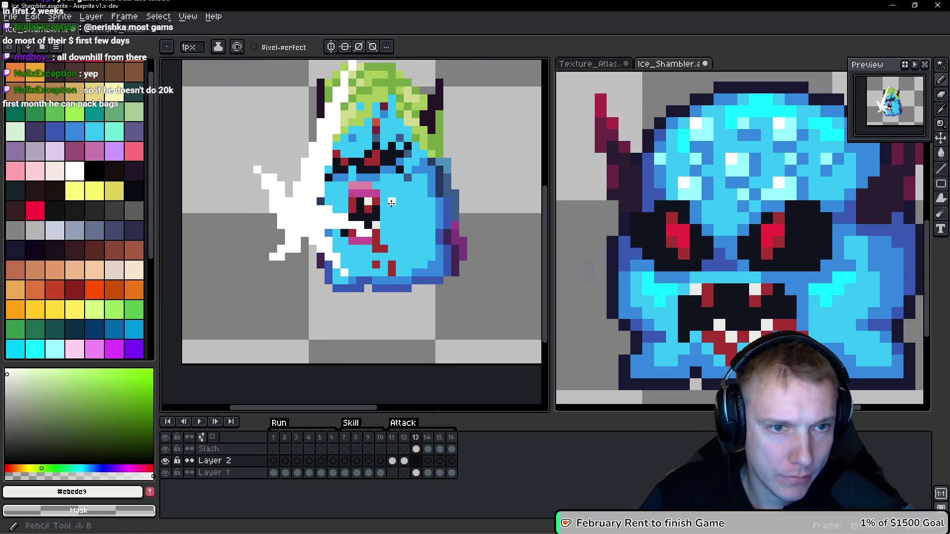
alt+click(395, 204)
click(330, 275)
drag(333, 258, 360, 259)
Step: Recentre the sprite and switch to Layer 1, cancelling the pending move transform
scroll(410, 237, down, 2)
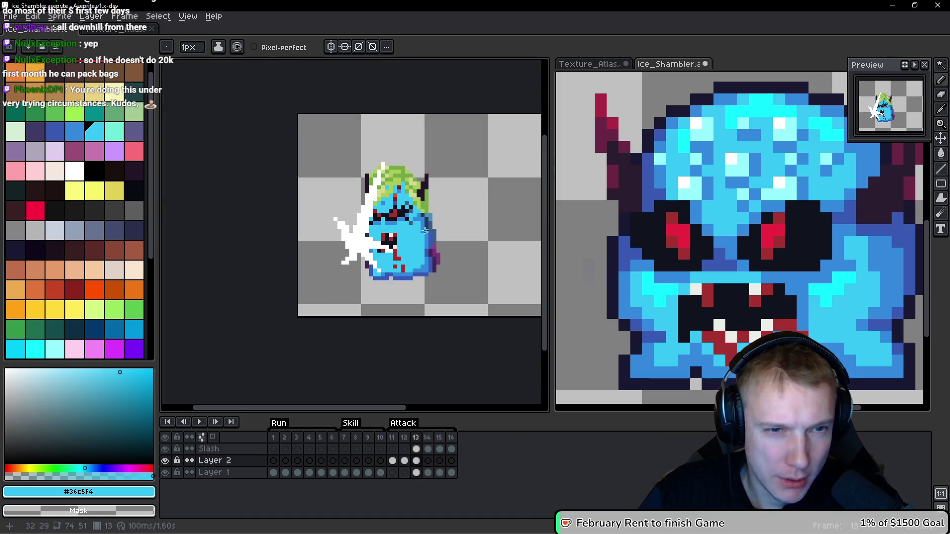
scroll(410, 237, up, 1)
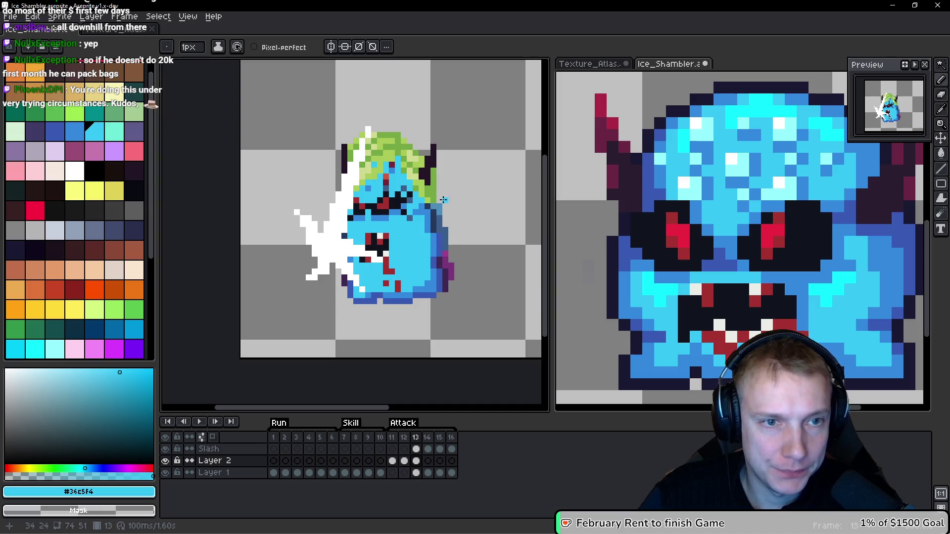
mouse_move(478, 212)
mouse_down()
mouse_move(326, 178)
mouse_move(363, 204)
mouse_up()
scroll(364, 204, up, 6)
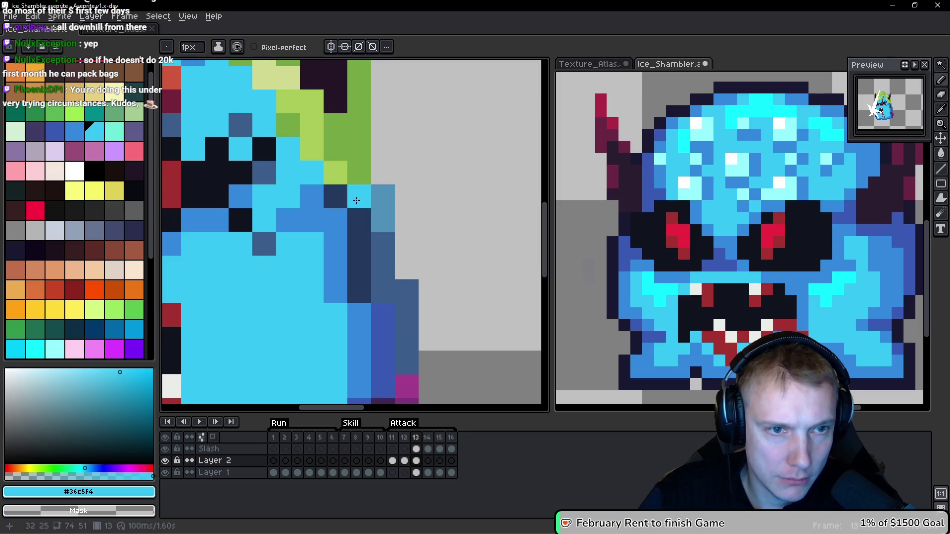
scroll(429, 218, down, 2)
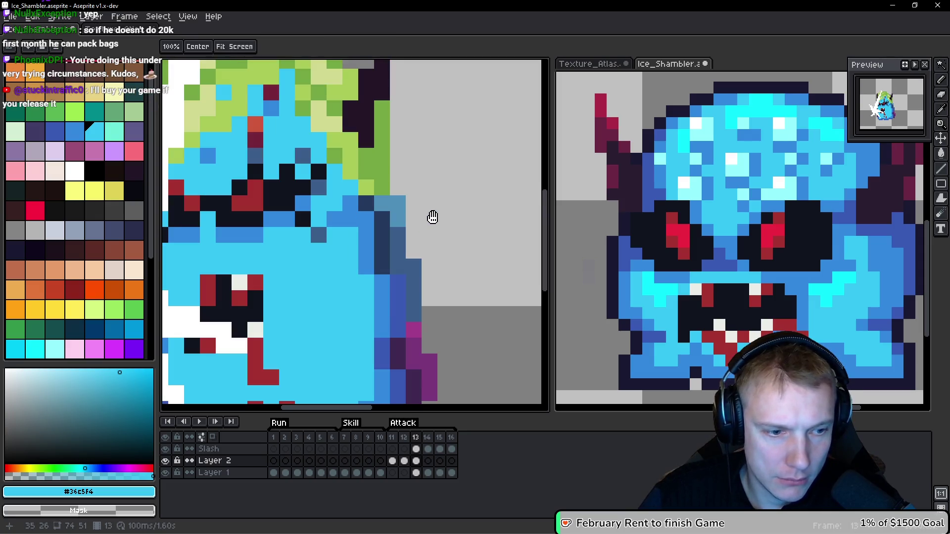
scroll(444, 218, down, 1)
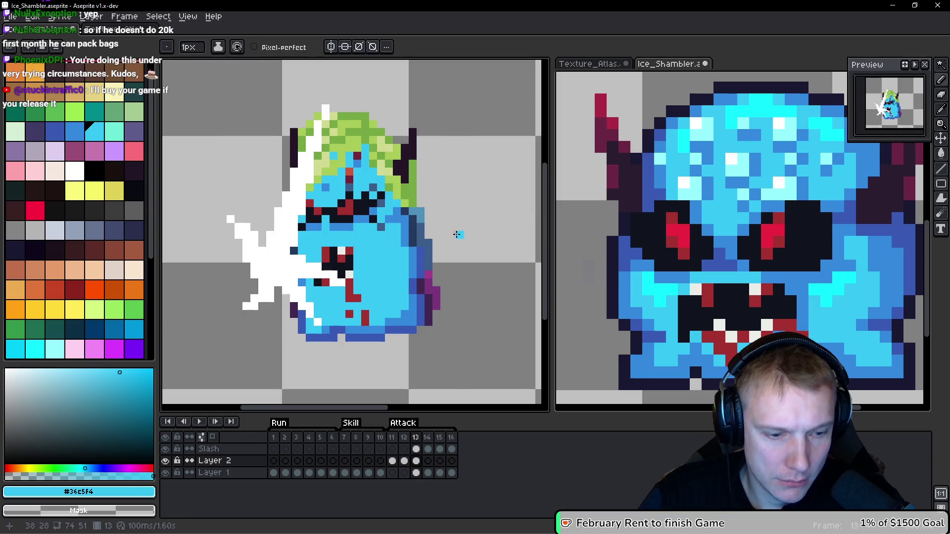
key(ctrl+z)
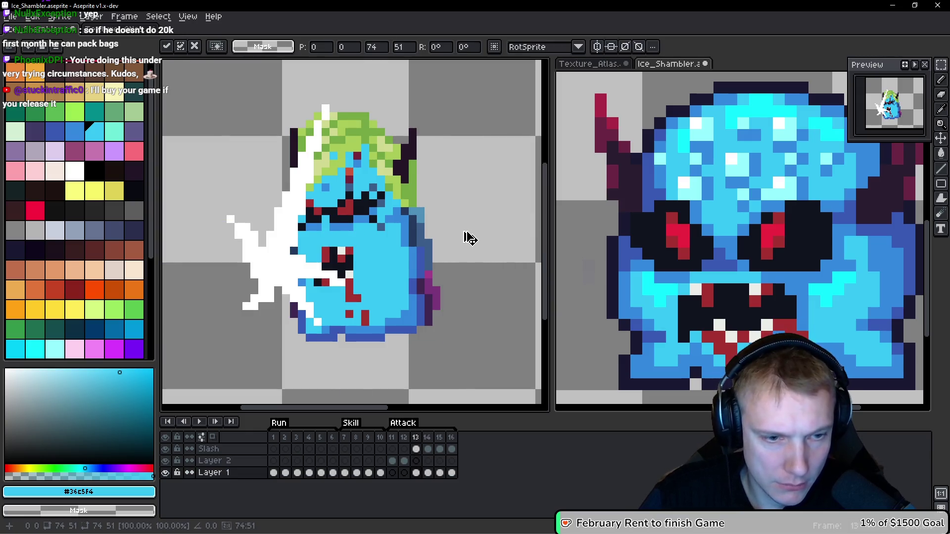
key(Return)
scroll(445, 227, up, 2)
Step: Erase the stray steel-blue, magenta and purple pixels along the monster's right edge
key(b)
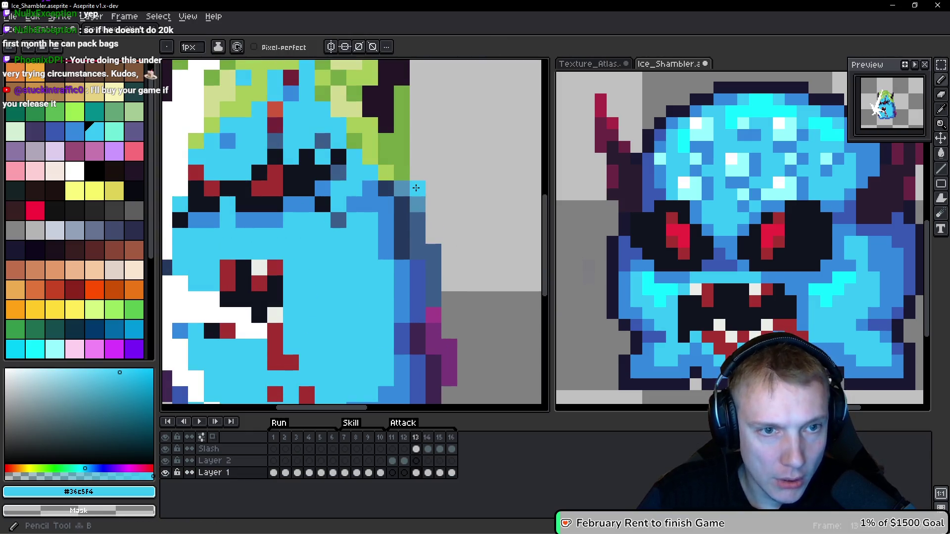
drag(420, 191, 418, 225)
drag(418, 227, 440, 153)
drag(440, 154, 446, 171)
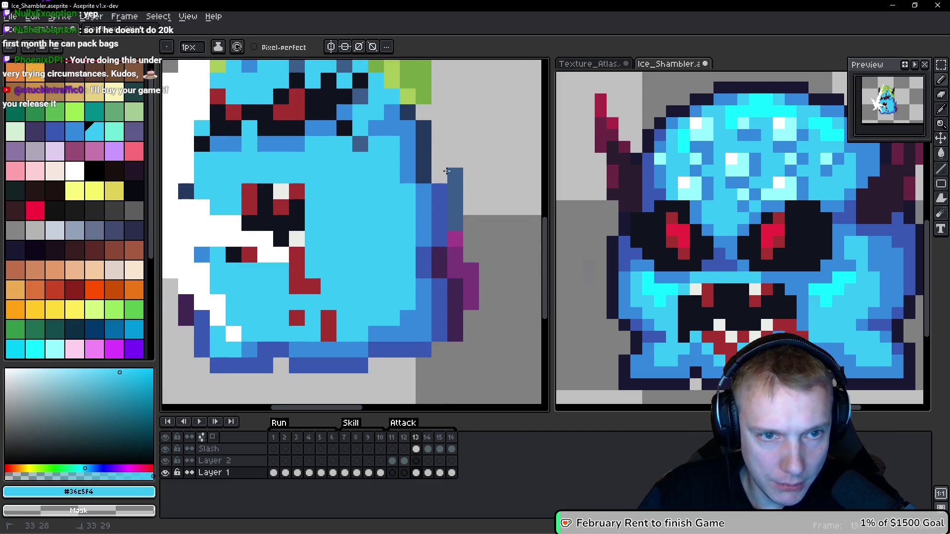
mouse_move(455, 215)
mouse_down()
mouse_move(455, 255)
mouse_move(439, 257)
mouse_move(470, 297)
mouse_move(486, 287)
mouse_up()
Step: Sample the dark navy outline colour from the monster's edge in frame 12
scroll(487, 286, down, 2)
alt+click(461, 251)
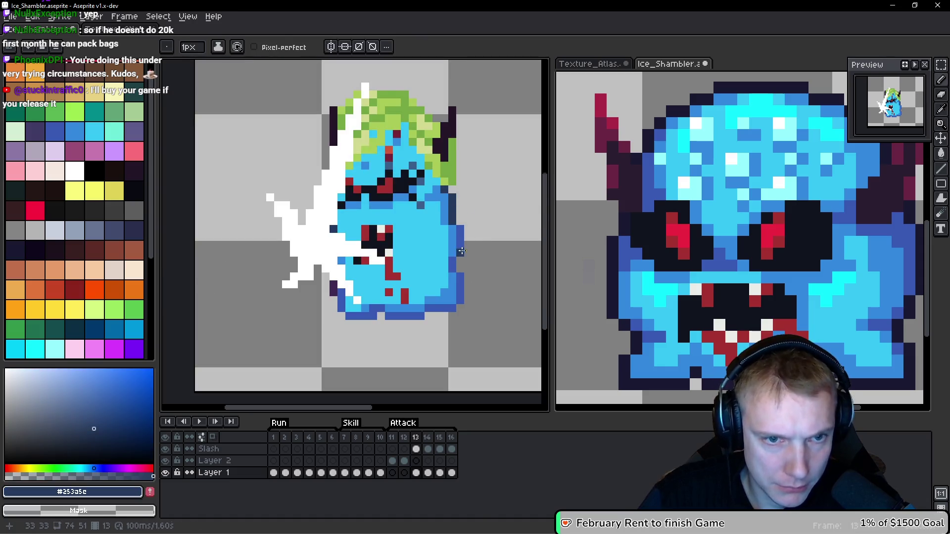
scroll(461, 251, up, 2)
scroll(454, 256, down, 2)
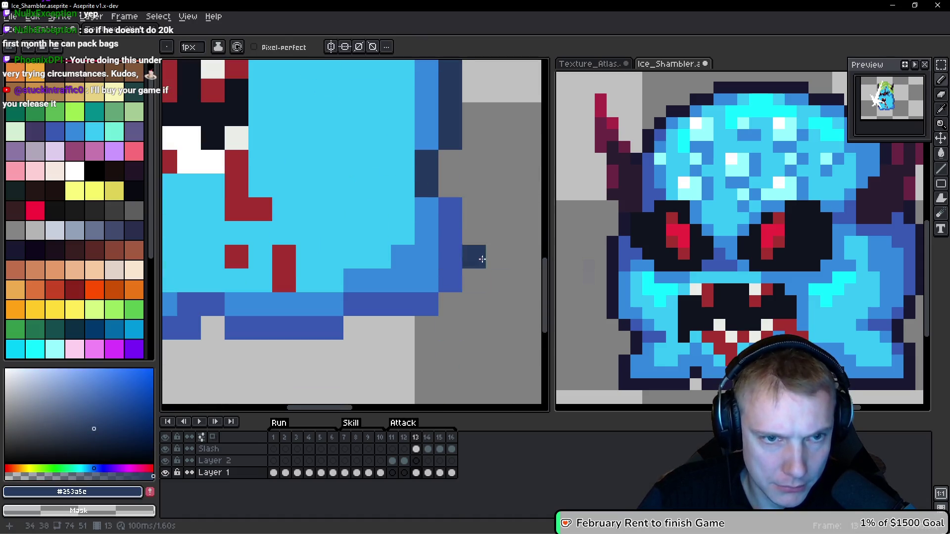
key(Left)
scroll(424, 268, down, 3)
scroll(434, 222, up, 3)
key(alt)
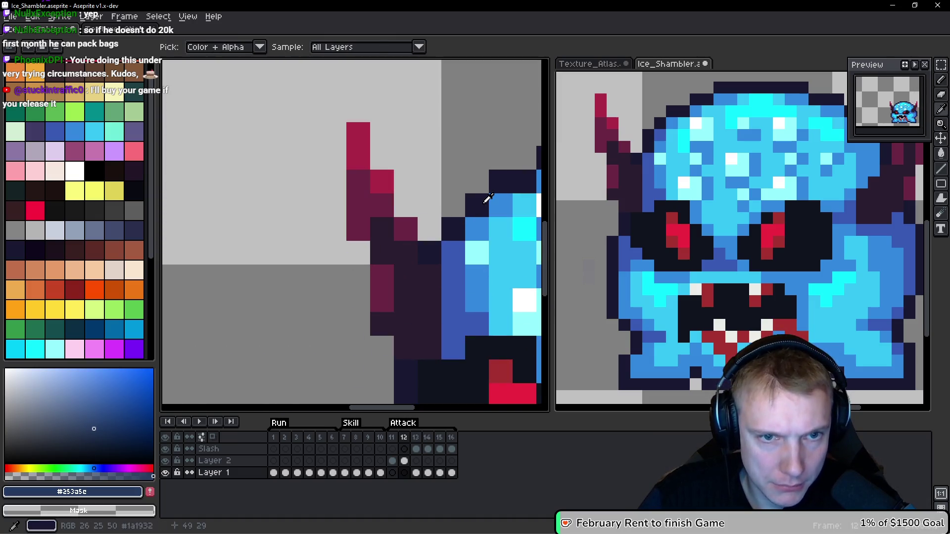
alt+click(487, 198)
scroll(332, 205, down, 3)
Step: Back on frame 13, place a dark navy outline pixel beside the body
key(Right)
scroll(405, 231, up, 3)
click(405, 231)
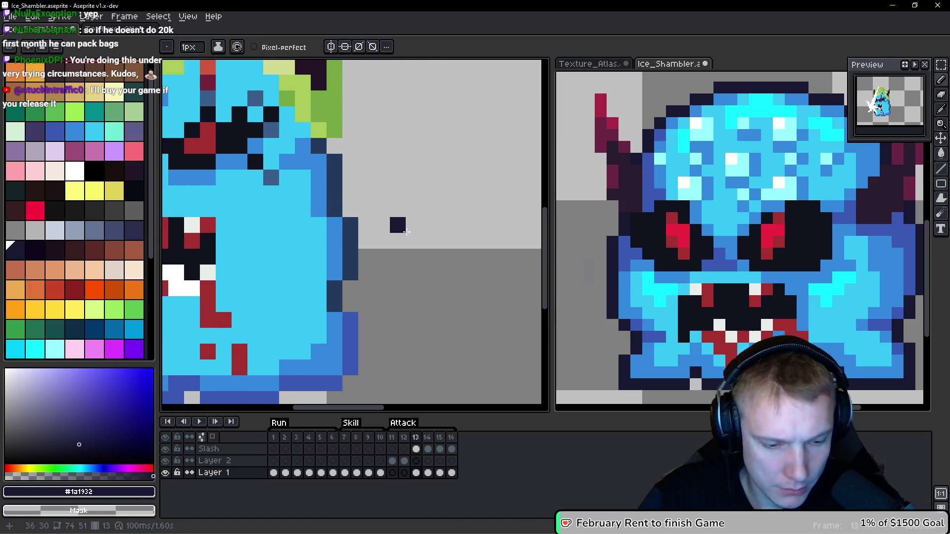
key(g)
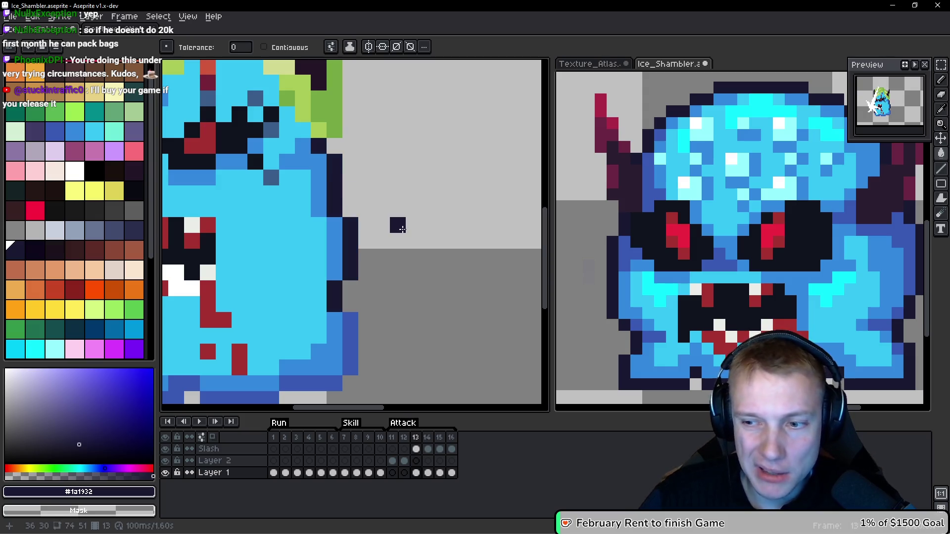
scroll(421, 245, down, 3)
scroll(485, 229, up, 1)
key(b)
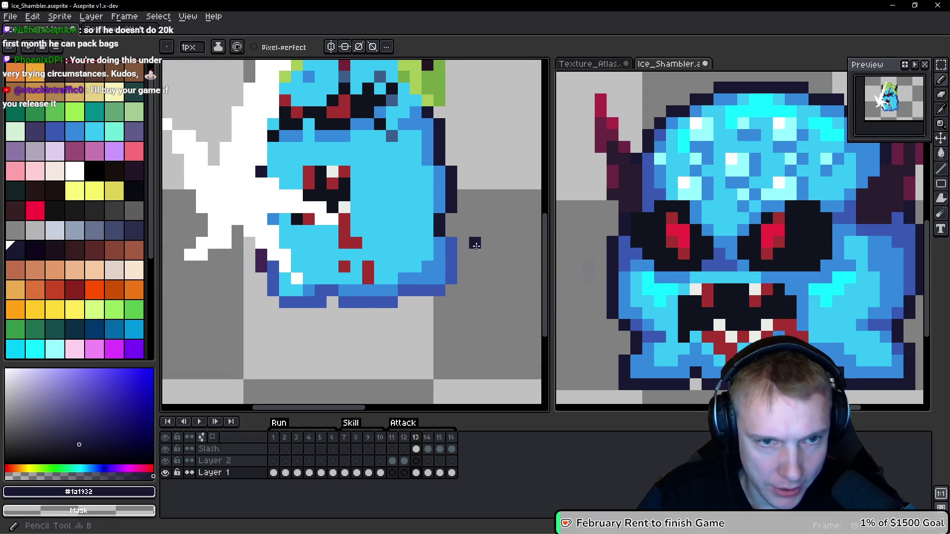
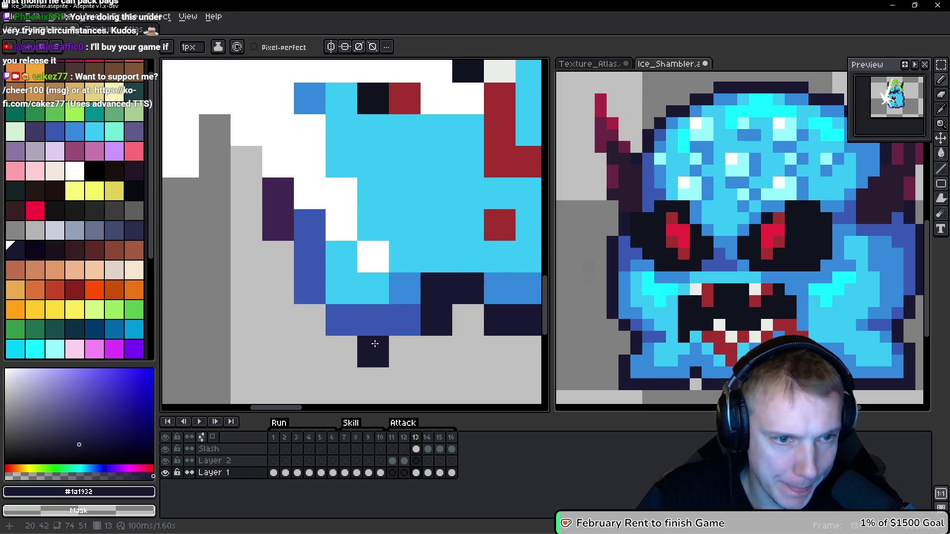
Step: Paint dark outline pixels along the monster's lower-left edge and erase the stray purple cells
click(377, 313)
click(346, 317)
drag(305, 287, 305, 218)
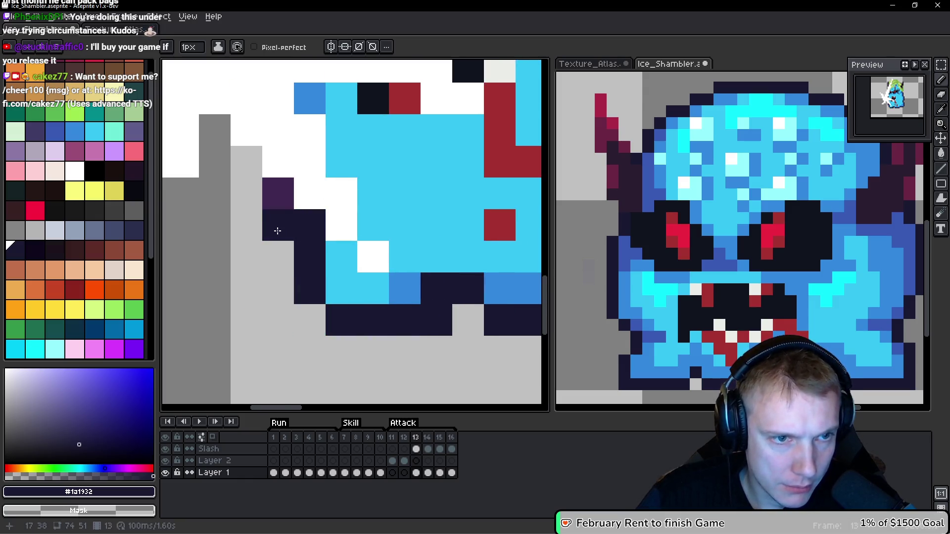
right_click(275, 208)
Step: Step back to frame 12, the frame without the slash
scroll(301, 199, down, 1)
scroll(301, 198, down, 2)
scroll(275, 250, up, 1)
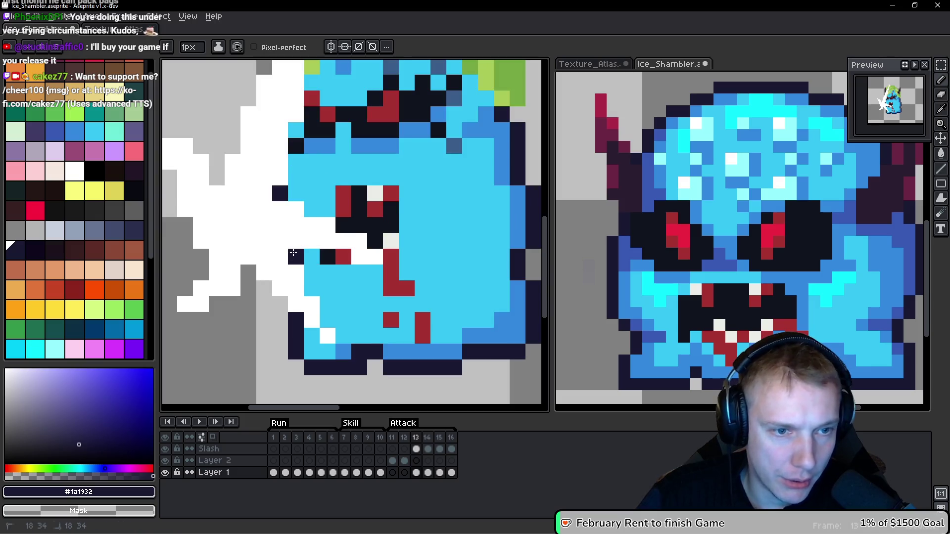
scroll(415, 185, down, 2)
scroll(414, 185, down, 1)
scroll(347, 204, up, 4)
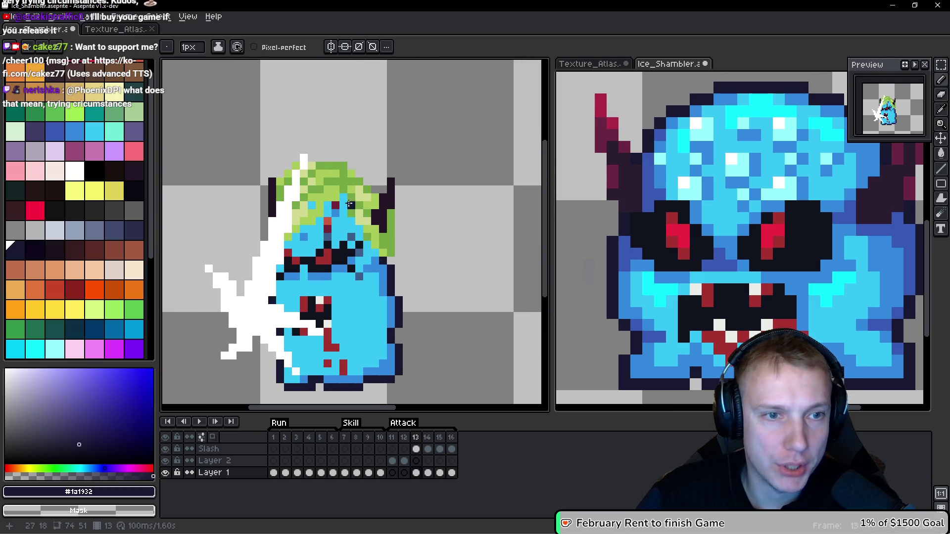
scroll(346, 204, down, 2)
scroll(456, 250, up, 2)
key(comma)
scroll(331, 205, down, 2)
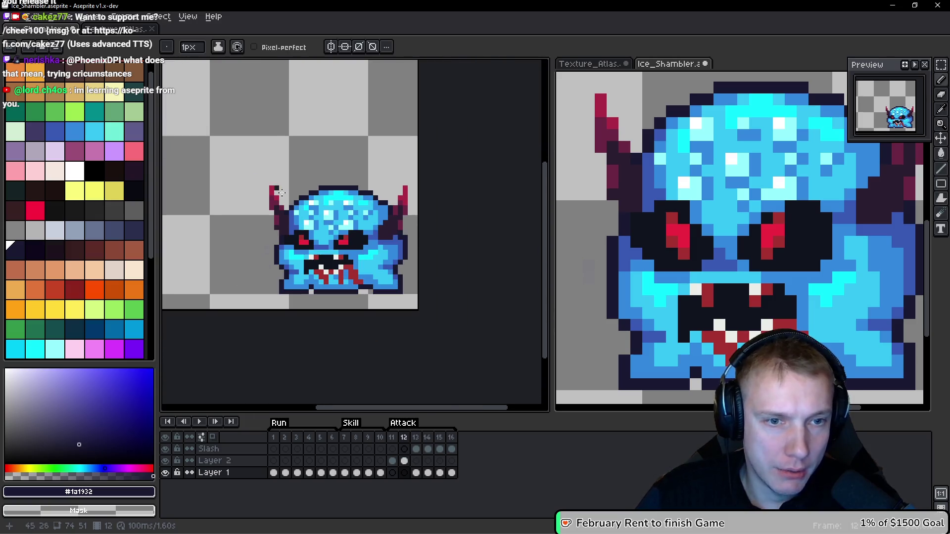
scroll(332, 205, up, 1)
scroll(331, 206, up, 3)
Step: Copy the lassoed right horn from frame 12 and paste it higher on Layer 2 of frame 13
key(m)
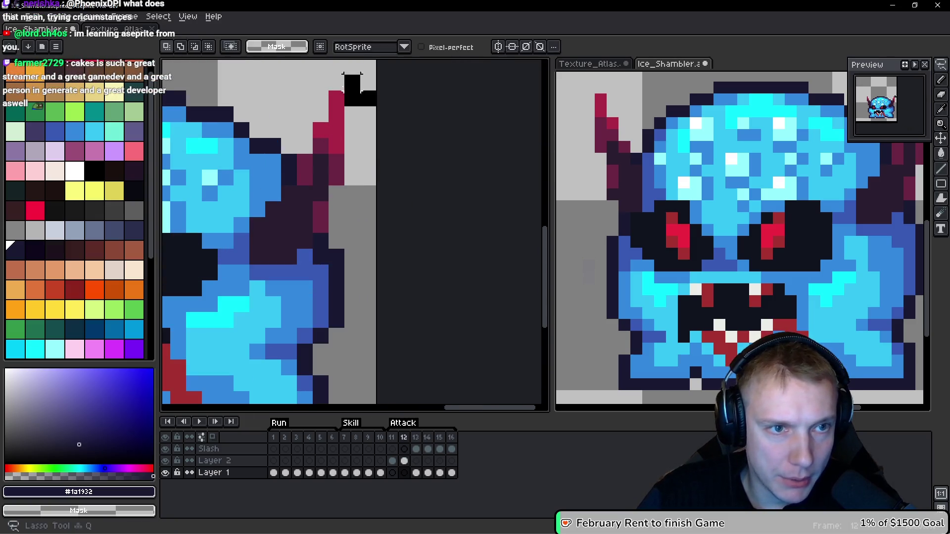
mouse_move(281, 185)
mouse_down()
mouse_move(234, 232)
mouse_move(316, 265)
mouse_move(360, 163)
mouse_up()
click(366, 147)
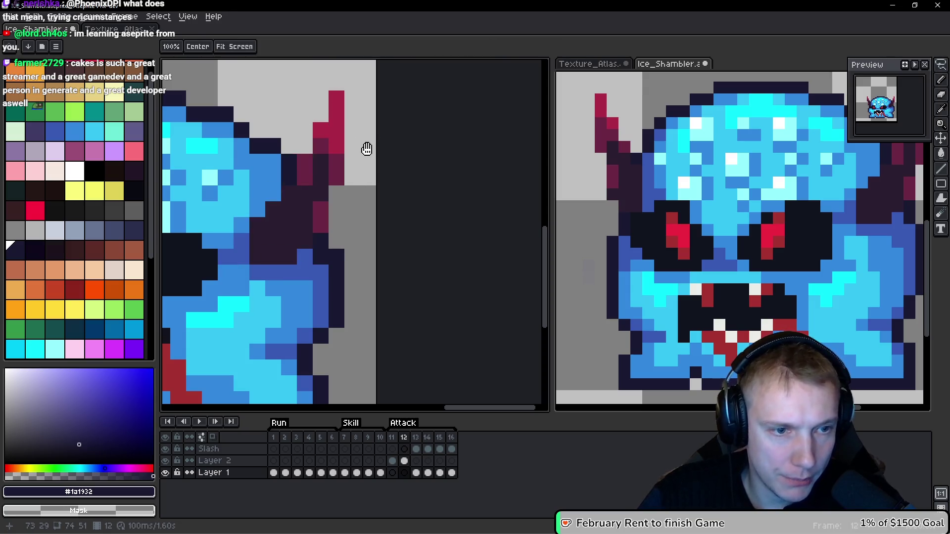
key(ctrl+z)
key(Up)
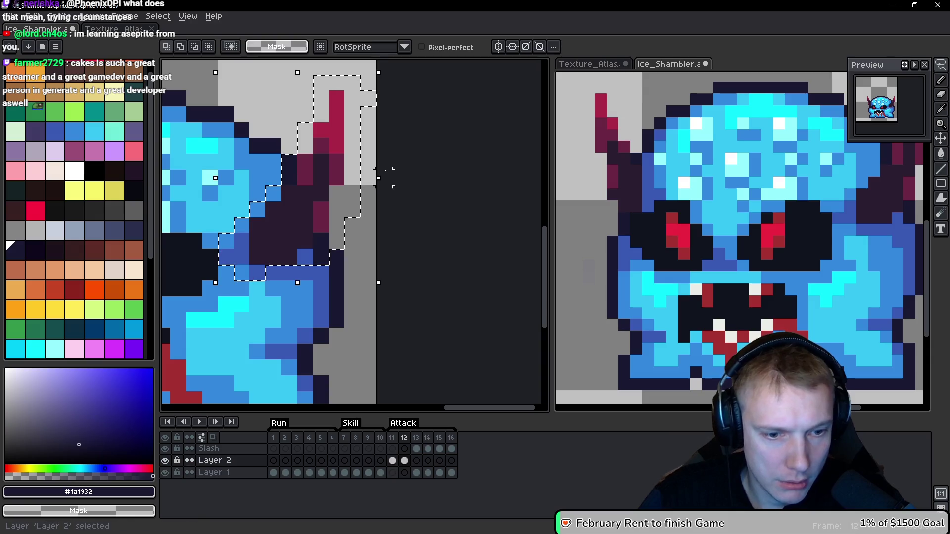
key(ctrl+d)
key(Right)
key(ctrl+shift+d)
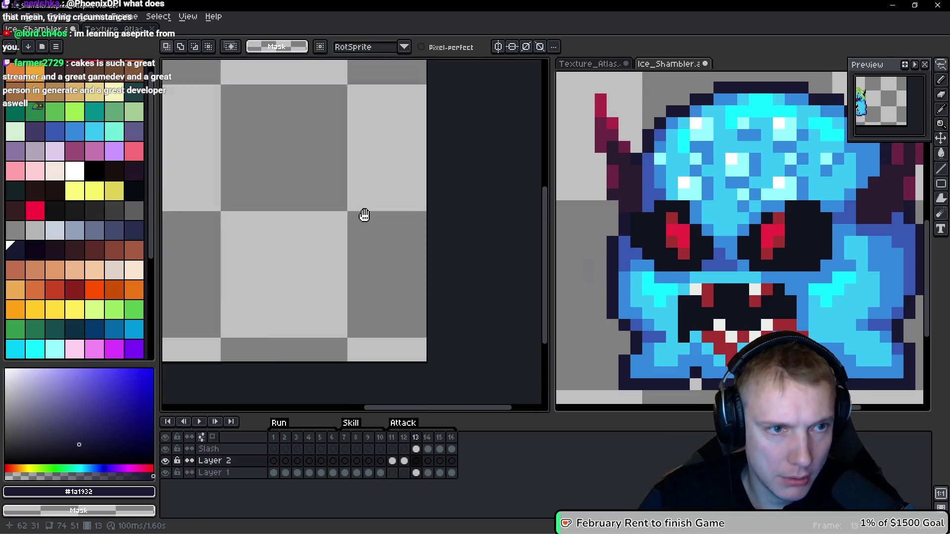
scroll(362, 214, down, 3)
mouse_move(357, 264)
mouse_down()
mouse_move(361, 143)
mouse_move(351, 155)
mouse_move(439, 130)
mouse_move(476, 195)
mouse_move(515, 184)
mouse_up()
scroll(371, 148, up, 1)
scroll(439, 257, up, 2)
Step: Erase two stray dark pixels on the pasted horn and sample its dark purple colour
key(b)
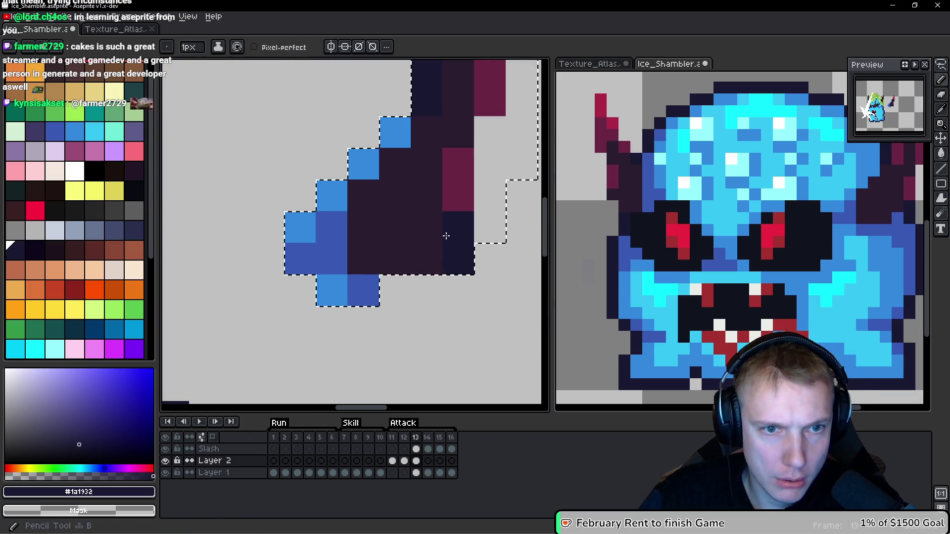
scroll(405, 239, down, 1)
scroll(430, 280, down, 2)
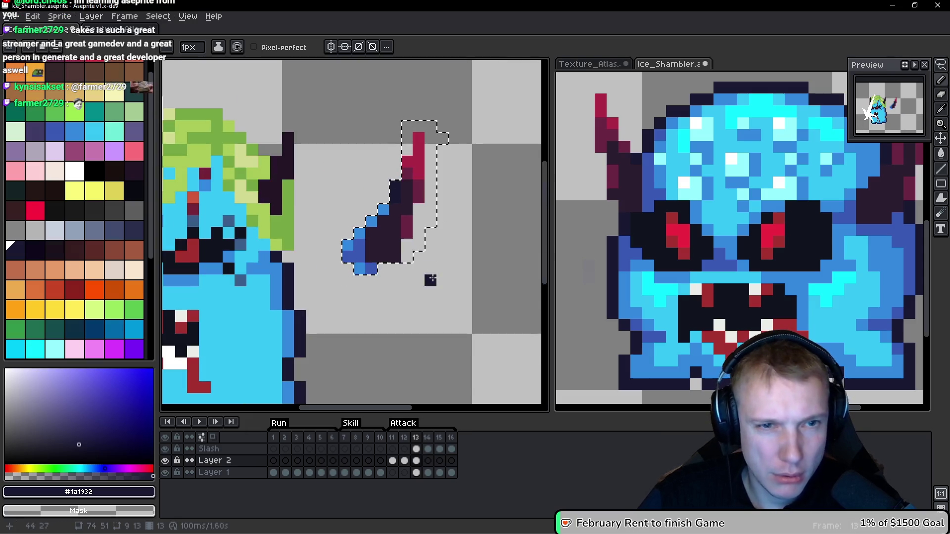
scroll(418, 198, up, 2)
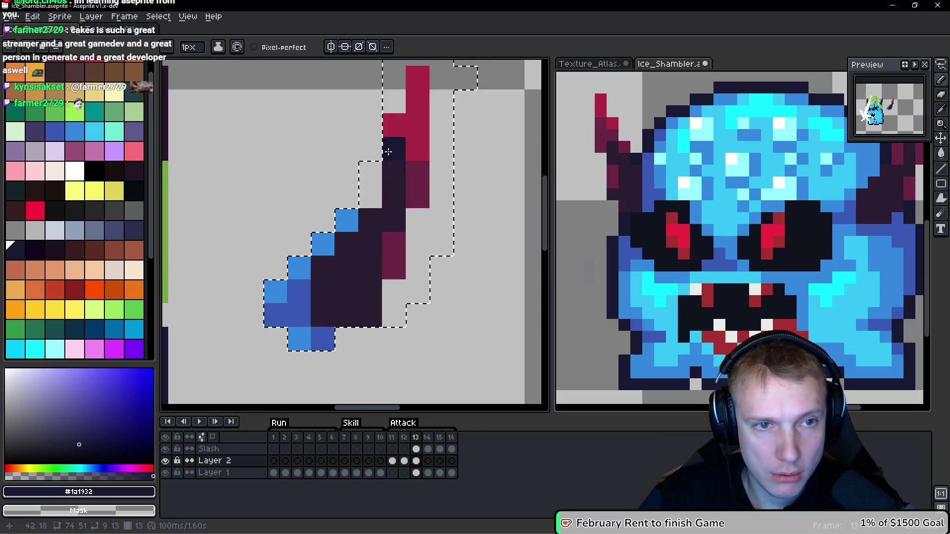
scroll(460, 218, down, 5)
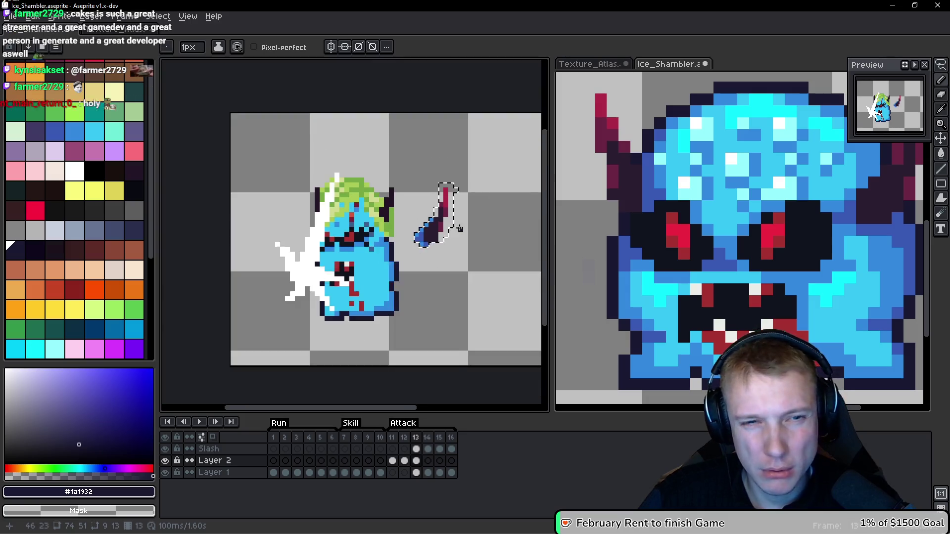
scroll(436, 238, up, 4)
scroll(431, 247, down, 2)
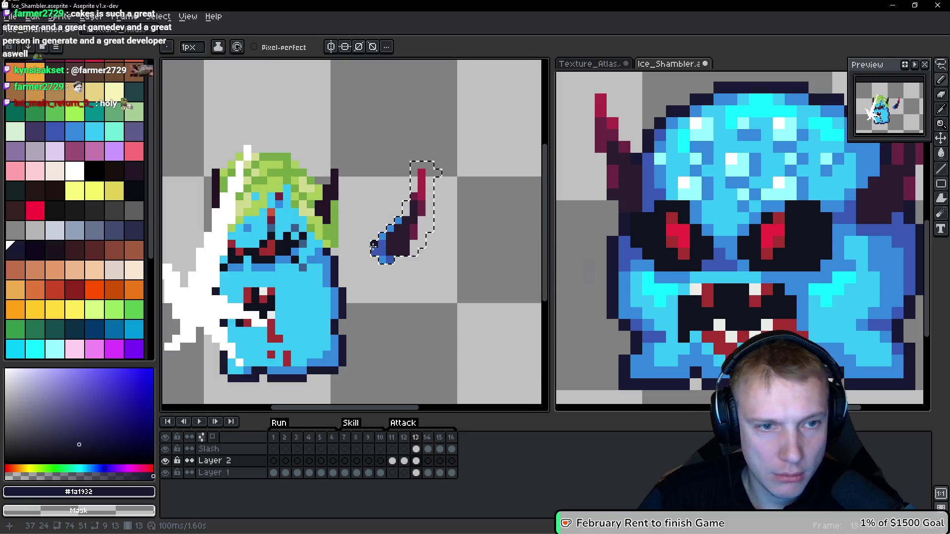
scroll(425, 260, up, 2)
right_click(399, 226)
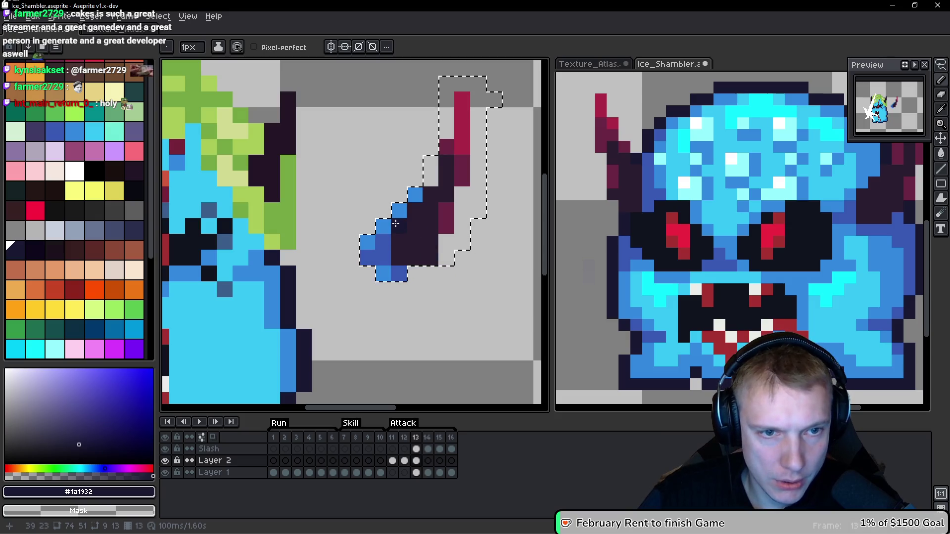
right_click(430, 258)
key(alt)
alt+click(433, 200)
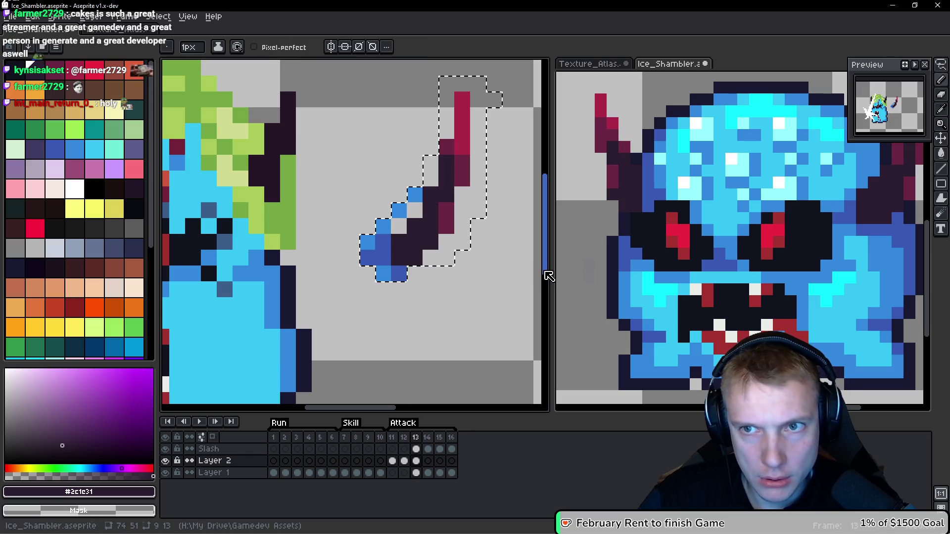
Step: Nudge the horn one pixel left, then reposition it against the head's top-right and commit
key(ctrl+d)
key(q)
mouse_move(462, 85)
mouse_down()
mouse_move(435, 181)
mouse_move(448, 222)
mouse_move(495, 79)
mouse_up()
drag(484, 187, 468, 187)
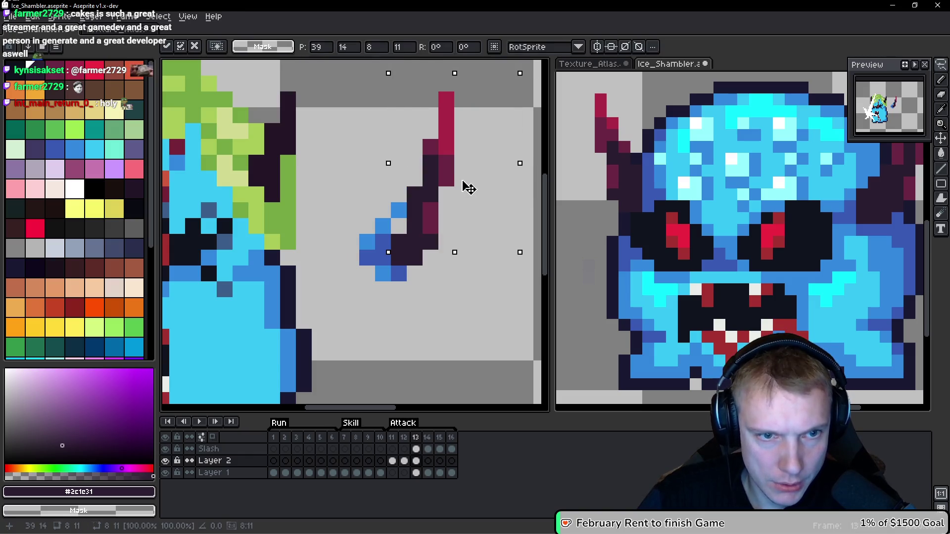
key(Return)
key(ctrl+d)
key(v)
scroll(400, 214, down, 4)
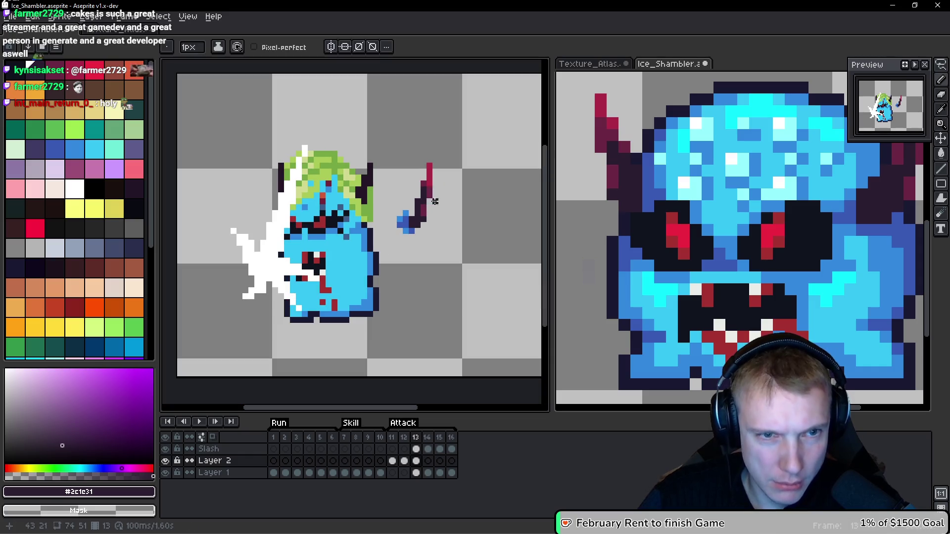
key(q)
mouse_move(448, 147)
mouse_down()
mouse_move(387, 218)
mouse_move(463, 219)
mouse_move(408, 196)
mouse_up()
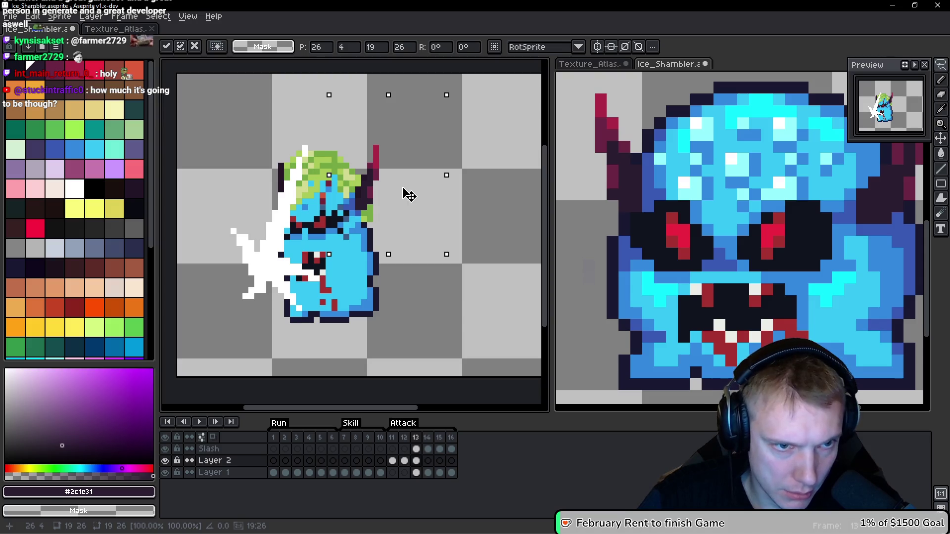
key(Return)
scroll(415, 196, down, 2)
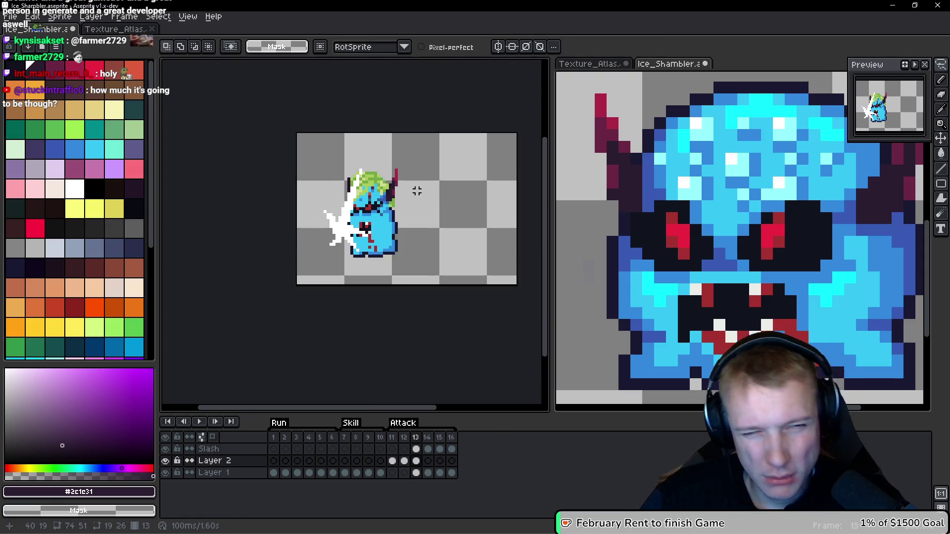
Step: Paint a dark #10141F outline pixel onto the monster's face with the Pencil
scroll(417, 191, up, 5)
key(b)
alt+click(362, 245)
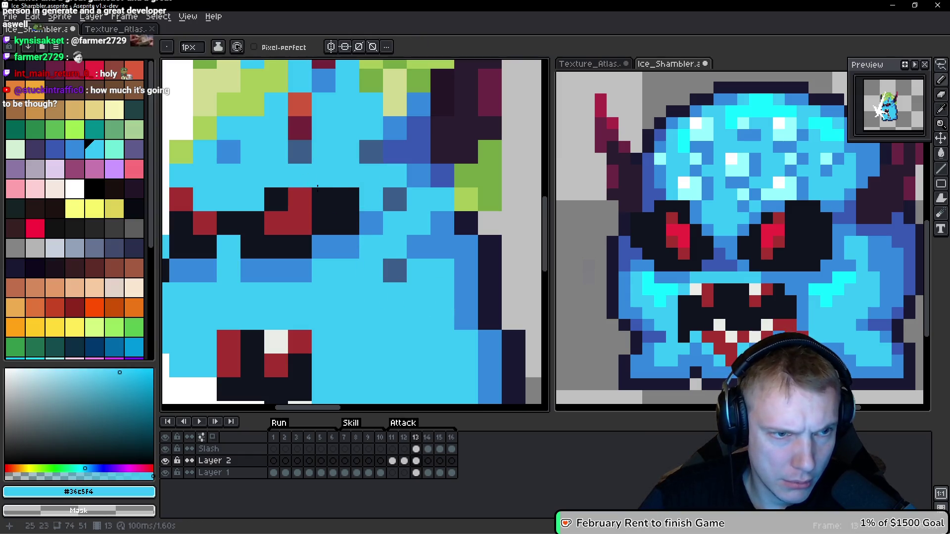
scroll(232, 217, down, 3)
scroll(244, 211, down, 1)
scroll(267, 197, up, 3)
alt+click(298, 184)
click(282, 181)
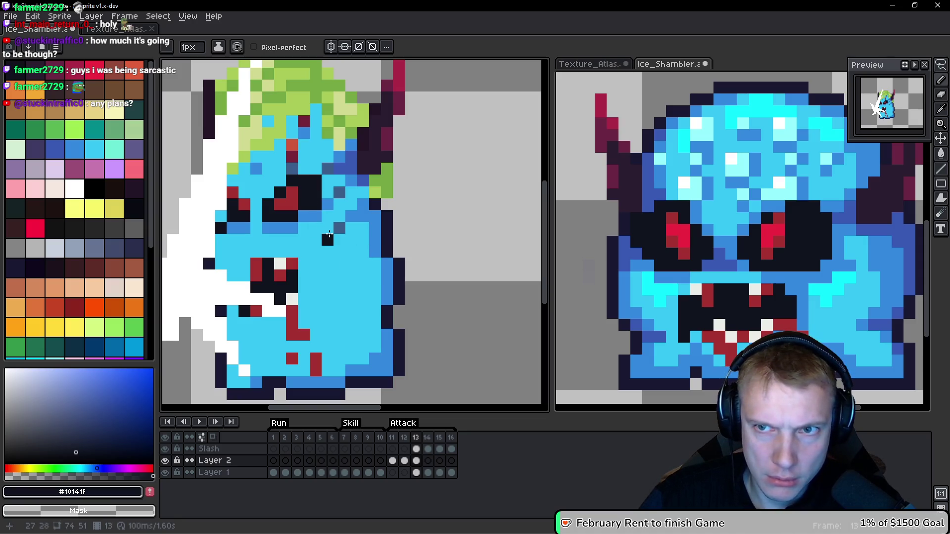
Step: Go back to frame 12, the frame without the slash
scroll(329, 235, down, 5)
scroll(370, 222, up, 5)
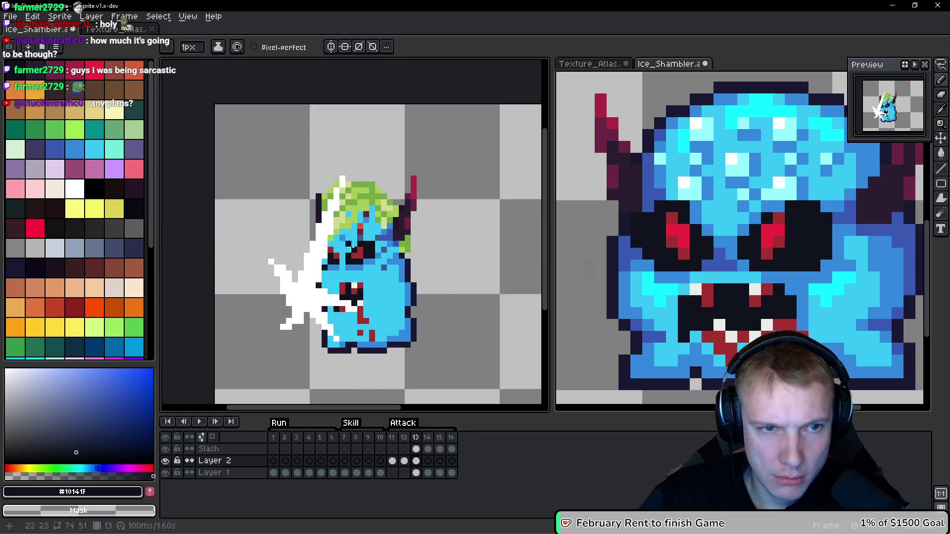
key(comma)
scroll(412, 233, down, 3)
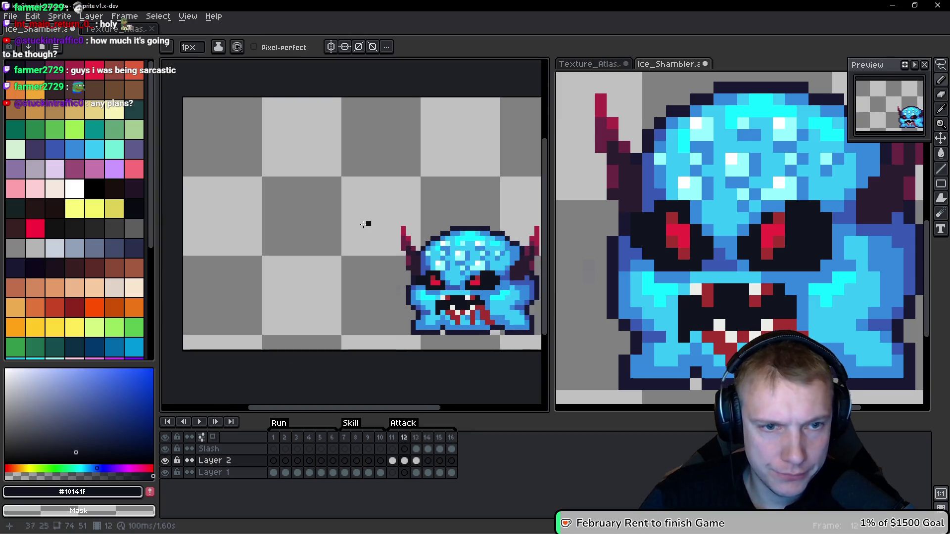
Step: Copy the left horn from frame 12 and paste it onto the slash frame
scroll(366, 223, up, 2)
key(q)
mouse_move(407, 218)
mouse_down()
mouse_move(408, 255)
mouse_move(422, 257)
mouse_up()
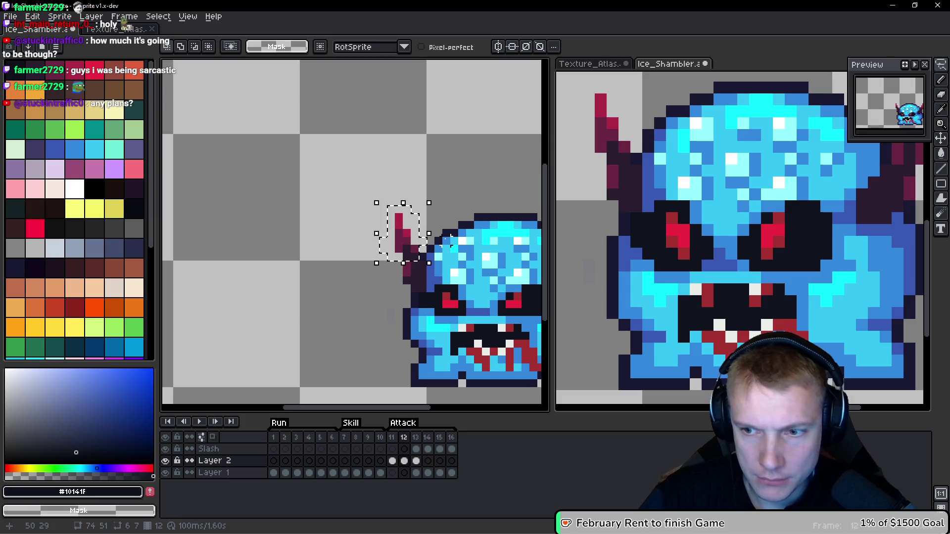
key(ctrl+d)
key(space)
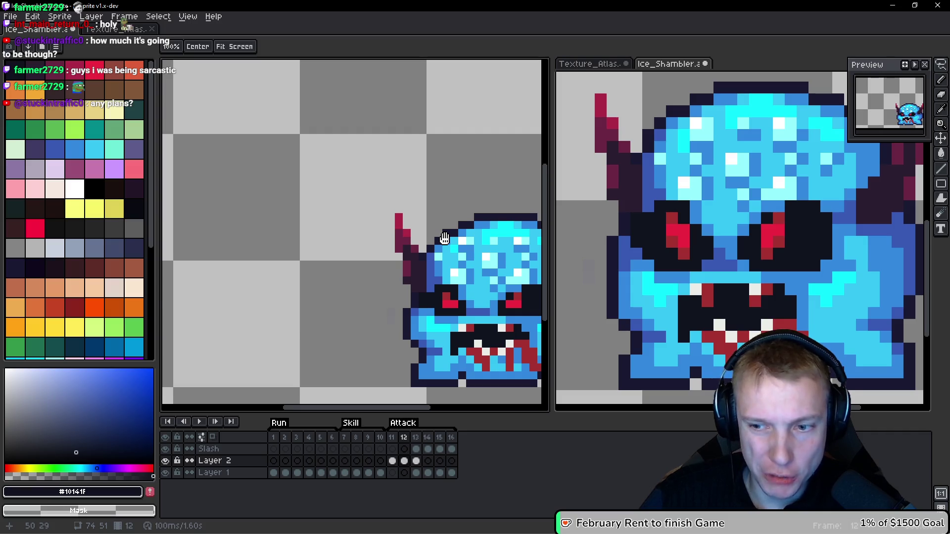
key(period)
drag(189, 171, 299, 180)
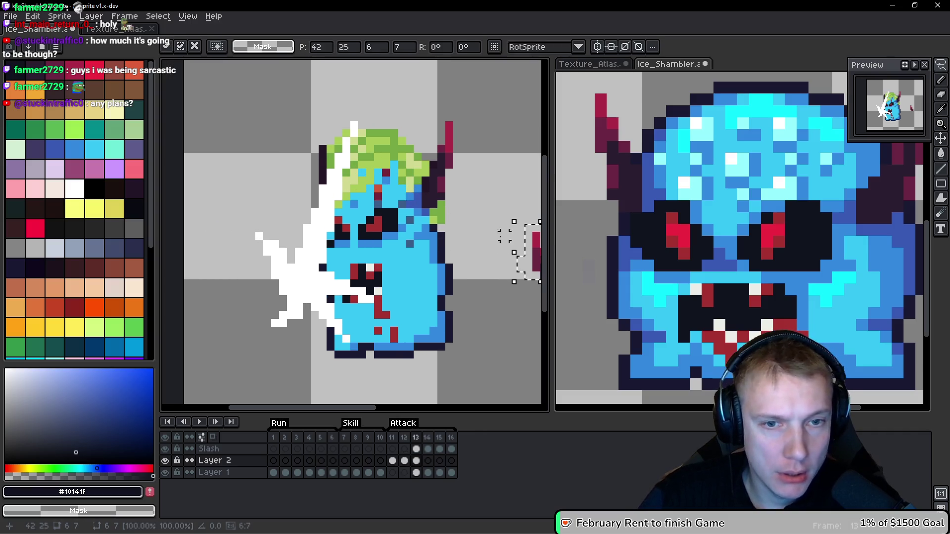
scroll(495, 237, up, 1)
key(ctrl+d)
scroll(450, 248, up, 2)
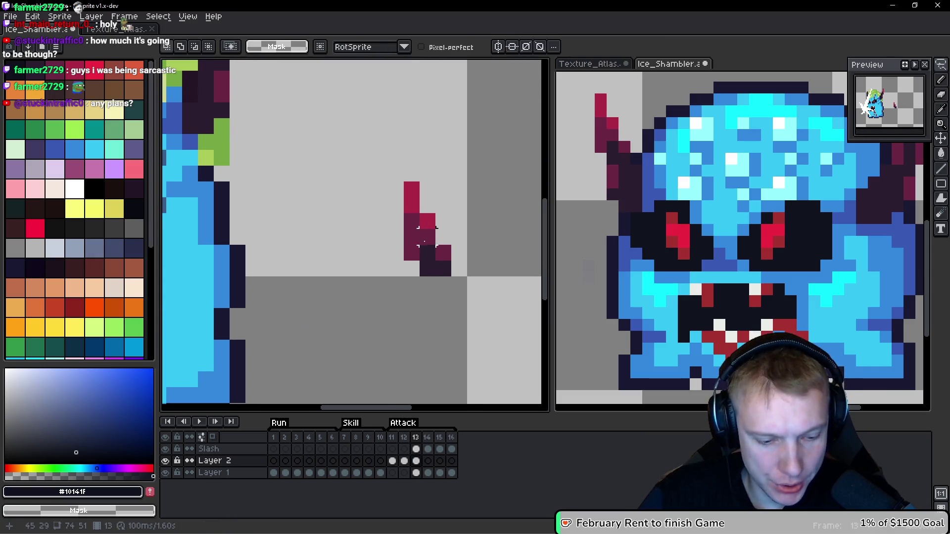
Step: Erase two stray pixels from the horn, move it onto the head's top-left, then select Layer 1
key(b)
right_click(428, 223)
right_click(443, 268)
scroll(442, 262, down, 3)
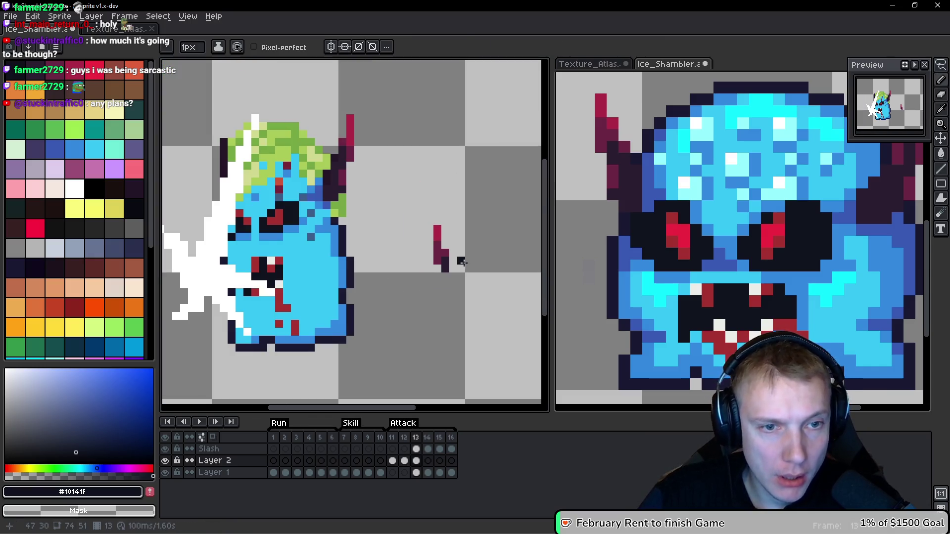
key(m)
mouse_move(453, 213)
mouse_down()
mouse_move(394, 246)
mouse_move(395, 295)
mouse_move(364, 226)
mouse_move(208, 149)
mouse_move(220, 158)
mouse_up()
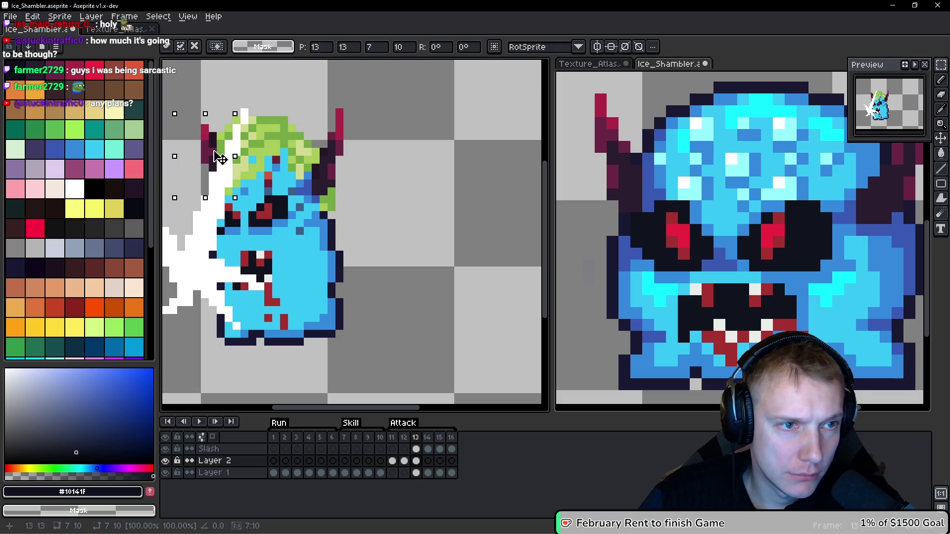
scroll(216, 148, up, 2)
key(b)
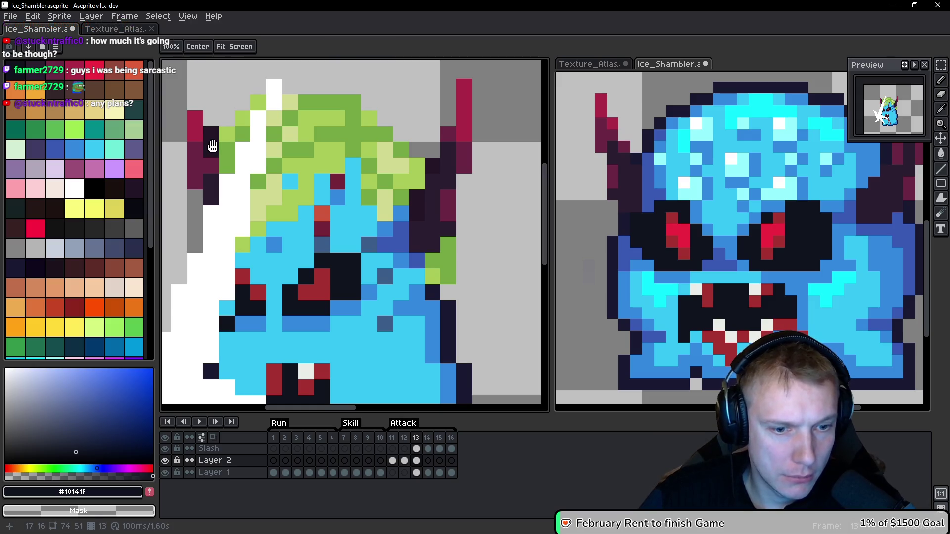
ctrl+click(211, 143)
scroll(212, 147, down, 5)
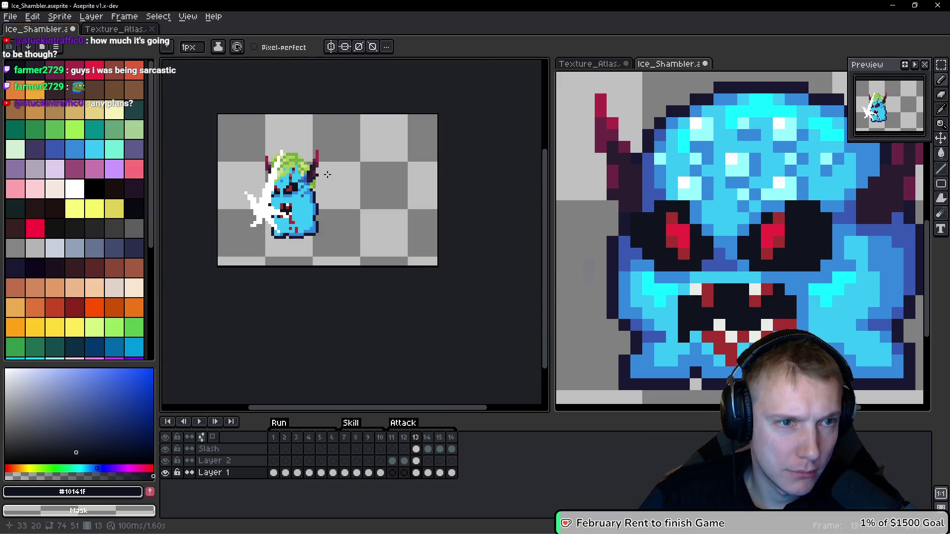
Step: Sample medium blue #3388dc and paint a shading row across the face and down the right side
key(space)
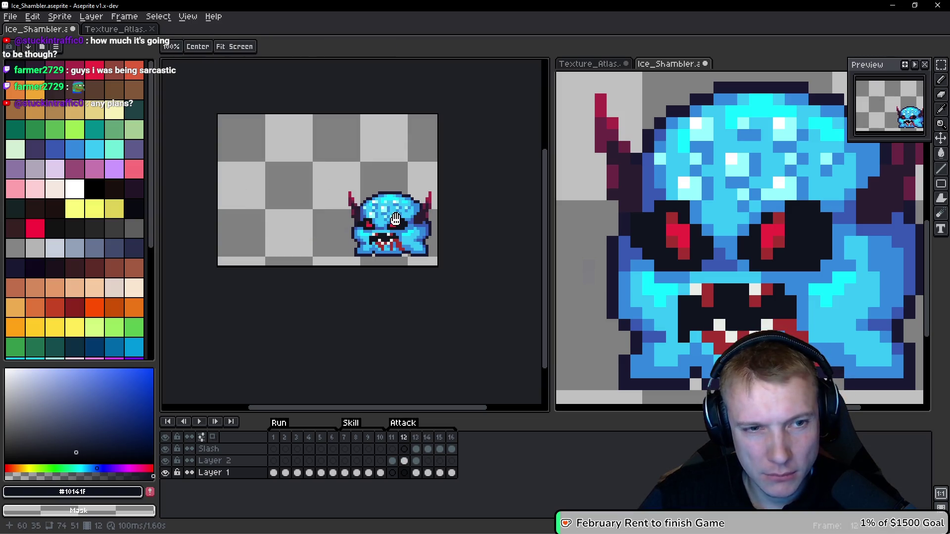
scroll(317, 262, up, 6)
drag(317, 262, 259, 272)
alt+click(329, 244)
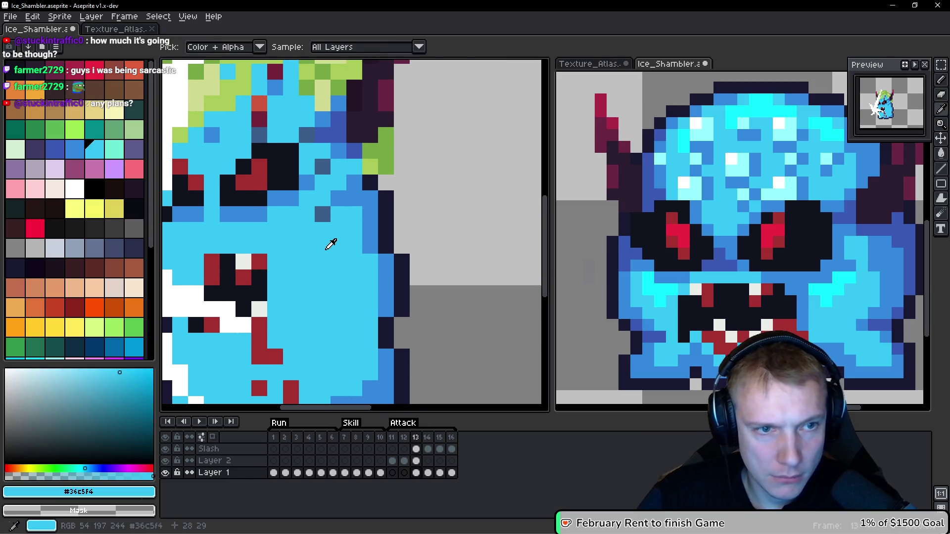
alt+click(350, 166)
drag(366, 264, 302, 263)
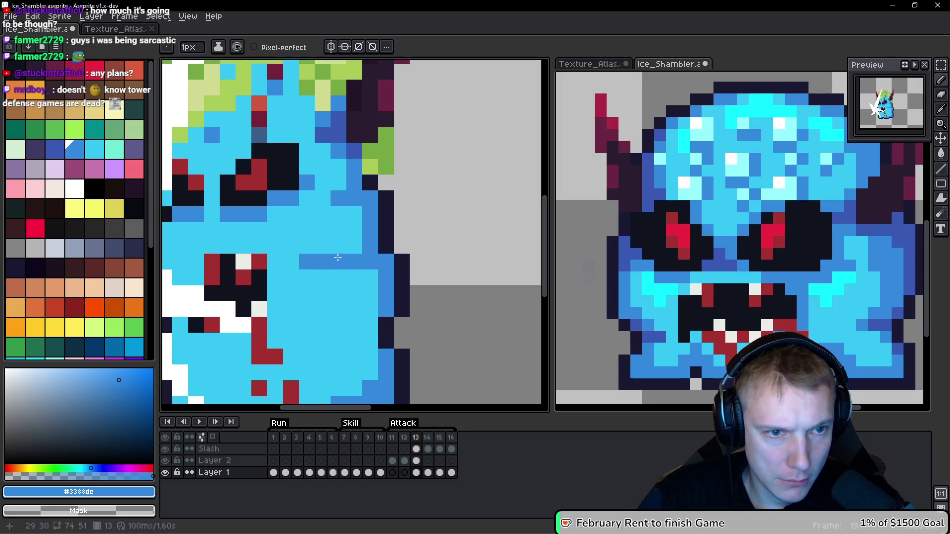
scroll(395, 321, down, 3)
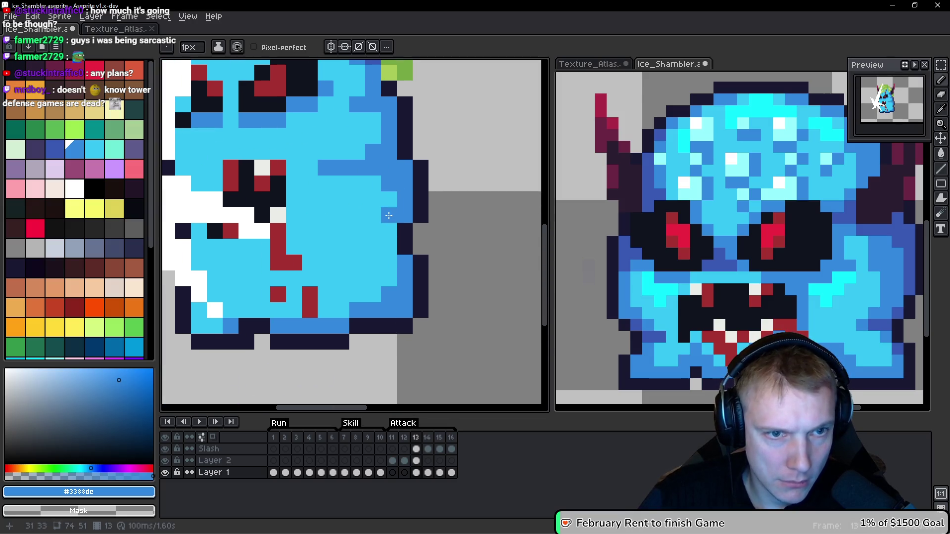
mouse_move(388, 230)
mouse_down()
mouse_move(386, 255)
mouse_move(269, 242)
mouse_move(490, 261)
mouse_up()
scroll(390, 279, down, 3)
Step: Shade the lower-left body medium blue and restore two pixels to light blue
key(Left)
scroll(269, 242, up, 3)
key(Right)
scroll(334, 298, up, 2)
mouse_move(333, 297)
mouse_down()
mouse_move(325, 247)
mouse_move(333, 278)
mouse_move(297, 250)
mouse_move(327, 232)
mouse_move(350, 262)
mouse_up()
alt+click(333, 197)
alt+click(325, 244)
Step: Turn a light-blue body column into medium-blue shading and compare against the previous frame
drag(251, 362, 386, 350)
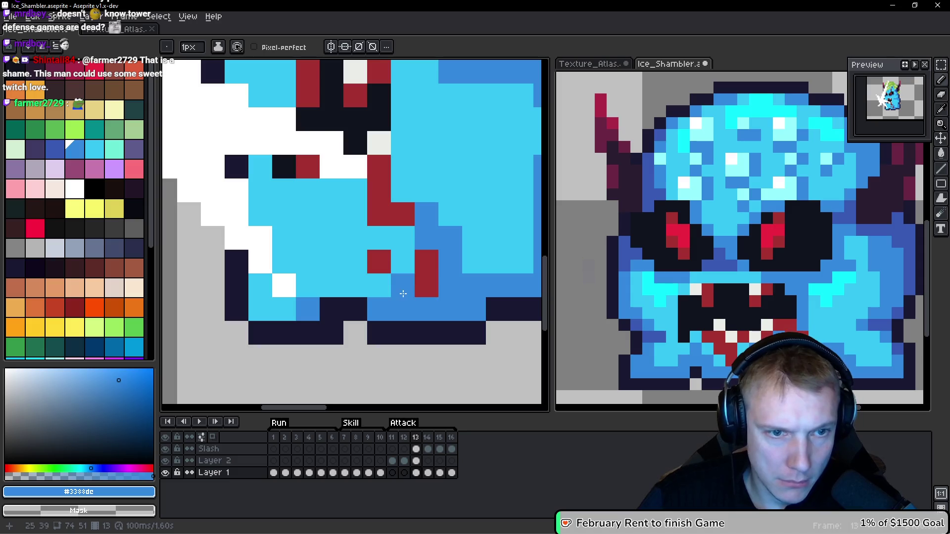
drag(291, 304, 321, 242)
scroll(293, 241, down, 8)
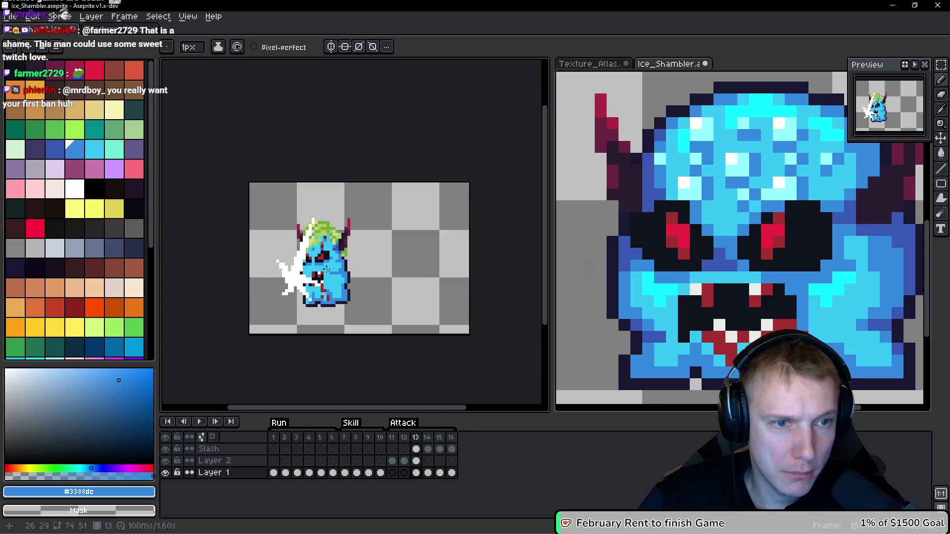
scroll(321, 267, up, 5)
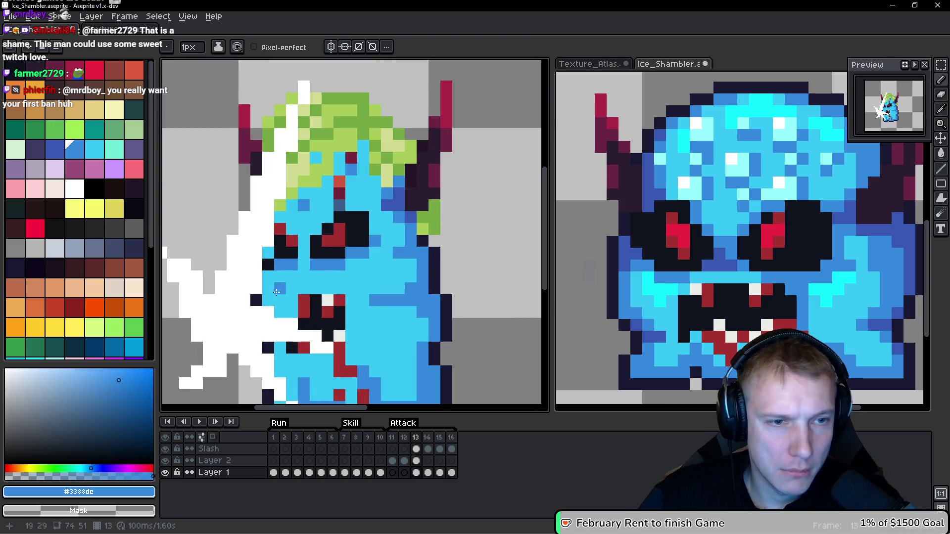
scroll(346, 247, down, 3)
scroll(431, 283, up, 5)
key(Left)
scroll(430, 283, down, 3)
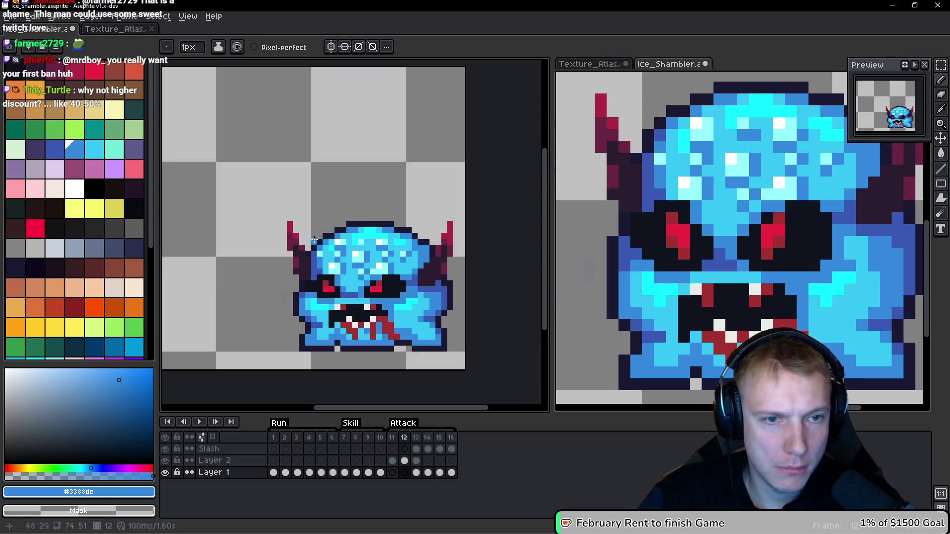
key(Right)
scroll(302, 267, up, 4)
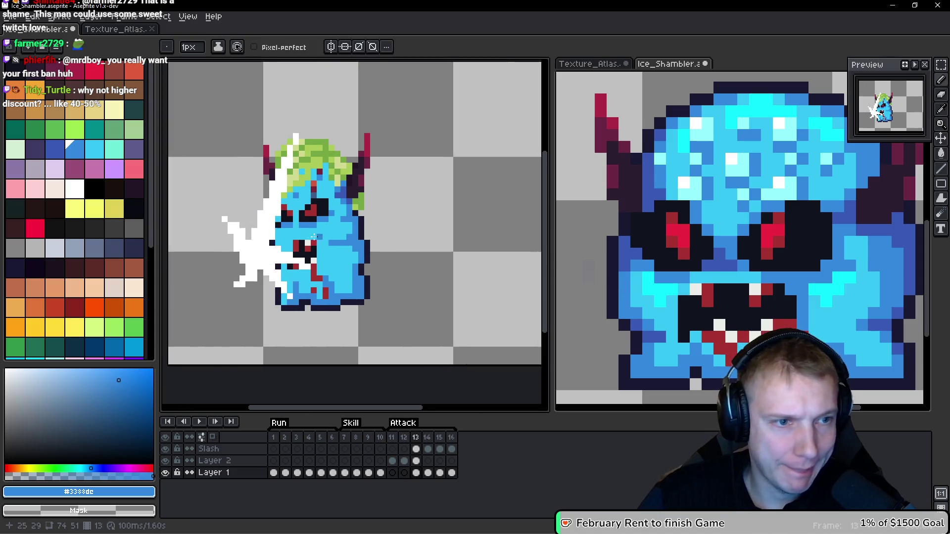
scroll(297, 219, up, 5)
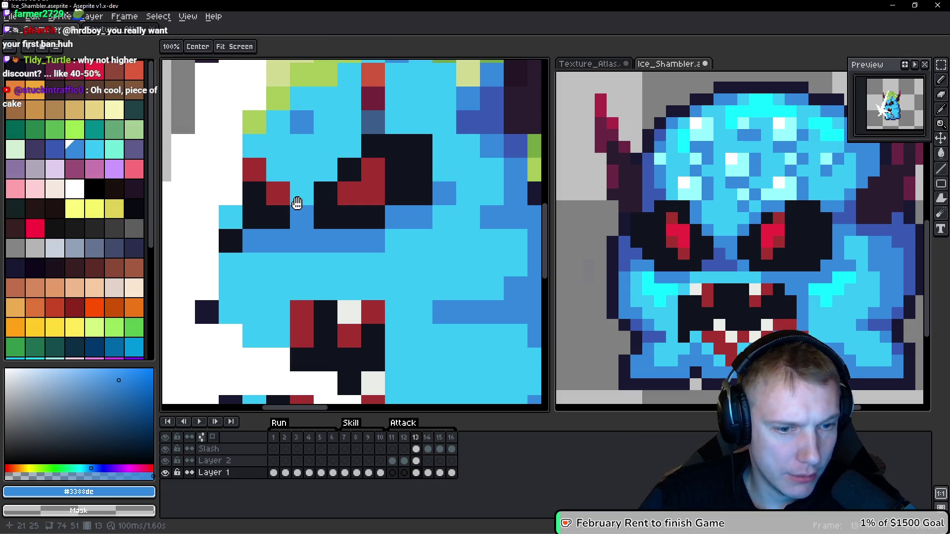
Step: Return to frame 13 with Layer 1 active, clear the selection, and take the Pencil
ctrl+click(301, 204)
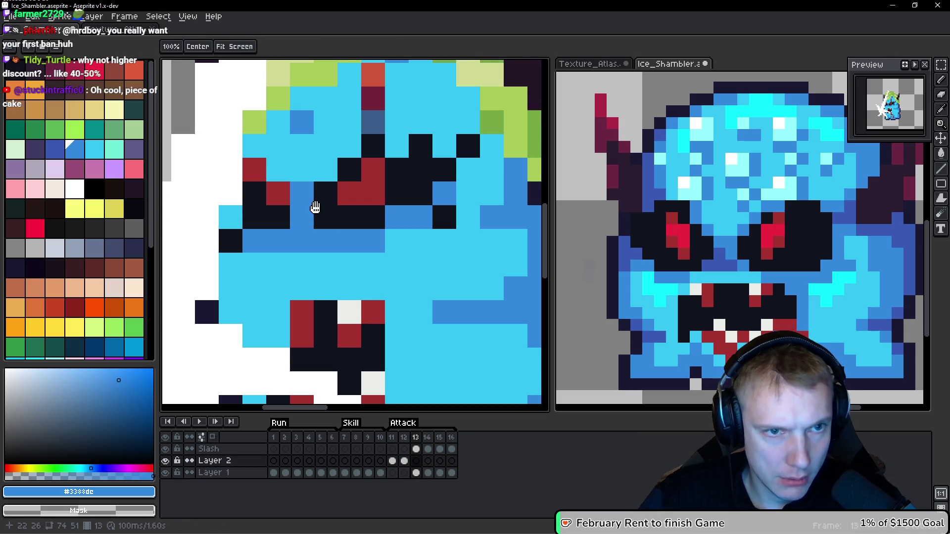
key(Right)
key(Left)
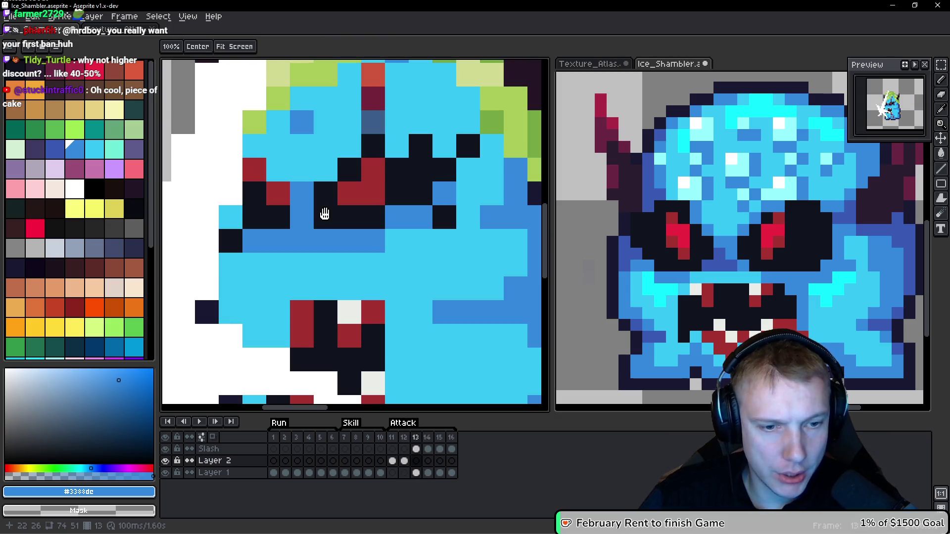
key(Down)
key(ctrl+a)
key(ctrl+d)
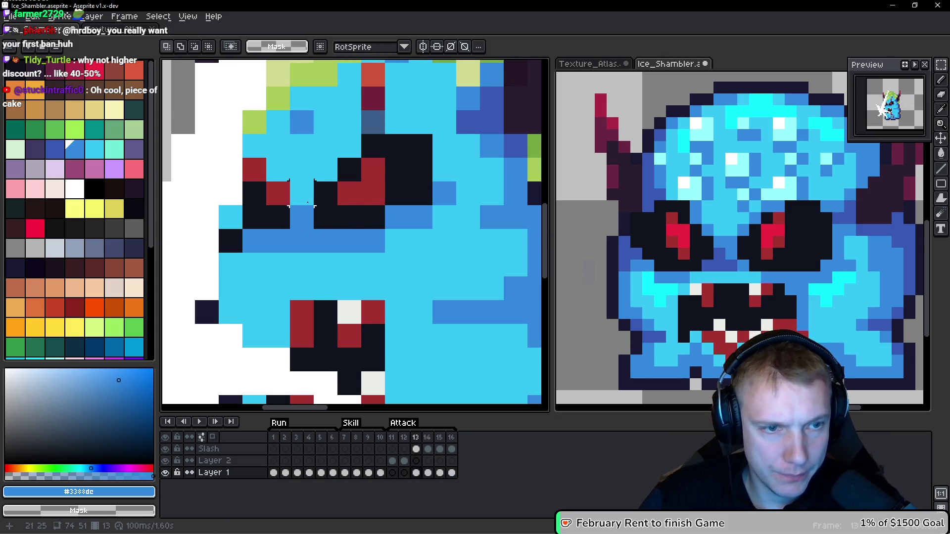
key(b)
Step: Paint #3388dc pixels in a diagonal beside the left eye and two columns down the left cheek
click(305, 204)
mouse_move(301, 200)
mouse_down()
mouse_move(376, 123)
mouse_move(401, 123)
mouse_up()
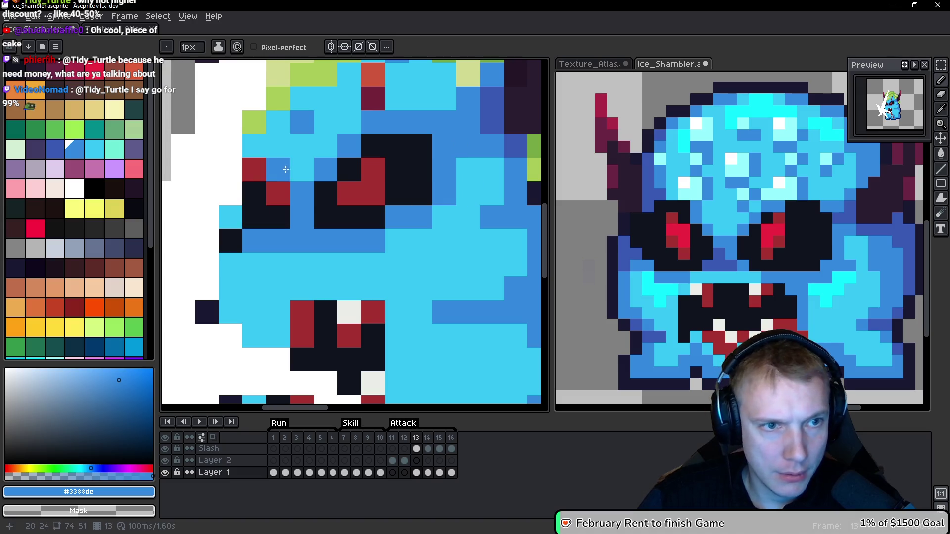
drag(297, 169, 278, 168)
click(254, 146)
click(237, 220)
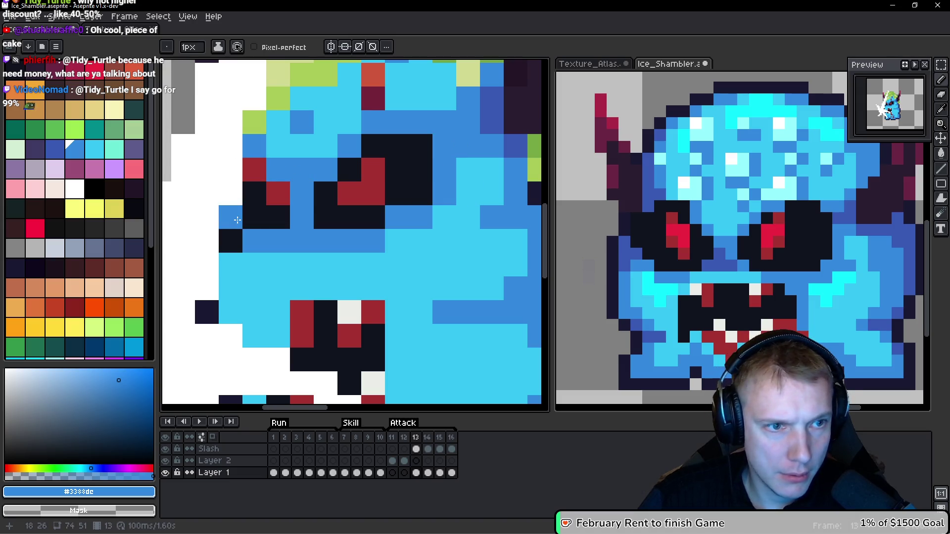
drag(230, 264, 230, 311)
scroll(230, 312, down, 3)
drag(242, 179, 241, 243)
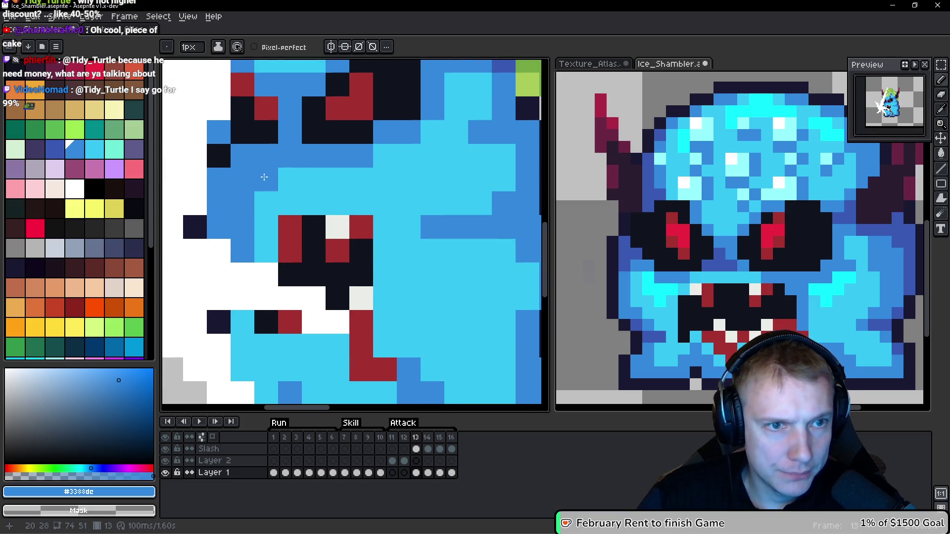
scroll(320, 202, down, 5)
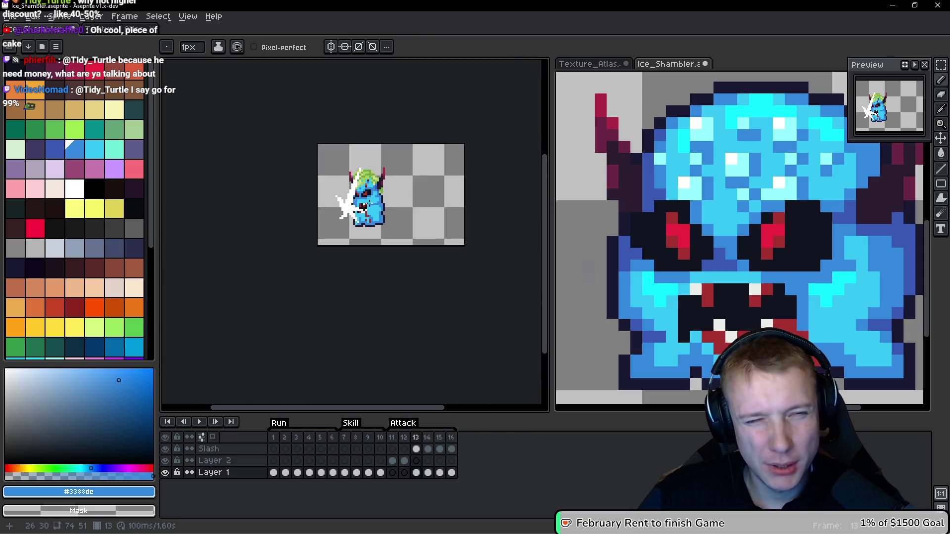
Step: Paint dark navy outline pixels over the green hair and diagonally along the horn
scroll(369, 203, up, 5)
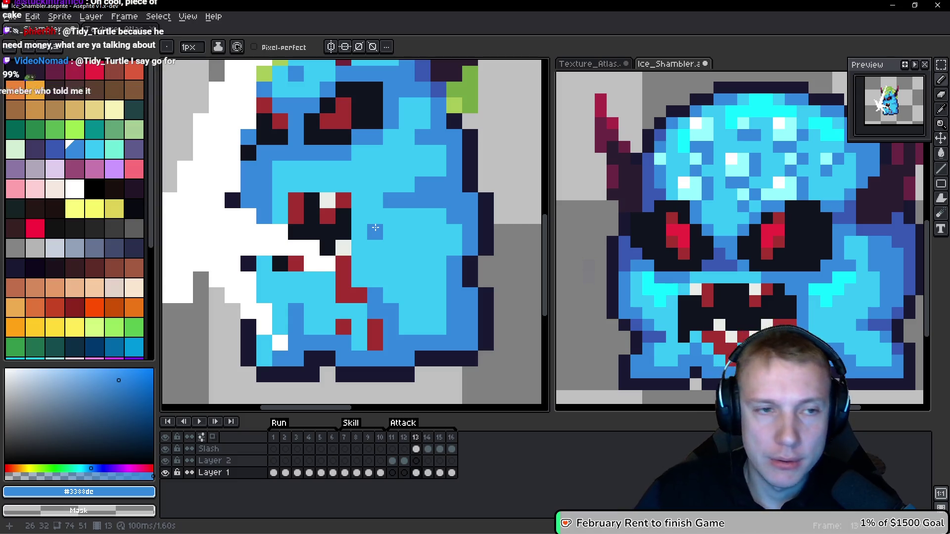
scroll(365, 201, up, 3)
scroll(369, 152, down, 2)
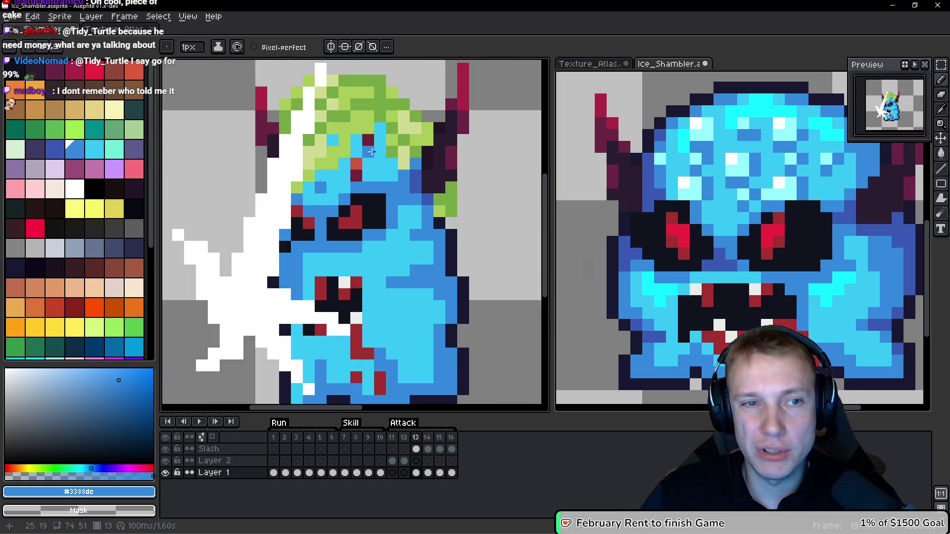
scroll(379, 153, up, 1)
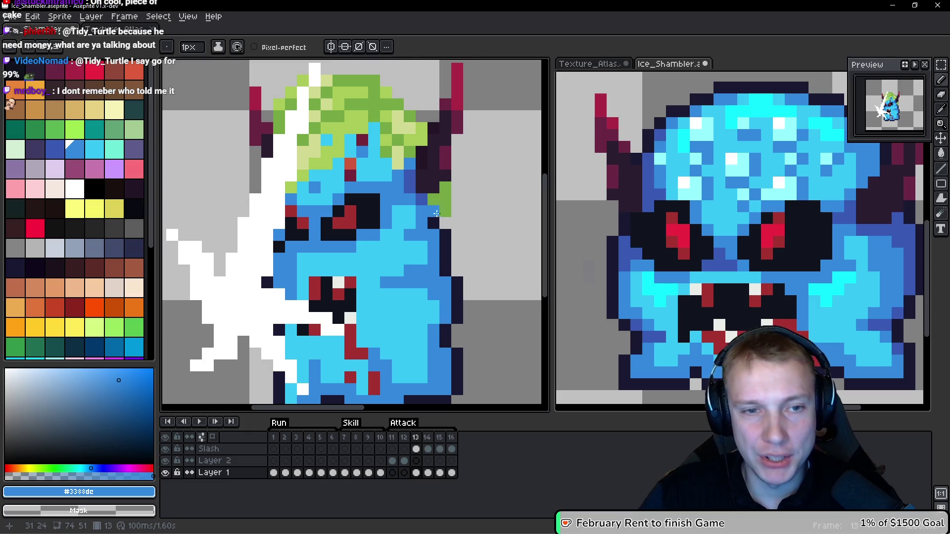
scroll(436, 214, up, 3)
alt+click(424, 218)
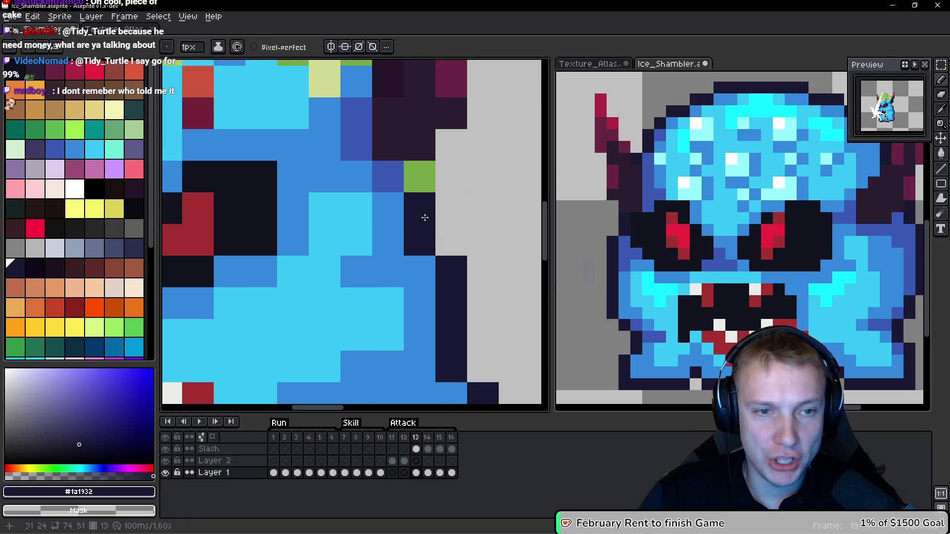
scroll(453, 198, down, 5)
scroll(455, 207, up, 4)
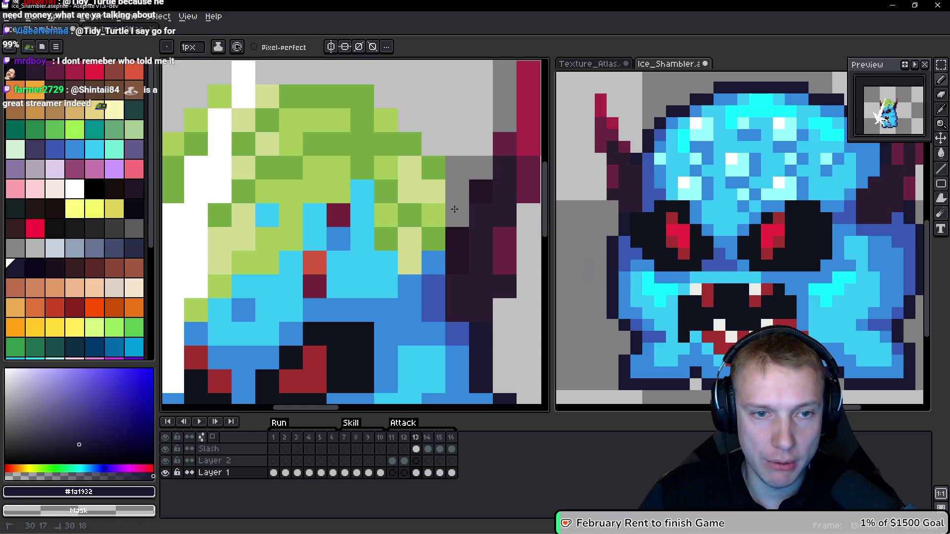
scroll(478, 193, down, 4)
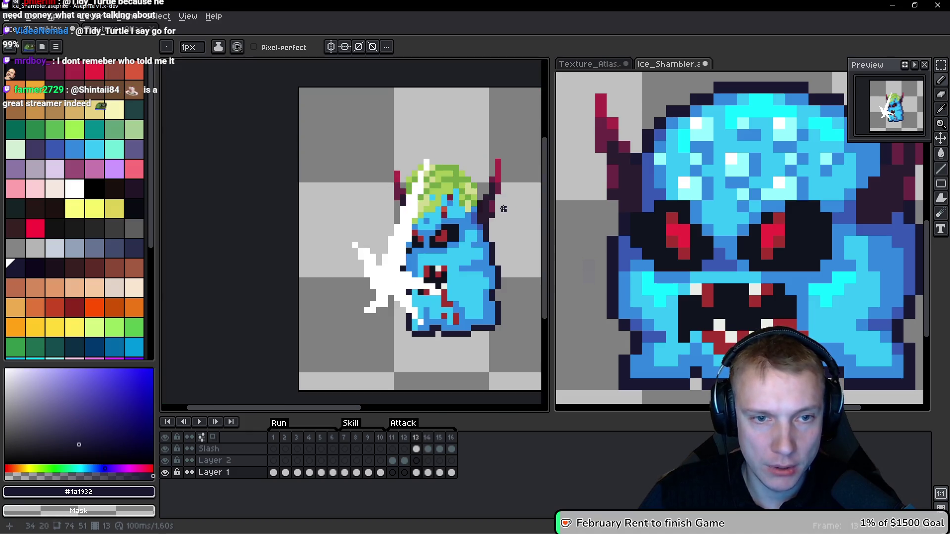
scroll(483, 205, up, 4)
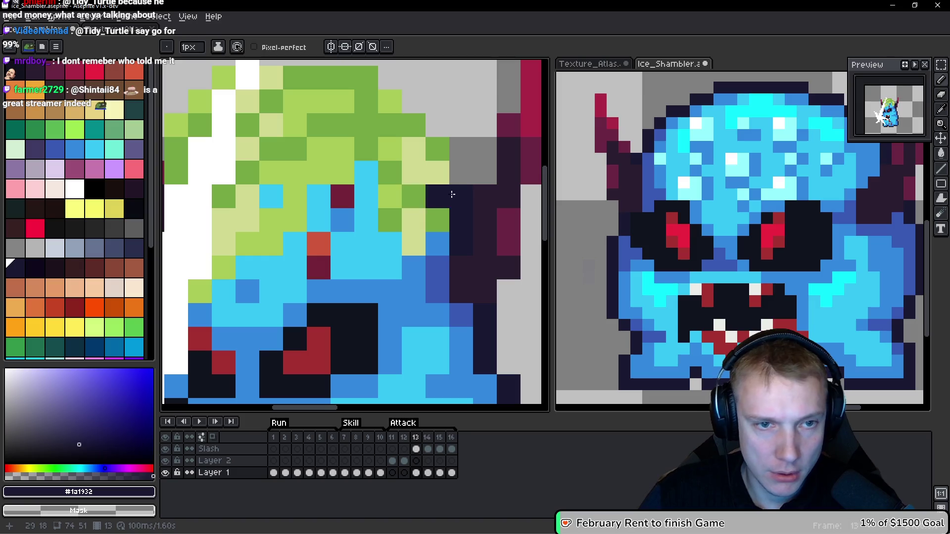
mouse_move(437, 194)
mouse_down()
mouse_move(441, 158)
mouse_move(367, 89)
mouse_move(223, 78)
mouse_up()
scroll(228, 111, up, 1)
mouse_move(228, 111)
mouse_down()
mouse_move(410, 145)
mouse_move(339, 165)
mouse_move(339, 213)
mouse_move(308, 270)
mouse_up()
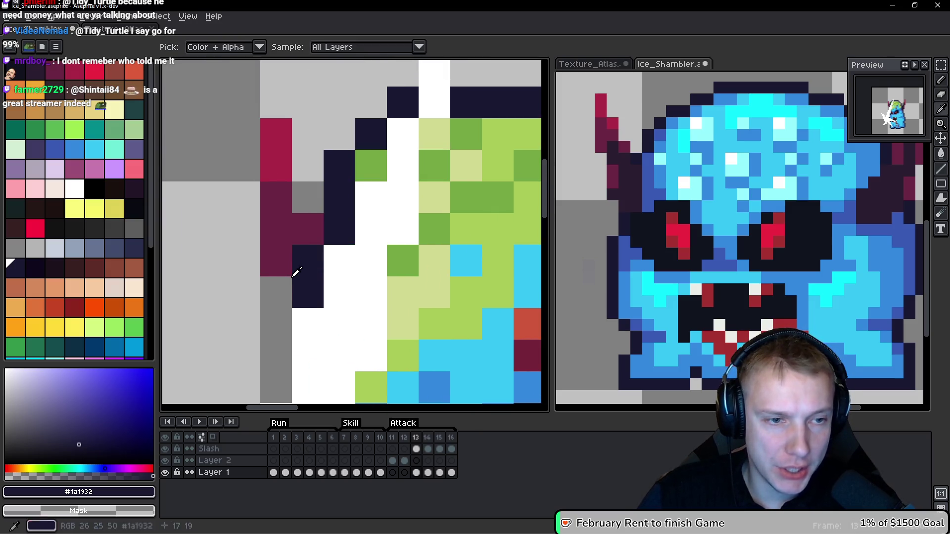
Step: Sample the horn's dark purple and bring the left horn into view
scroll(295, 269, down, 2)
scroll(388, 266, up, 2)
click(434, 193)
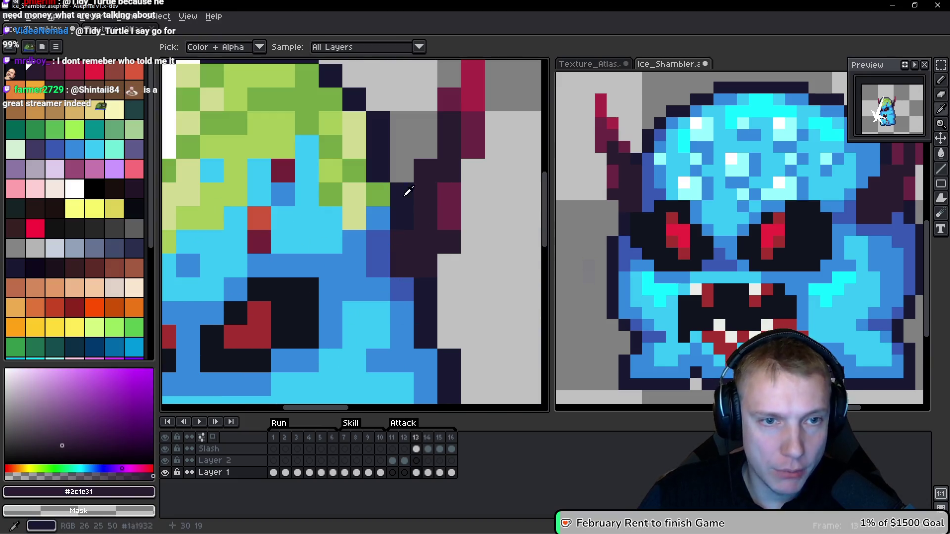
drag(438, 179, 621, 207)
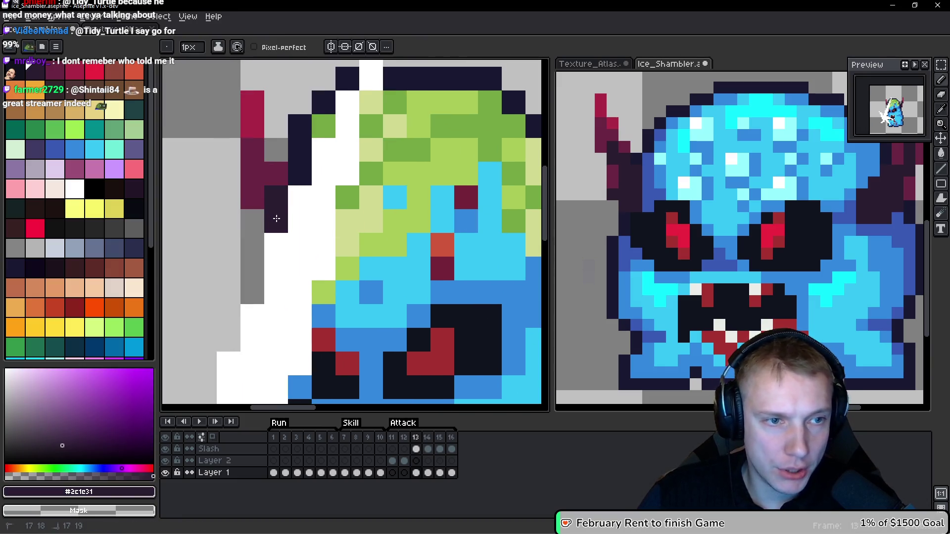
scroll(322, 216, down, 5)
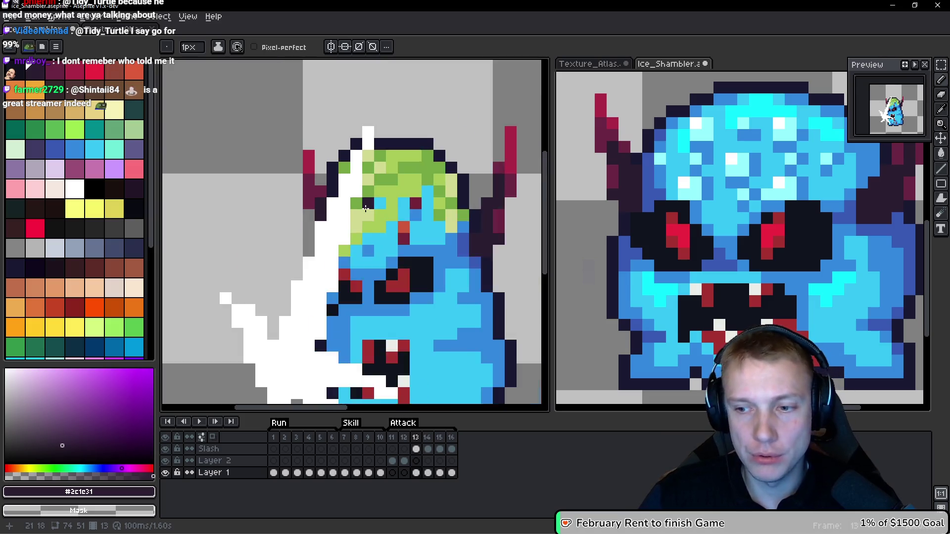
scroll(383, 233, up, 4)
scroll(378, 227, down, 2)
scroll(369, 214, up, 2)
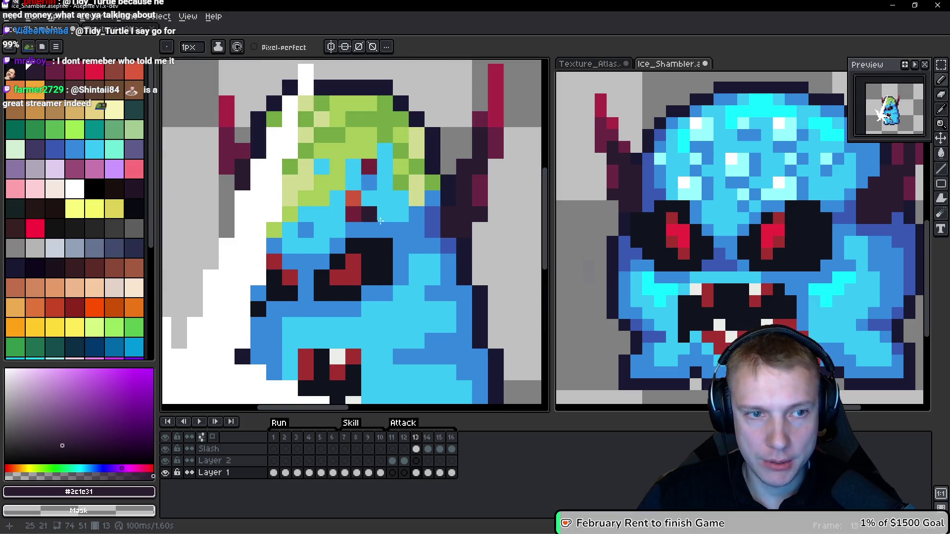
Step: Add pale cyan #94fdff highlight pixels to the forehead, sampled from the reference sprite
alt+click(786, 186)
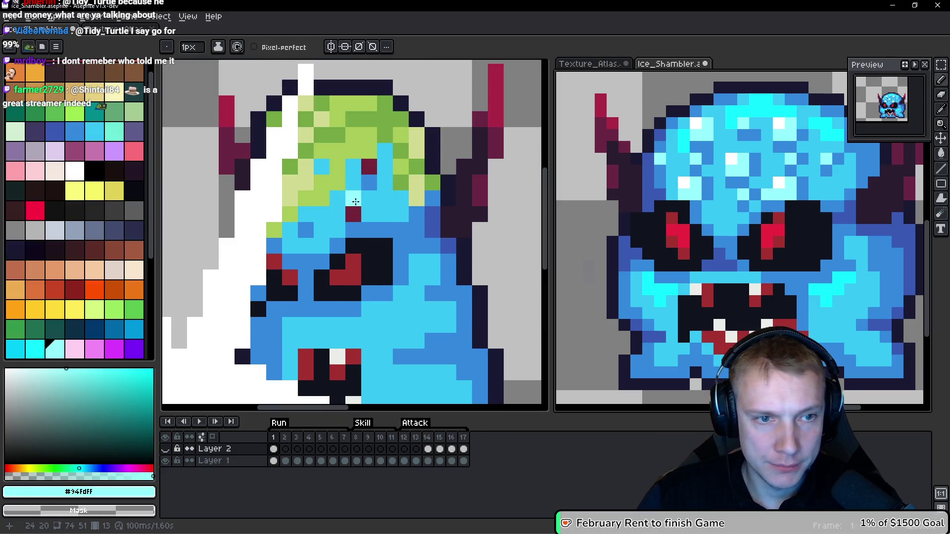
drag(352, 216, 369, 199)
click(364, 166)
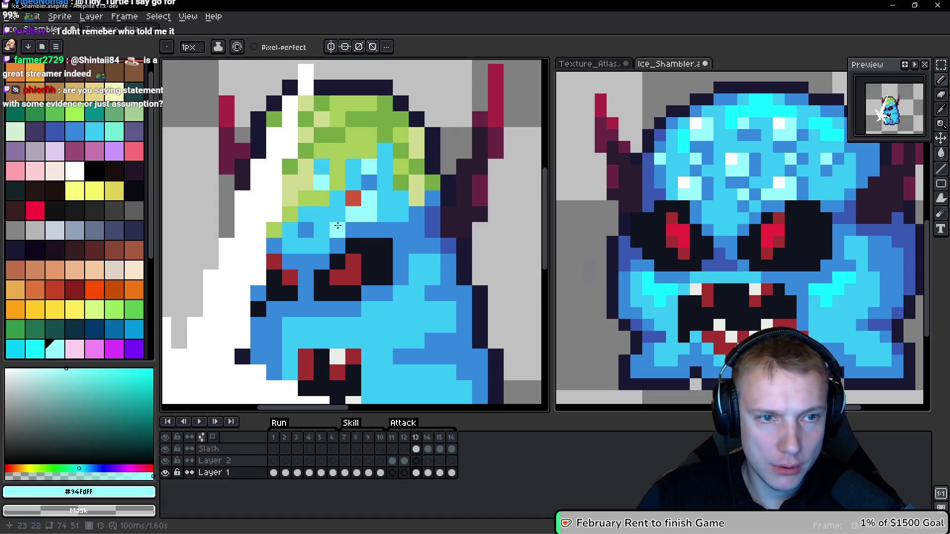
Step: Turn the red forehead pixel white and add medium blue #3388dc shading around the face
alt+click(687, 173)
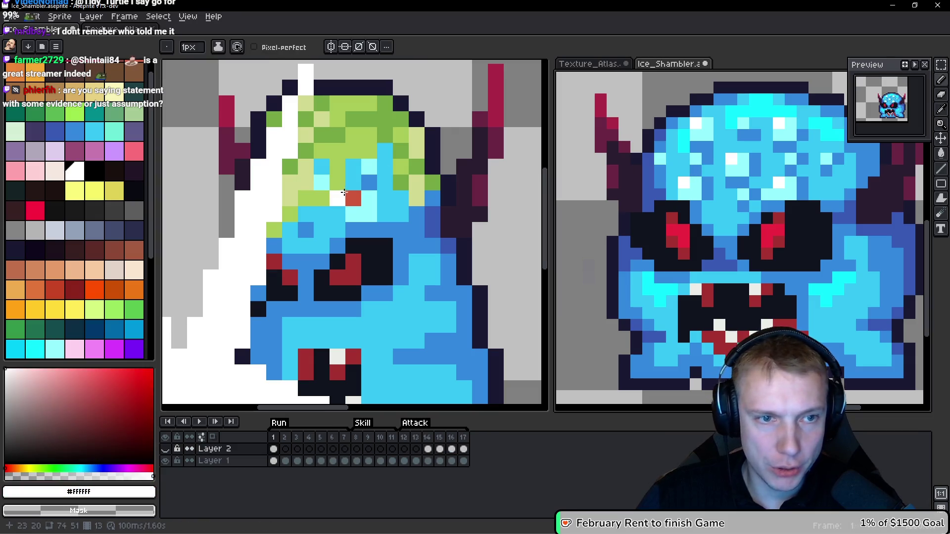
click(353, 199)
alt+click(369, 182)
click(384, 201)
click(384, 214)
click(385, 166)
click(338, 182)
drag(322, 191, 356, 212)
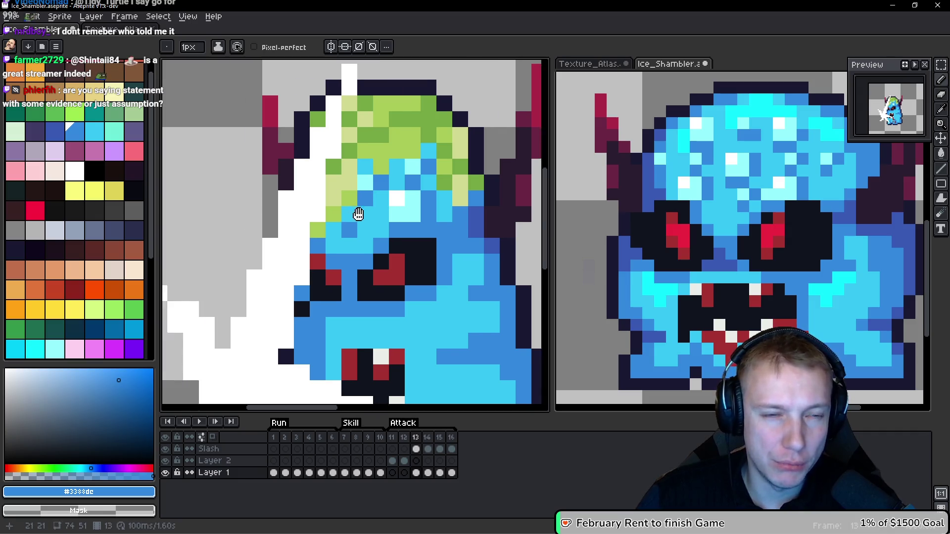
Step: Cover most of the green hair with light blue #36c5f4 face colour
scroll(356, 213, down, 3)
scroll(377, 189, up, 3)
scroll(378, 189, down, 3)
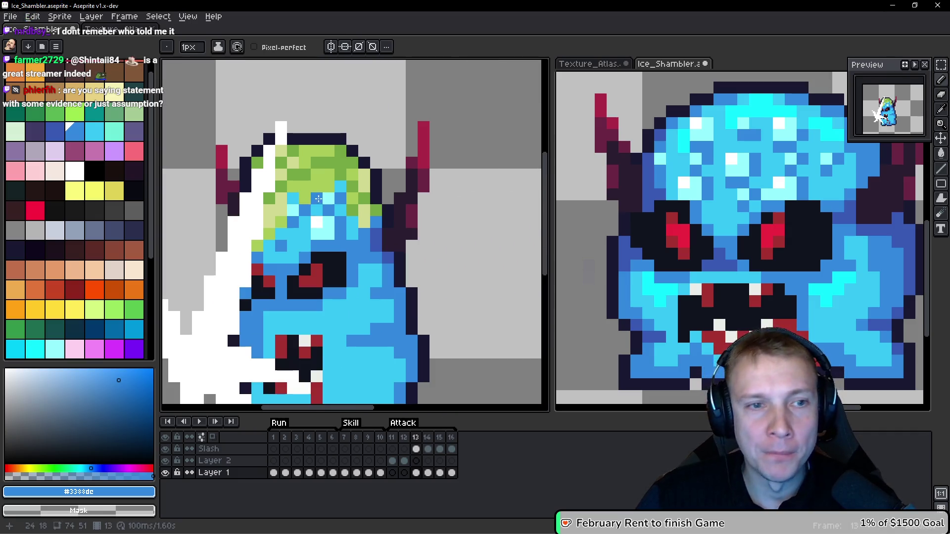
scroll(345, 195, up, 3)
alt+click(349, 179)
drag(316, 181, 341, 147)
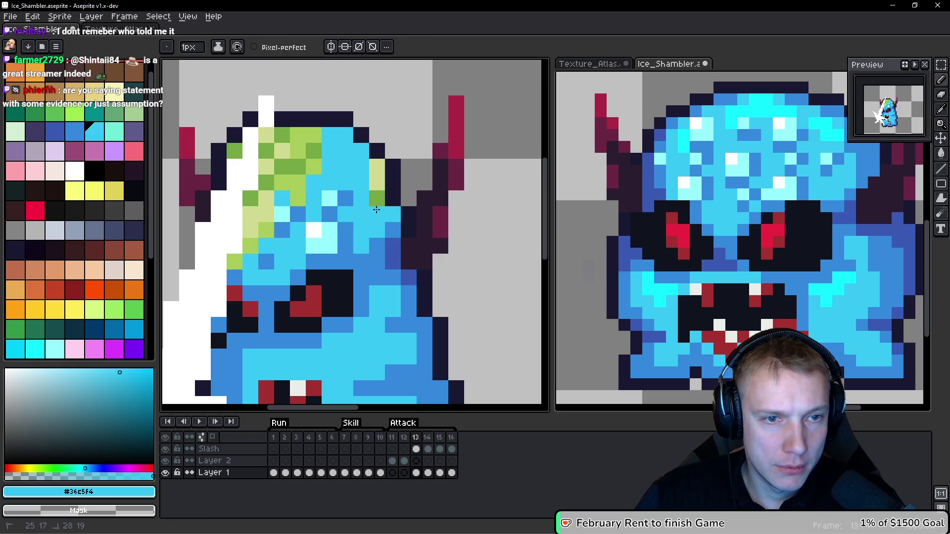
drag(371, 170, 285, 138)
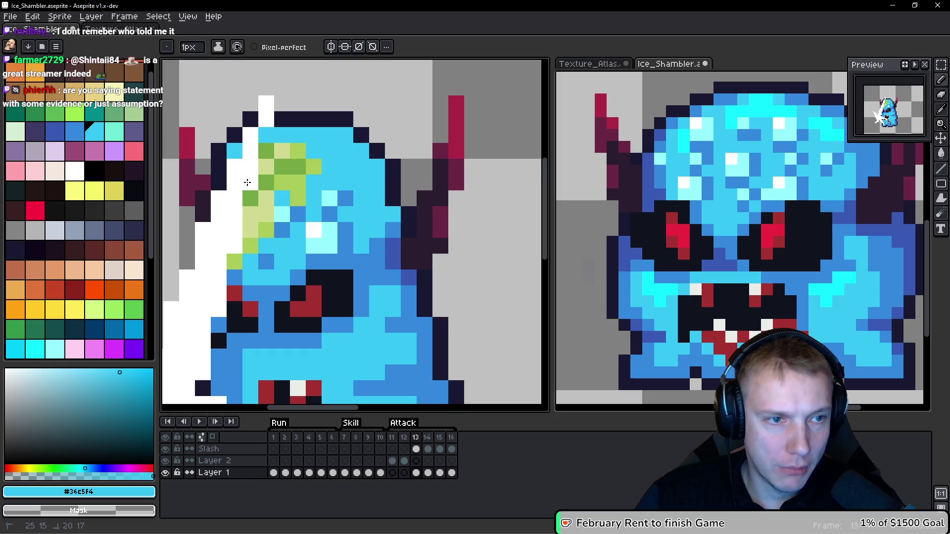
drag(262, 184, 270, 148)
mouse_move(297, 202)
mouse_down()
mouse_move(297, 157)
mouse_move(317, 176)
mouse_move(361, 181)
mouse_move(336, 198)
mouse_move(313, 173)
mouse_move(334, 210)
mouse_up()
Step: Hide the Slash layer and touch up head outline pixels with dark purple #2c1c31
click(165, 449)
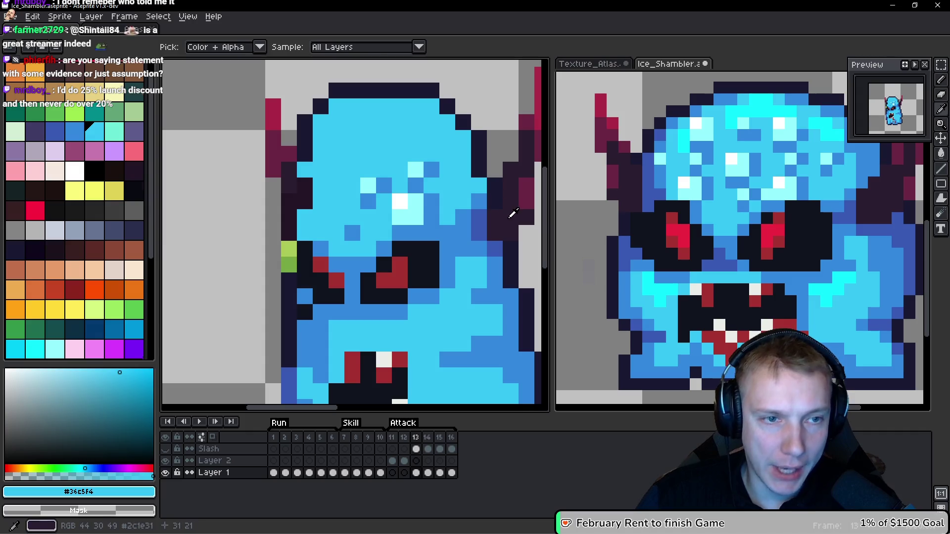
alt+click(288, 196)
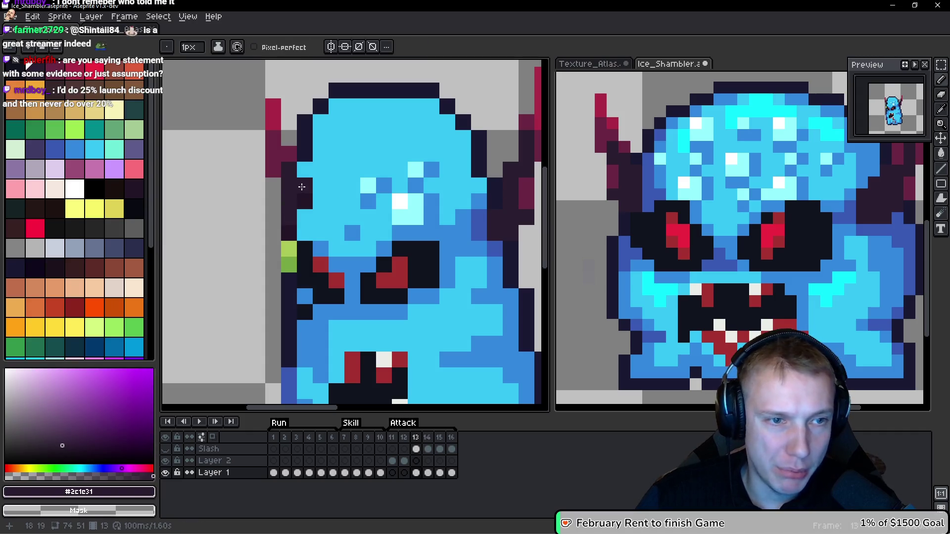
click(273, 186)
click(364, 200)
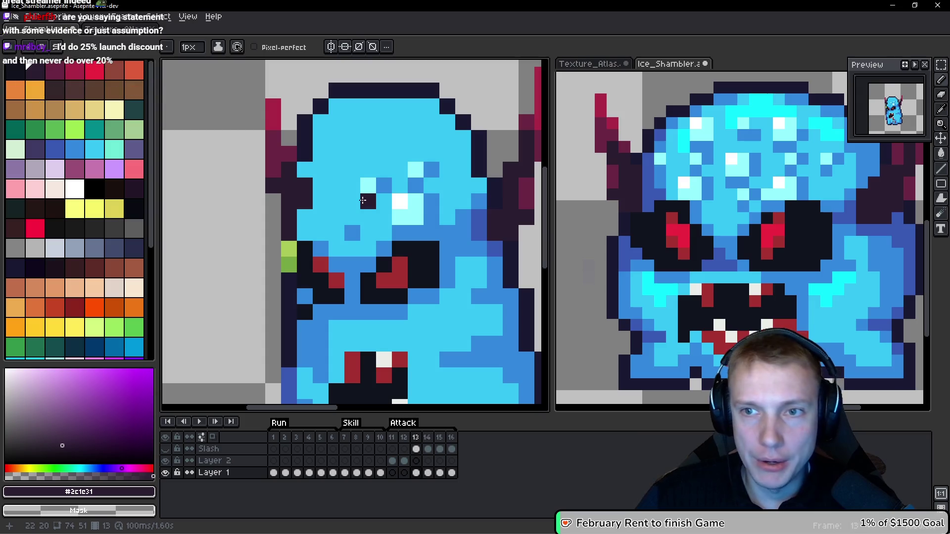
key(ctrl+z)
alt+click(306, 164)
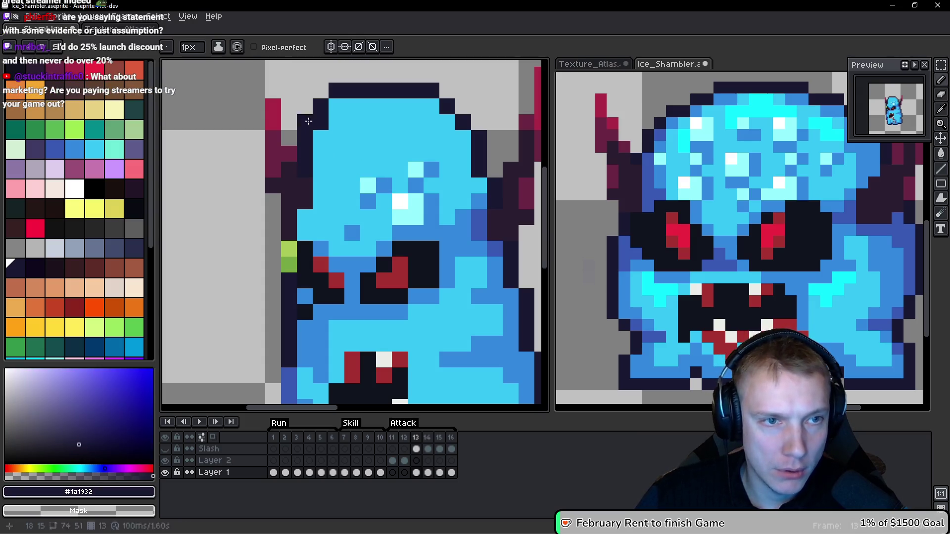
scroll(308, 121, down, 5)
scroll(310, 164, up, 4)
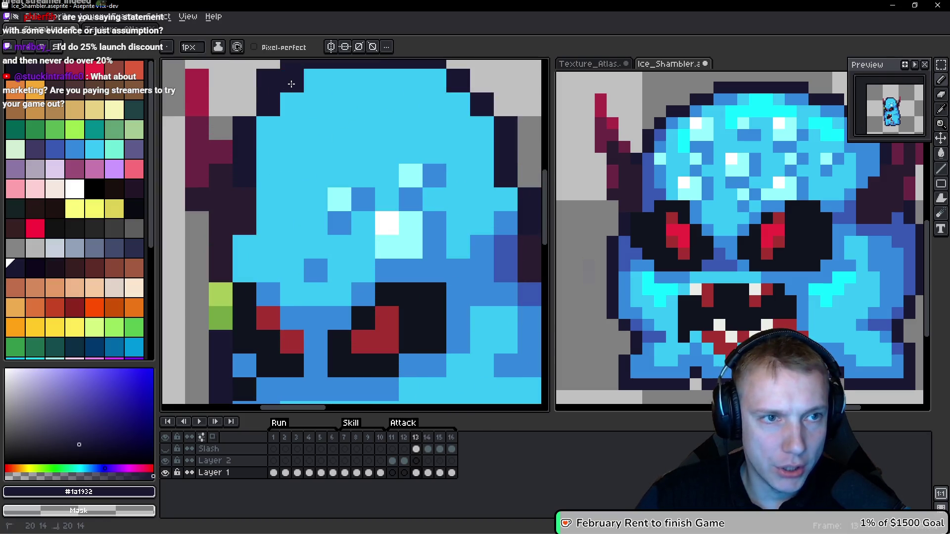
scroll(310, 163, up, 1)
scroll(310, 164, down, 5)
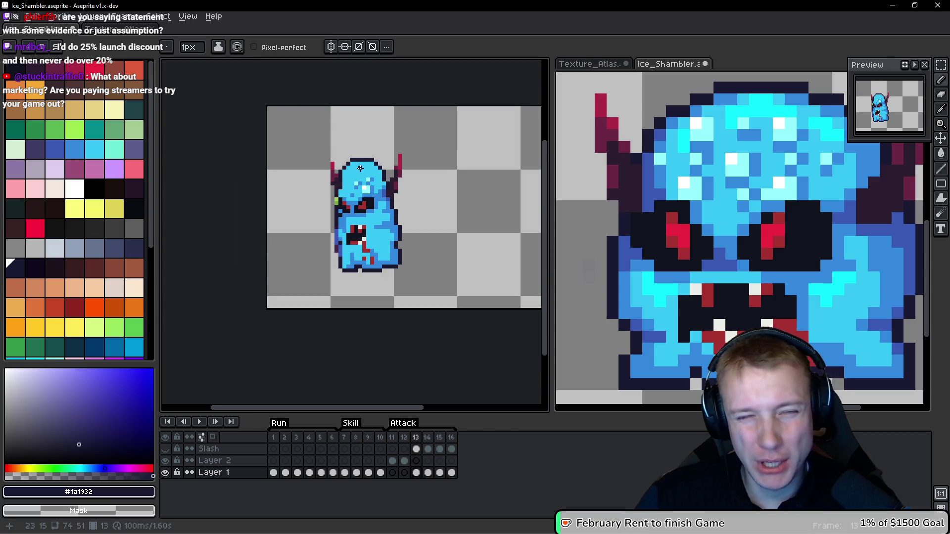
Step: Undo the last pencil edit and a stray medium blue pixel left of the sprite
scroll(361, 168, up, 4)
key(v)
key(ctrl+z)
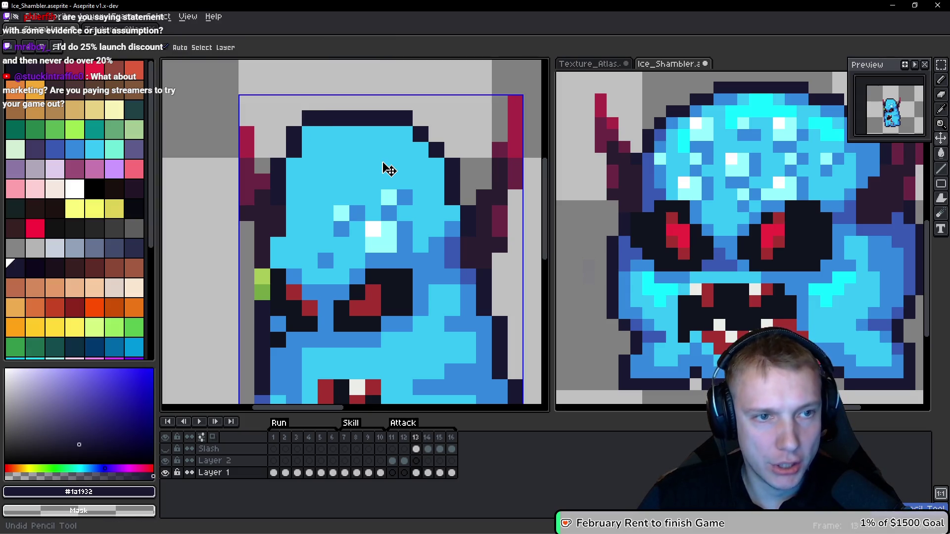
scroll(388, 169, down, 4)
key(b)
scroll(438, 223, up, 4)
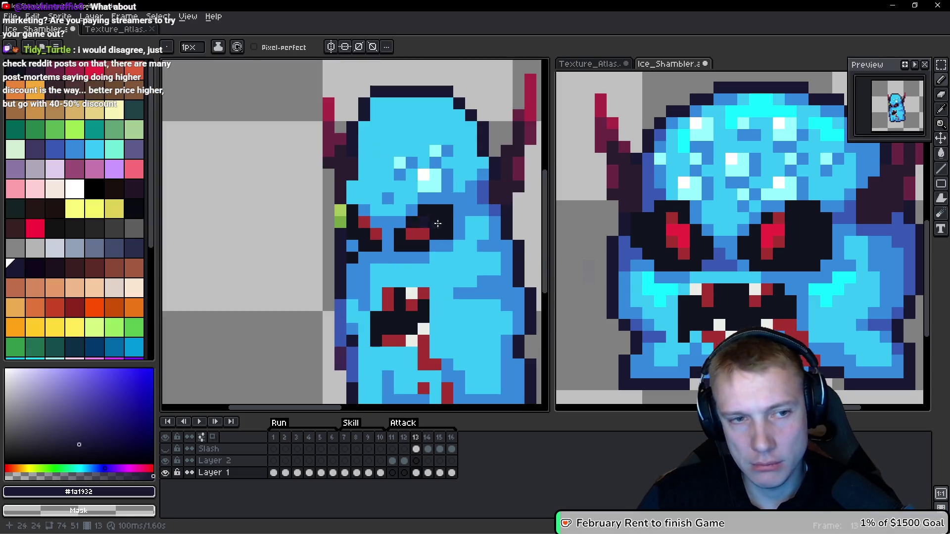
alt+click(364, 209)
click(352, 200)
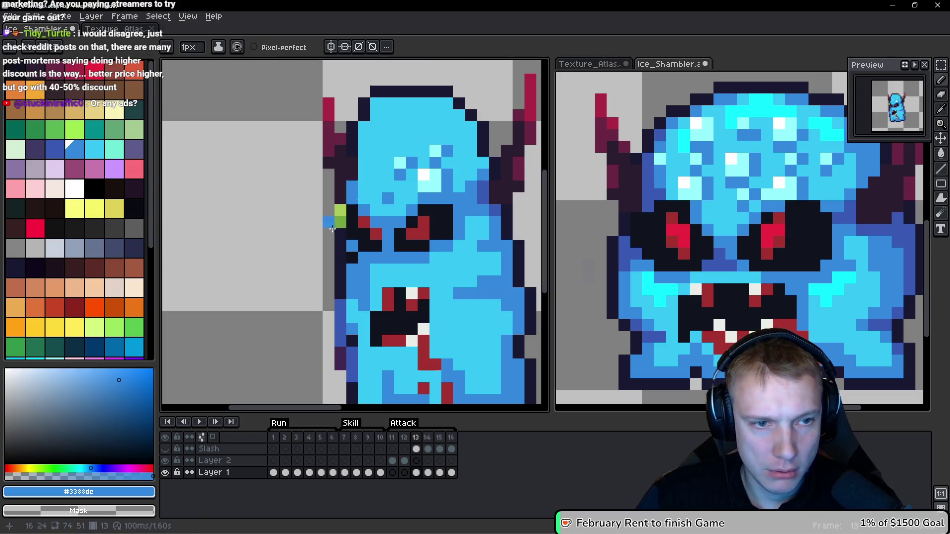
key(ctrl+z)
scroll(376, 225, down, 2)
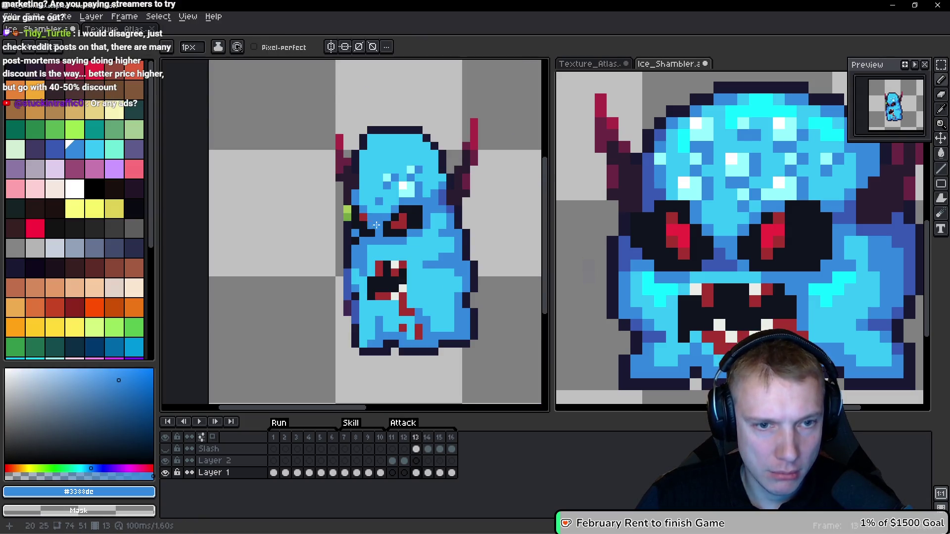
scroll(376, 226, up, 1)
Step: Darken the lower-left edge of the body outline with dark navy
key(alt)
alt+click(347, 368)
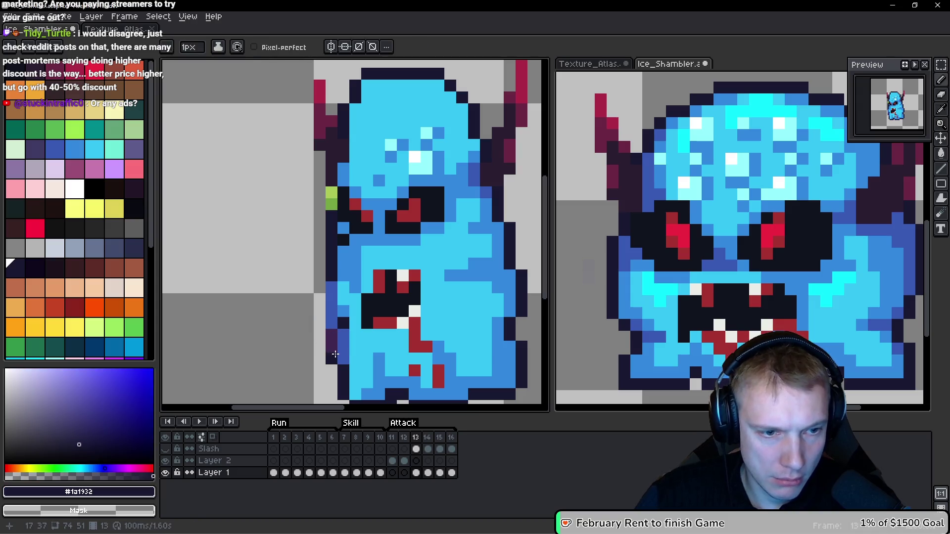
drag(331, 355, 319, 323)
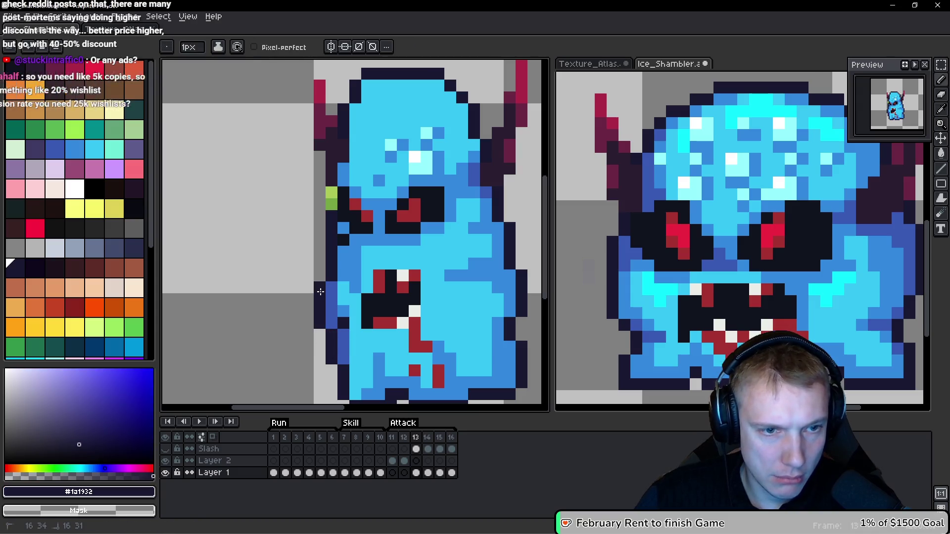
scroll(330, 198, down, 3)
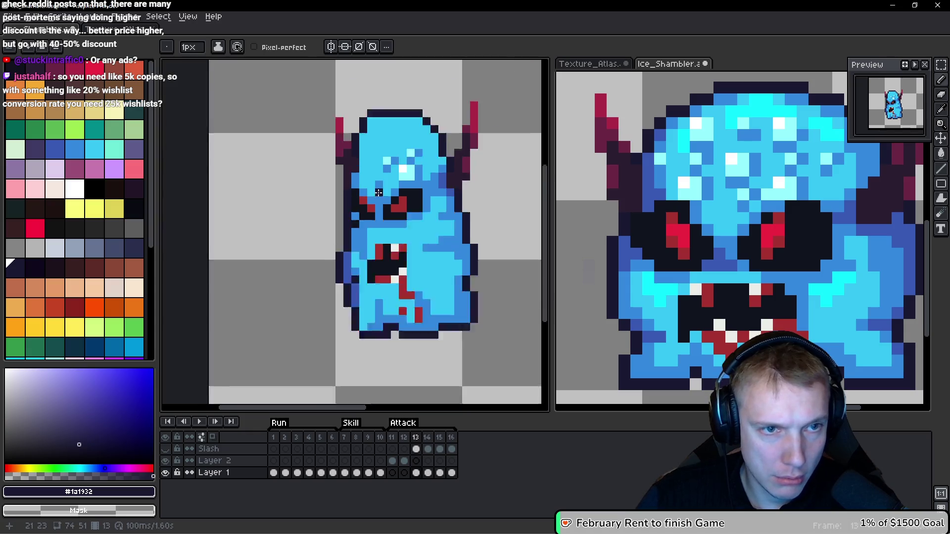
scroll(389, 187, up, 3)
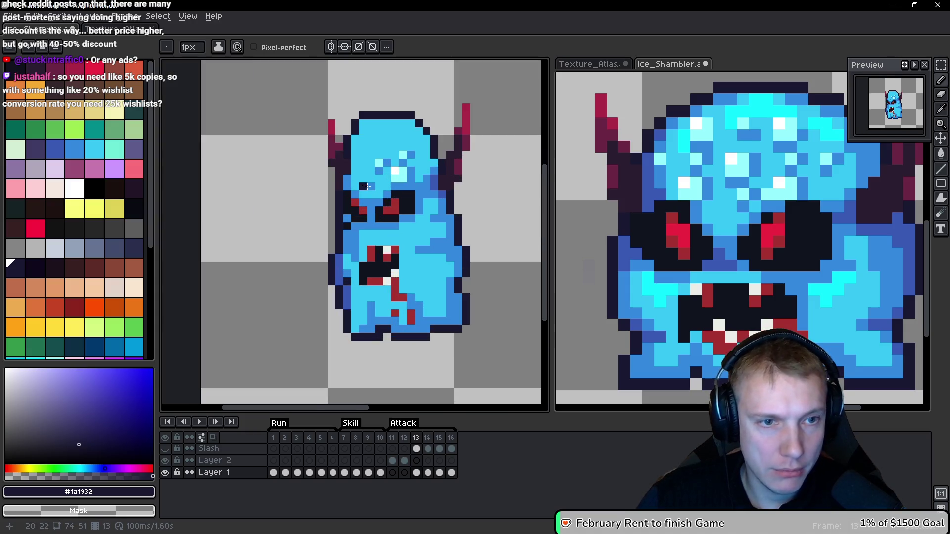
Step: Shade the left, top and right edges of the head medium blue
alt+click(347, 187)
mouse_move(346, 187)
mouse_down()
mouse_move(349, 119)
mouse_move(373, 92)
mouse_up()
click(421, 90)
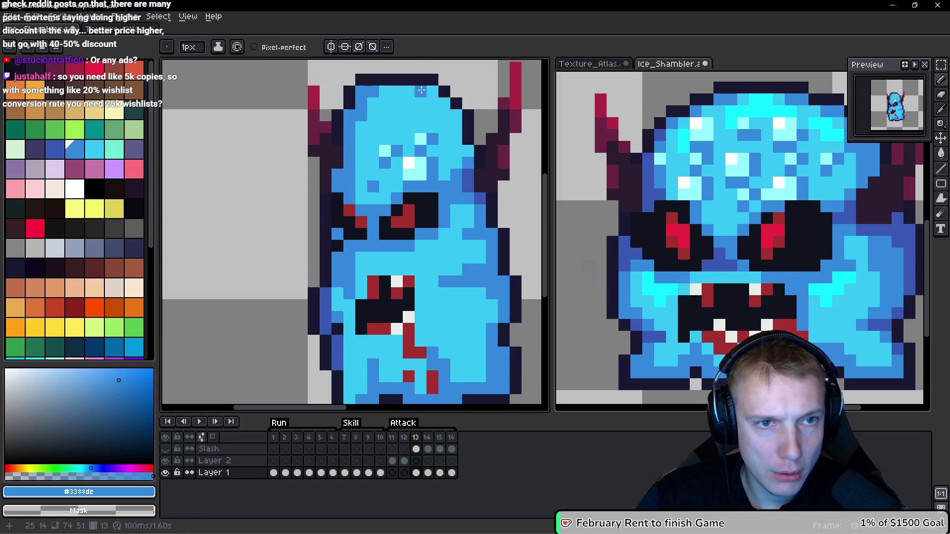
drag(456, 115, 451, 159)
Step: Add darker blue shading to the right cheek and lower face
alt+click(469, 181)
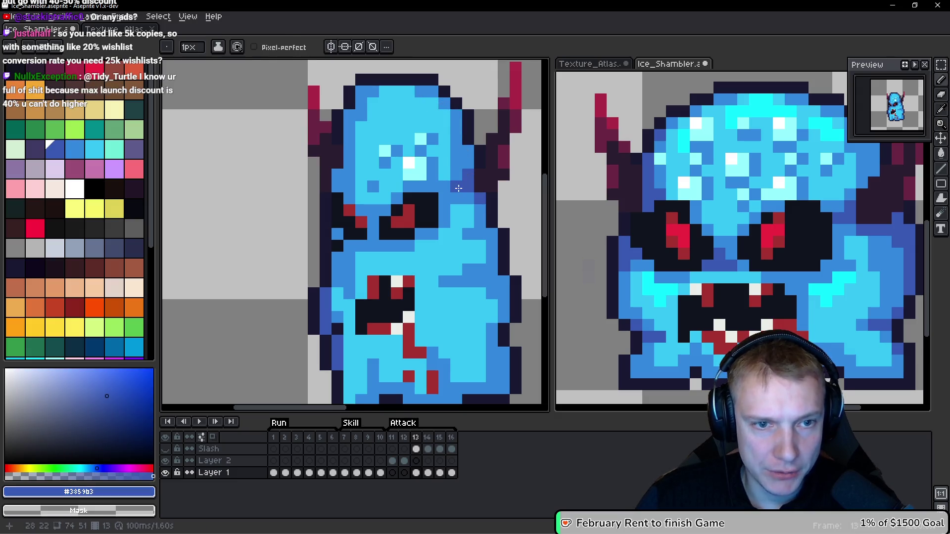
mouse_move(494, 272)
mouse_down()
mouse_move(479, 269)
mouse_move(498, 279)
mouse_up()
scroll(495, 267, up, 1)
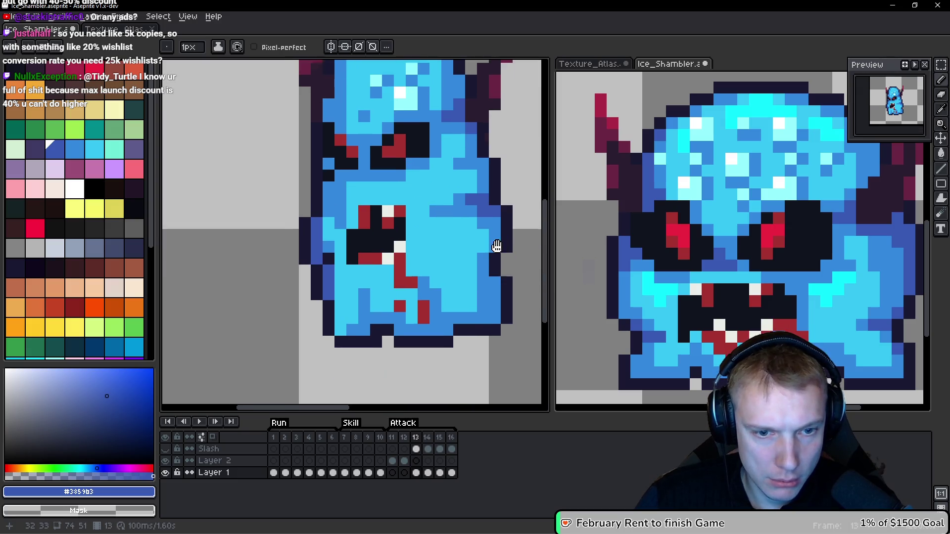
scroll(460, 277, down, 2)
drag(428, 329, 428, 299)
click(415, 334)
click(507, 296)
scroll(507, 297, down, 2)
scroll(387, 213, up, 2)
click(387, 213)
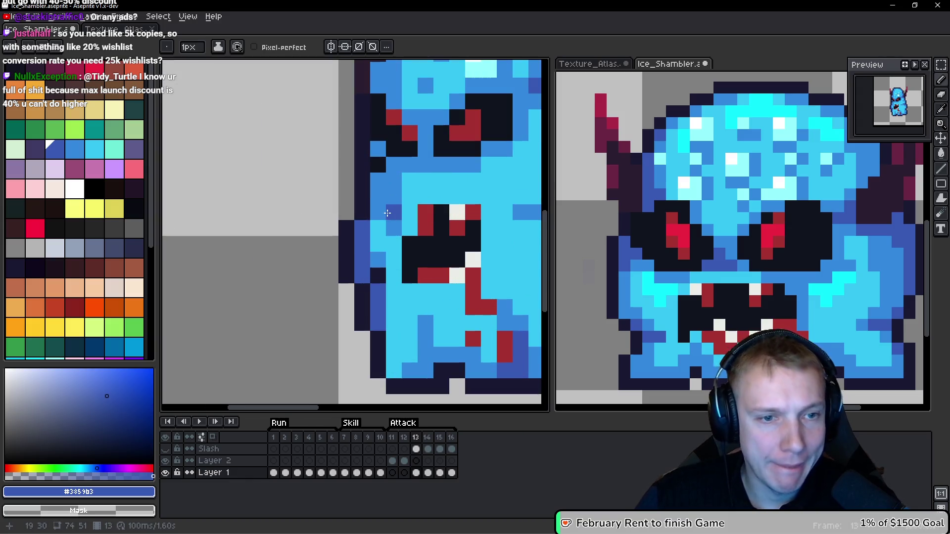
scroll(387, 213, down, 2)
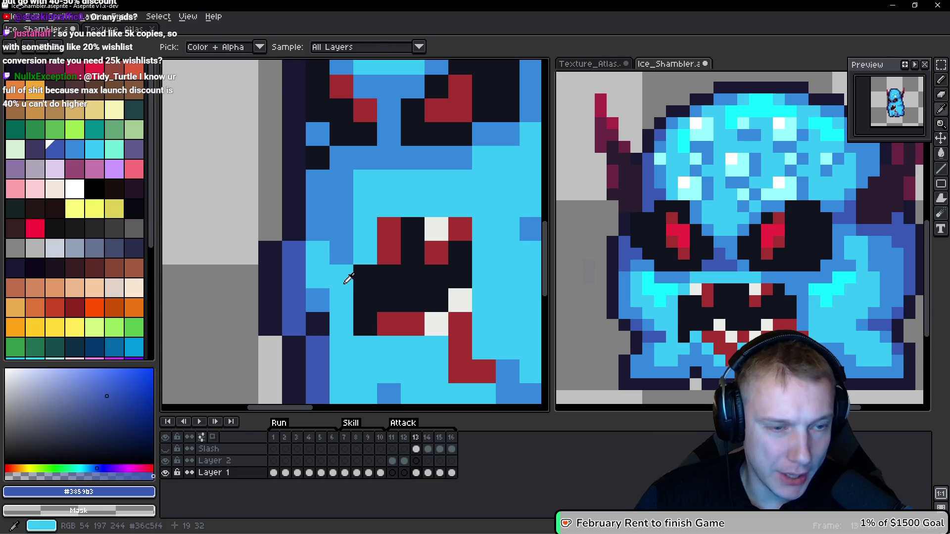
Step: Paint blue pixels along the mouth row and medium blue down the body's left side
click(332, 297)
click(356, 297)
click(381, 295)
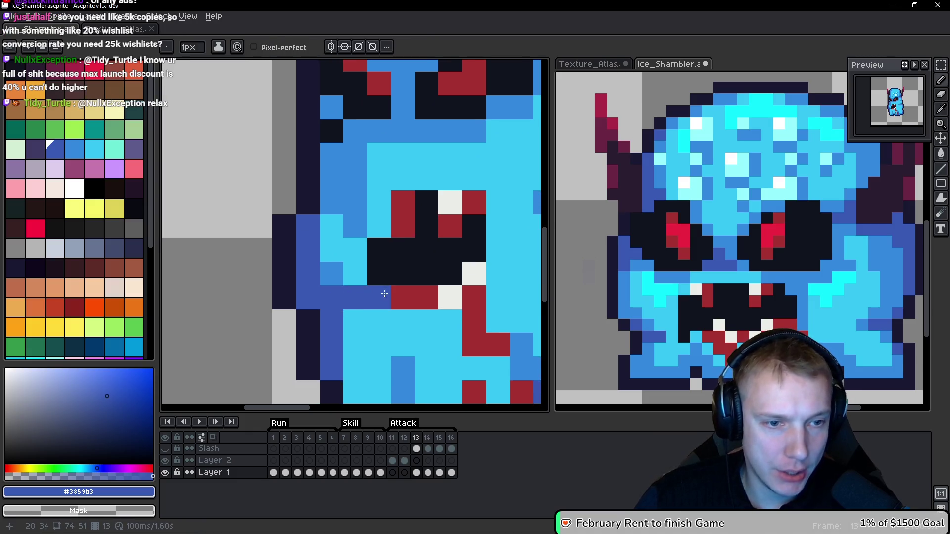
alt+click(339, 275)
click(350, 314)
mouse_move(353, 315)
mouse_down()
mouse_move(345, 212)
mouse_move(346, 335)
mouse_move(371, 311)
mouse_up()
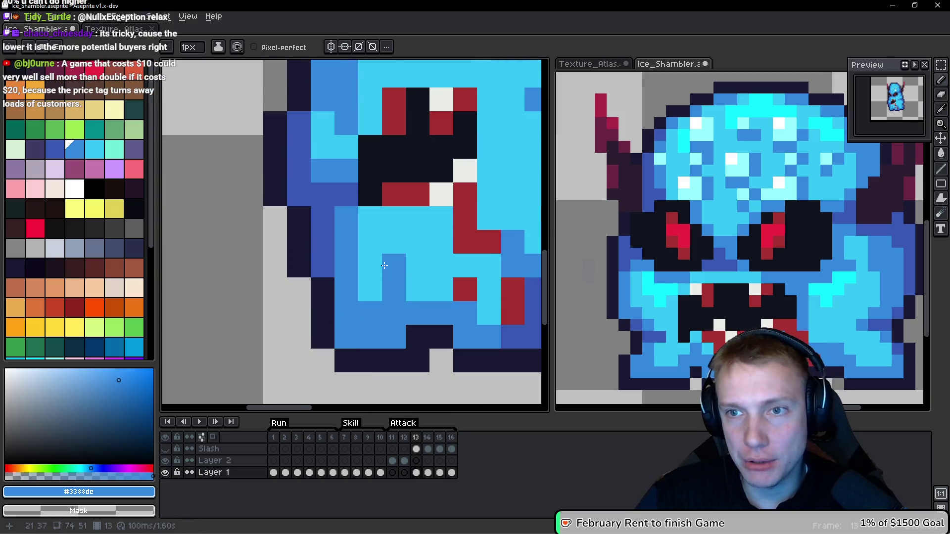
scroll(372, 291, down, 2)
scroll(408, 212, up, 1)
Step: Tone two pale forehead highlights down to medium blue and marquee-select the white highlight cluster
drag(408, 211, 412, 225)
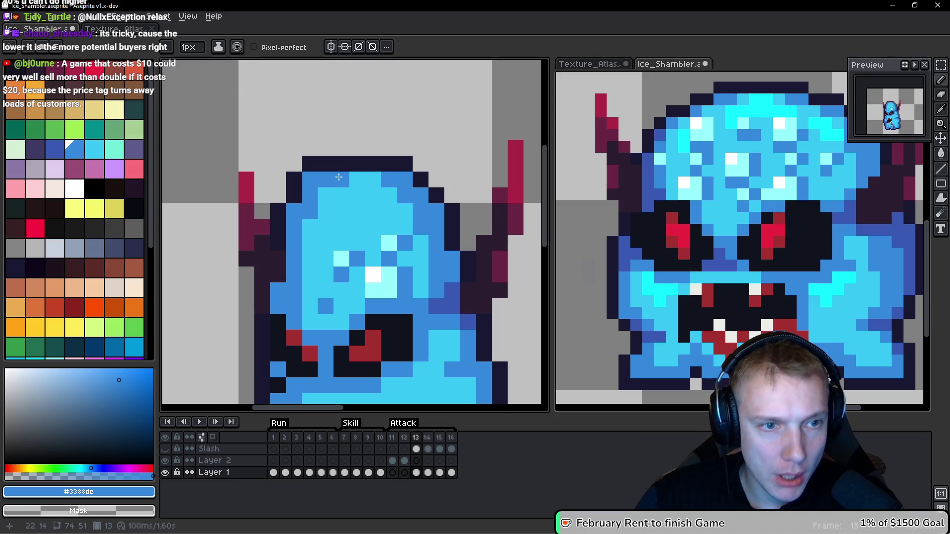
click(326, 189)
click(310, 242)
click(389, 243)
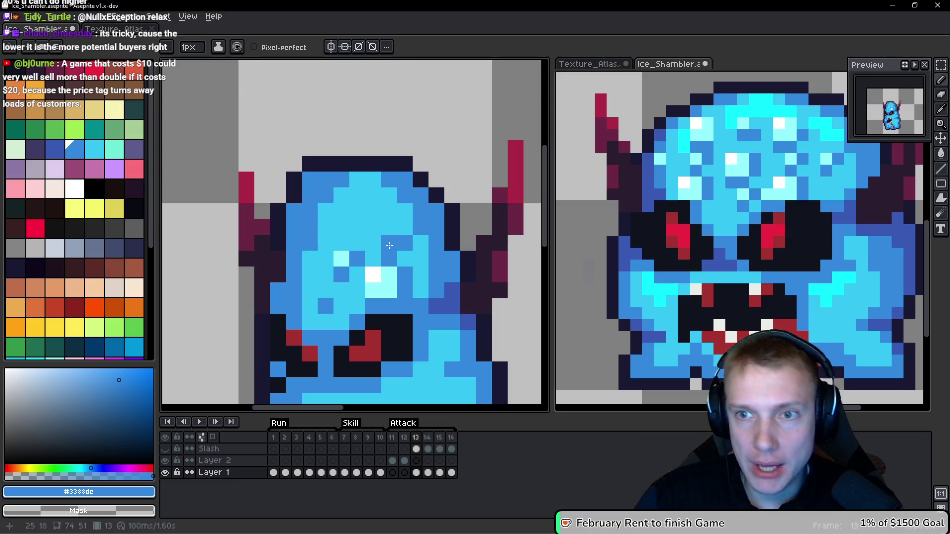
scroll(309, 346, down, 1)
scroll(247, 322, up, 3)
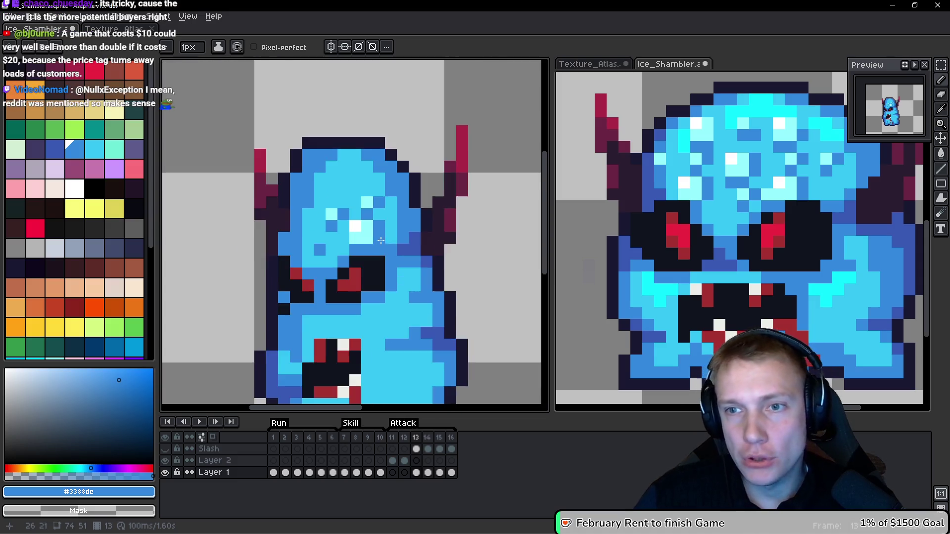
scroll(267, 213, down, 2)
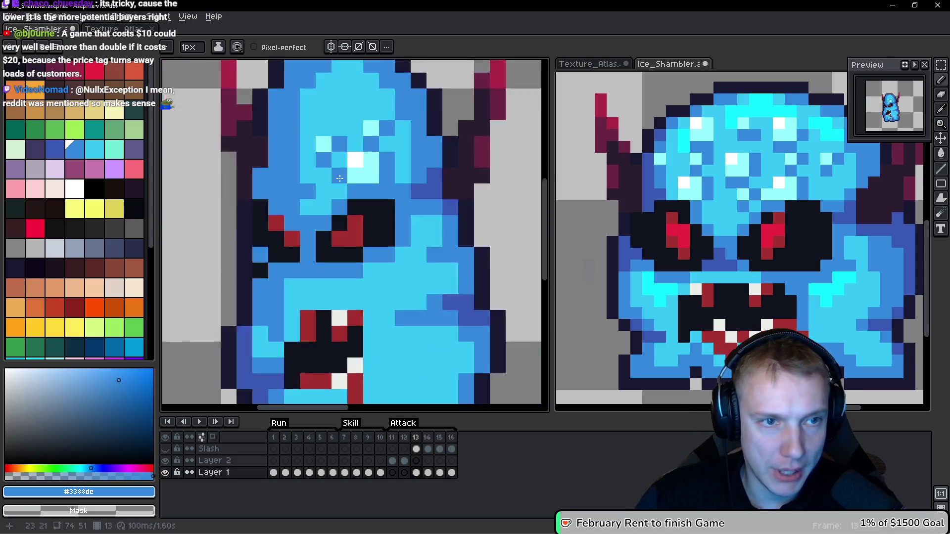
scroll(409, 303, up, 3)
key(m)
drag(347, 219, 441, 314)
Step: Move the white highlight block up-left and paste pixels to fill the leftover gap
mouse_move(424, 280)
mouse_down()
mouse_move(393, 282)
mouse_move(310, 150)
mouse_up()
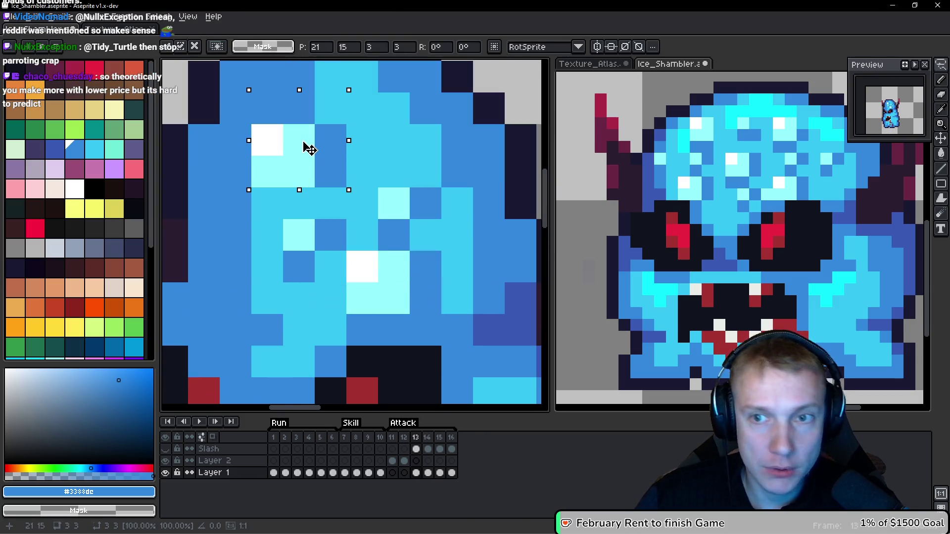
key(Return)
key(ctrl+d)
key(b)
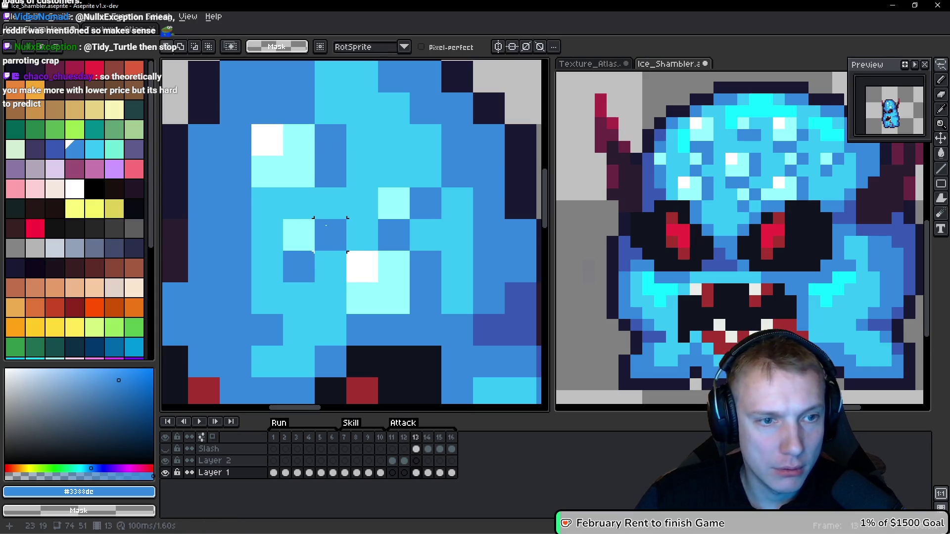
key(ctrl+v)
mouse_move(312, 248)
mouse_down()
mouse_move(255, 243)
mouse_move(264, 243)
mouse_move(255, 222)
mouse_up()
key(Return)
scroll(255, 223, down, 8)
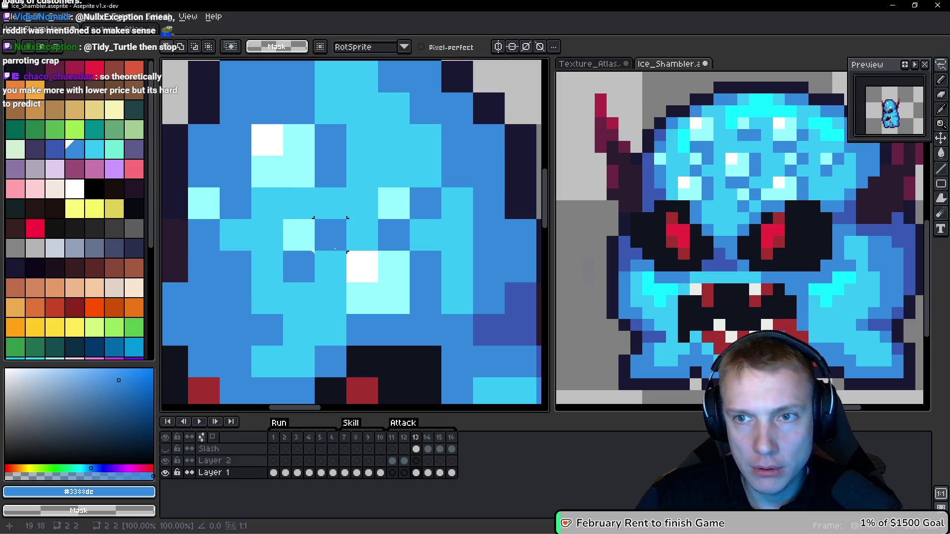
scroll(220, 251, up, 8)
key(b)
Step: Paint pale cyan and bright cyan highlight pixels across the forehead
drag(220, 251, 373, 218)
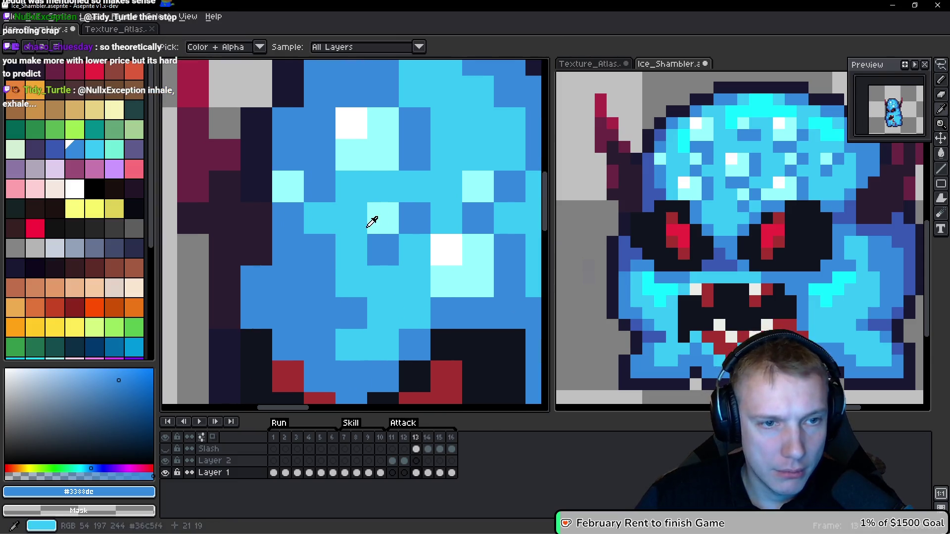
alt+click(376, 218)
click(314, 253)
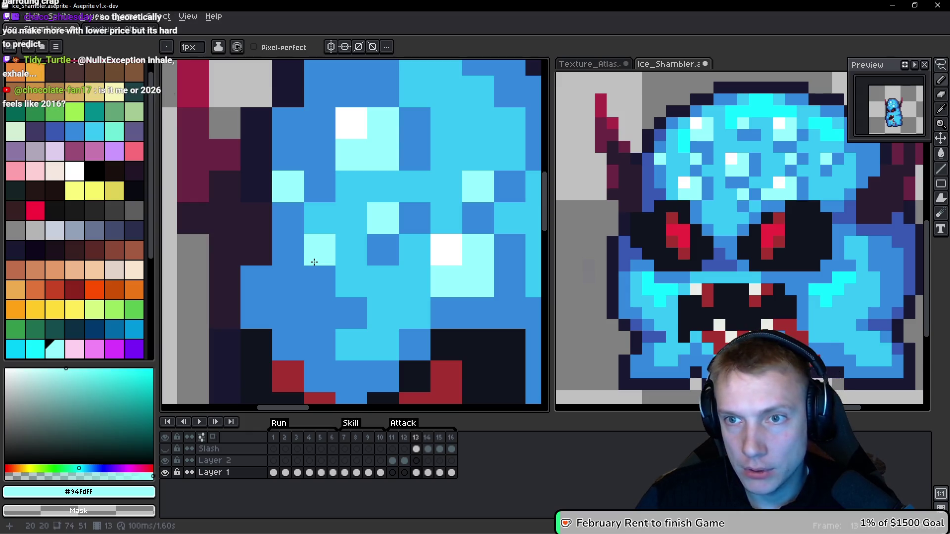
drag(314, 262, 210, 316)
click(363, 161)
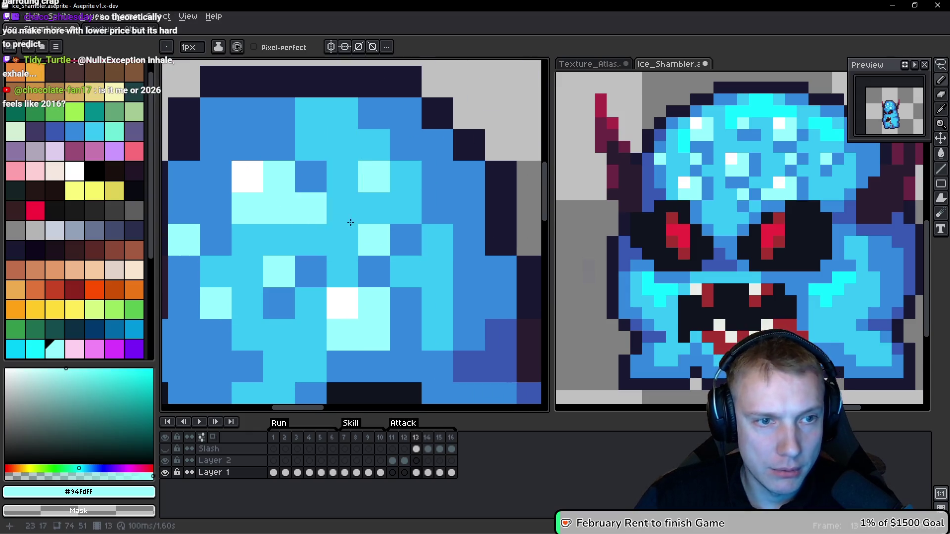
key(alt)
alt+click(747, 110)
click(309, 143)
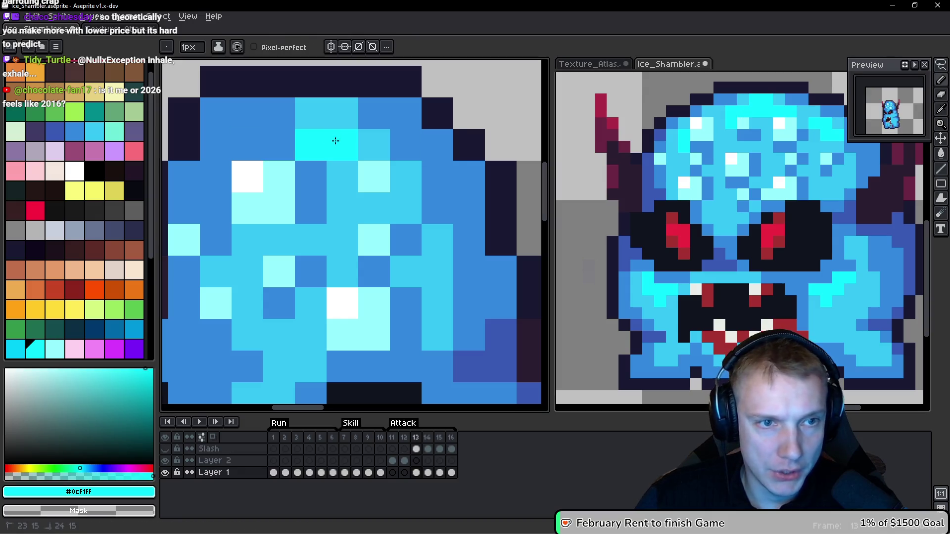
click(341, 177)
click(386, 204)
click(392, 206)
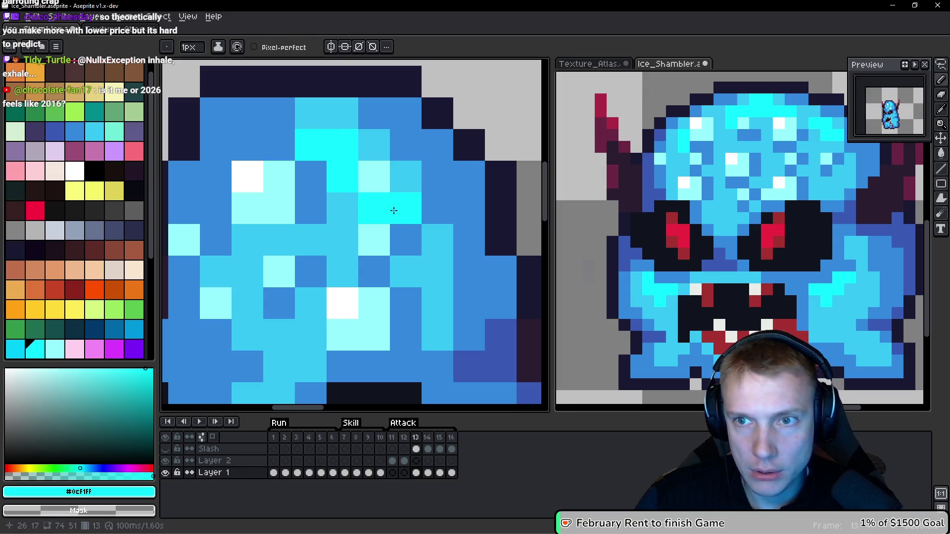
Step: Paint a dark outline pixel near the eye
key(alt)
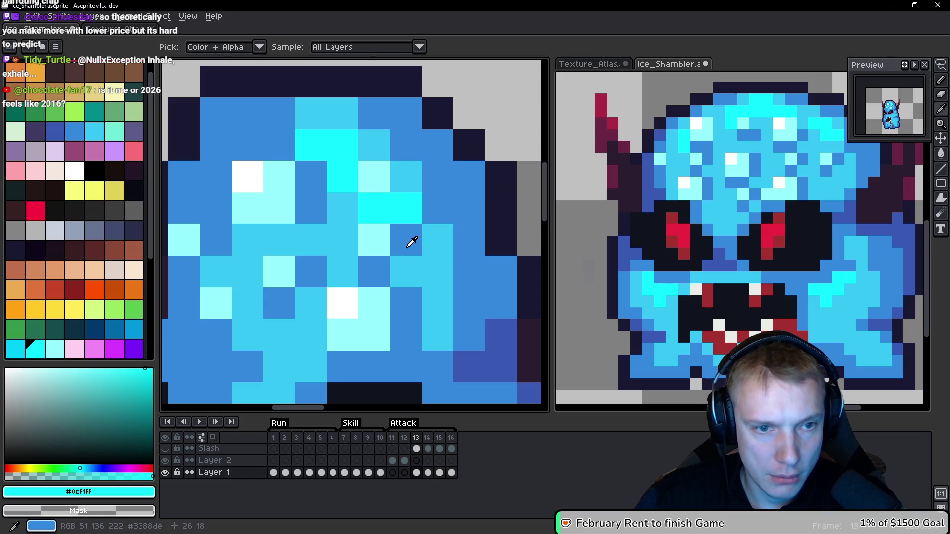
alt+click(418, 229)
scroll(425, 226, down, 8)
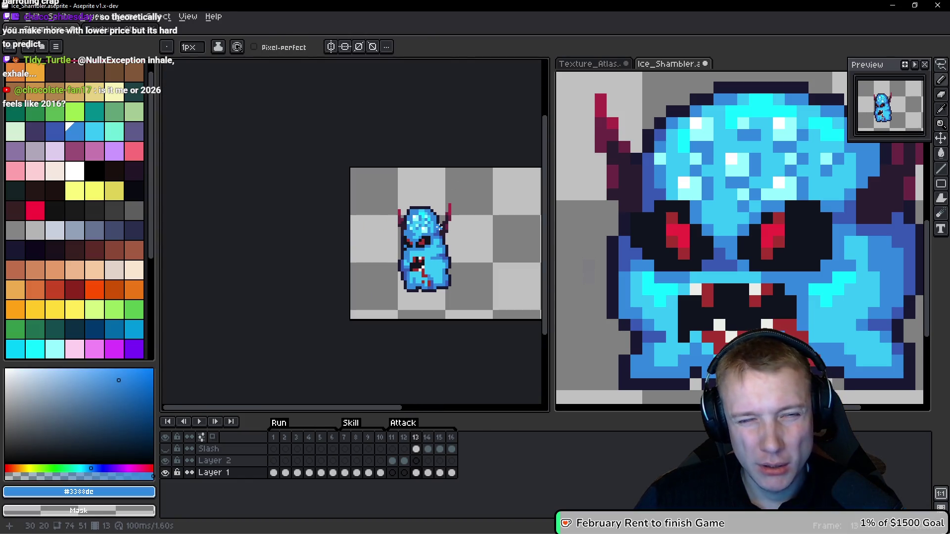
scroll(439, 227, up, 4)
key(ctrl)
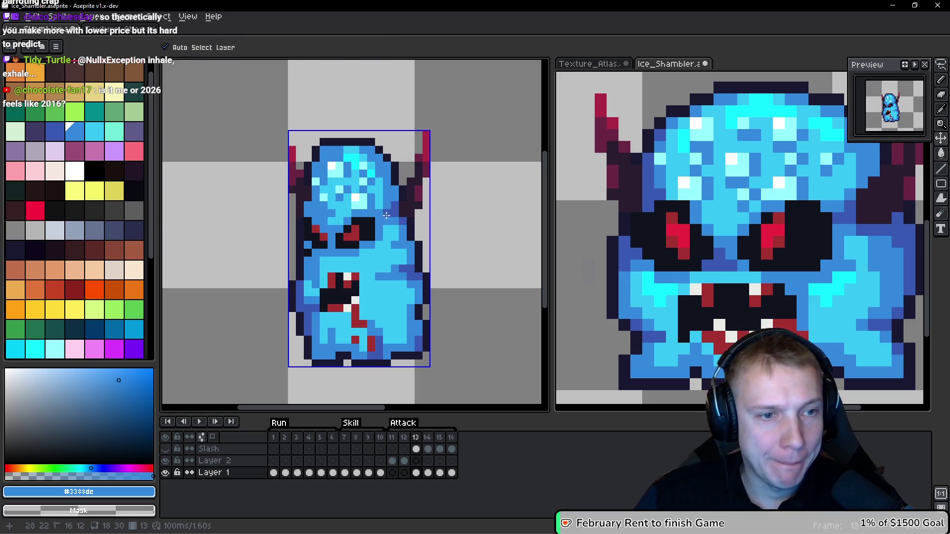
scroll(386, 215, up, 2)
key(alt)
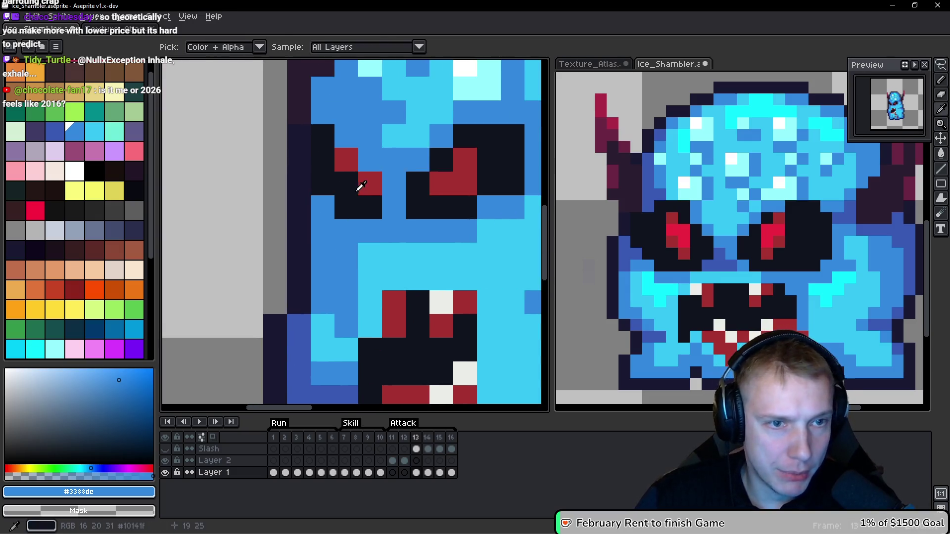
alt+click(361, 186)
click(346, 136)
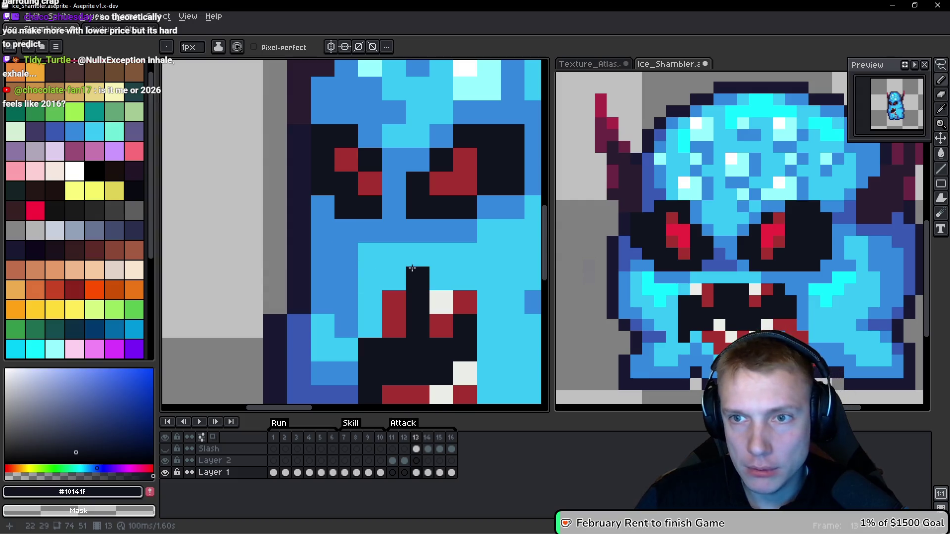
Step: Add dark #10141f pixels beside the red eye and above the mouth, then open a new browser tab
alt+click(372, 182)
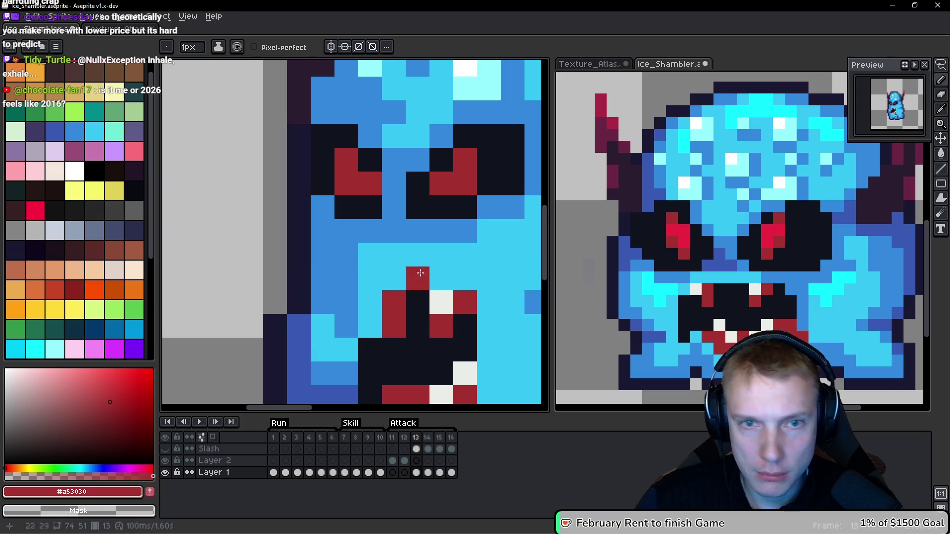
alt+click(355, 207)
click(394, 183)
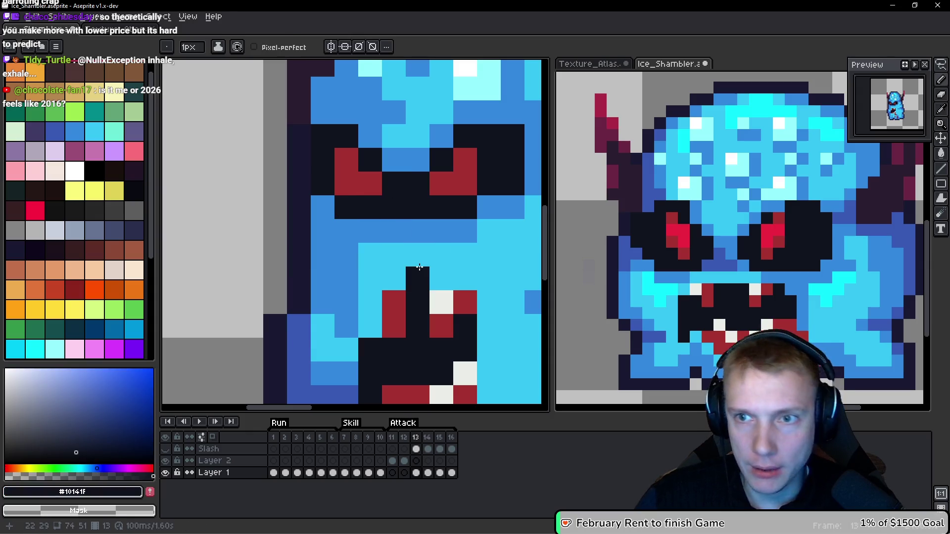
click(416, 262)
scroll(411, 244, down, 5)
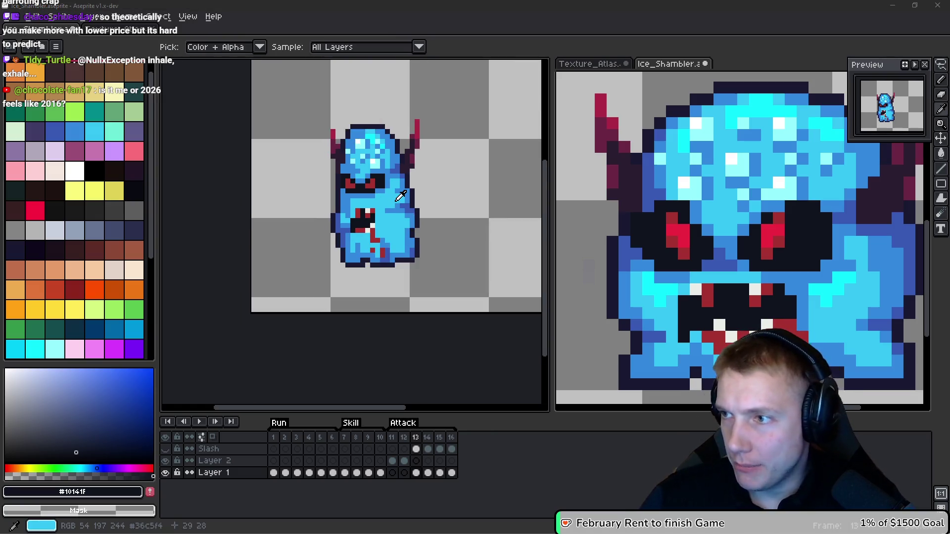
key(alt+Tab)
key(ctrl+t)
Step: Search Google for 'gnomes game' and open the Gnomes Steam store page
text(gnomes)
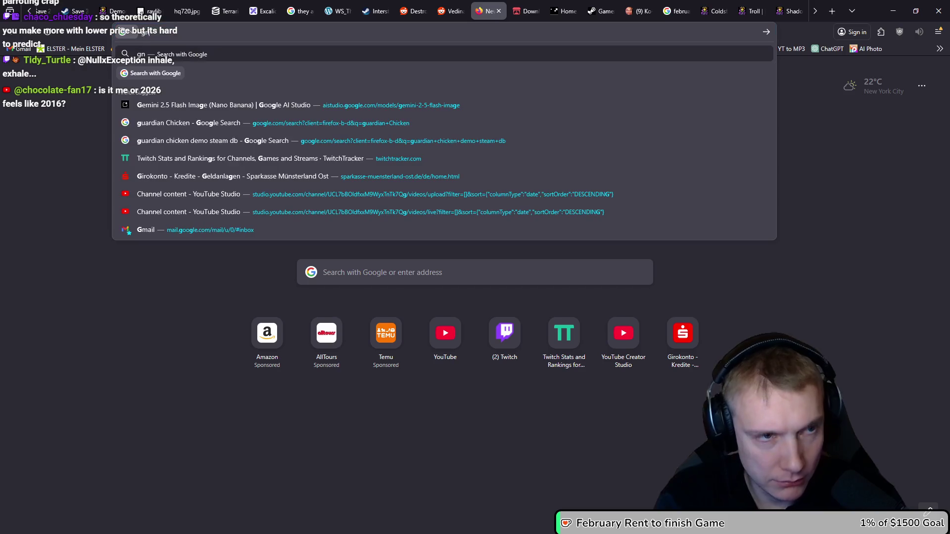
key(Return)
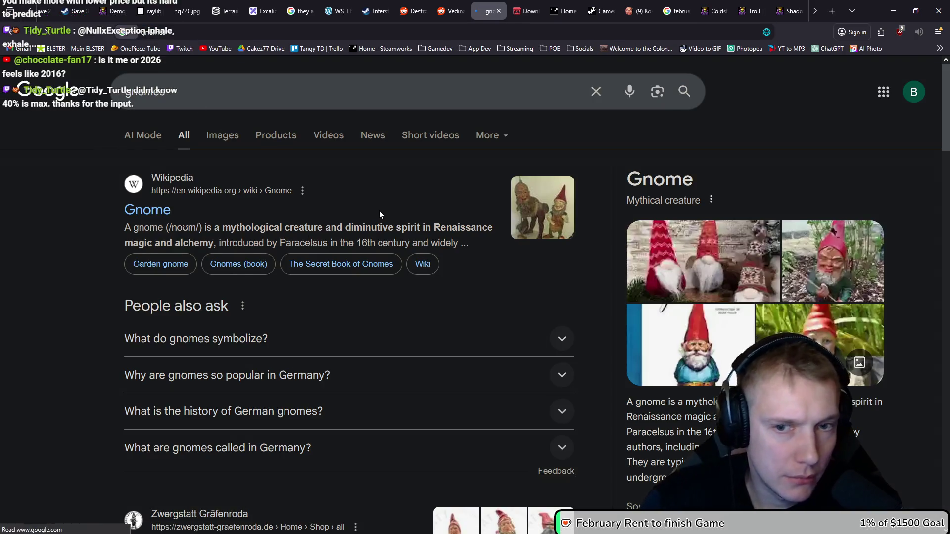
click(297, 91)
text(game)
key(Return)
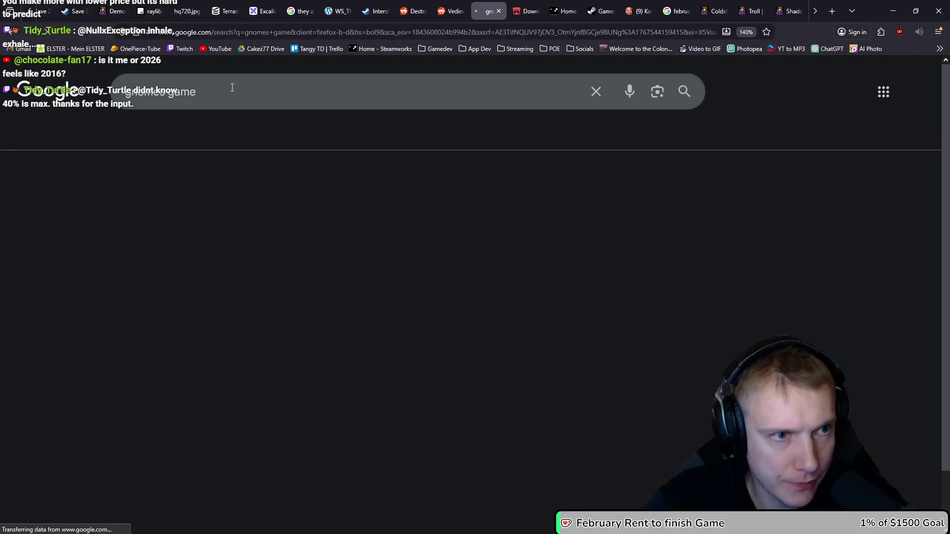
click(365, 265)
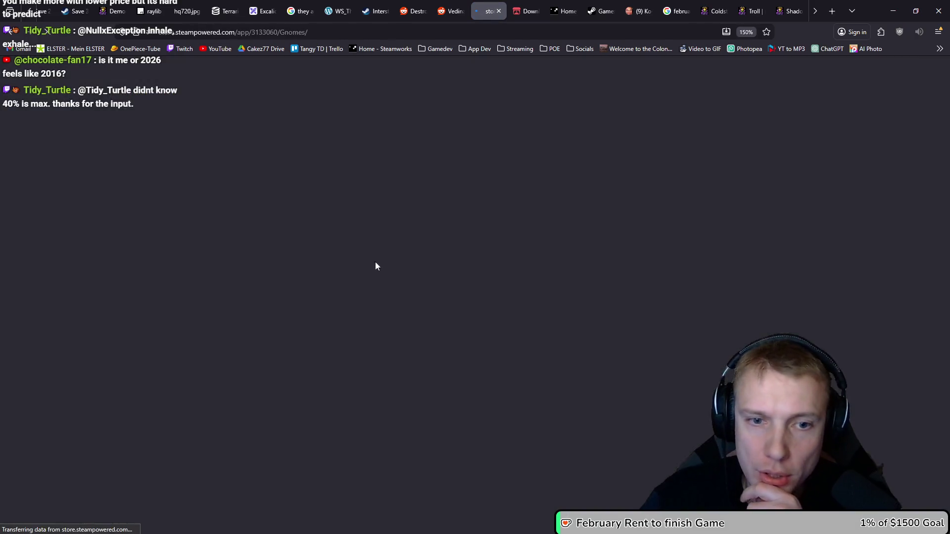
Step: Scroll down the Gnomes store page and follow its SteamDB link
scroll(639, 184, down, 1)
scroll(640, 184, down, 5)
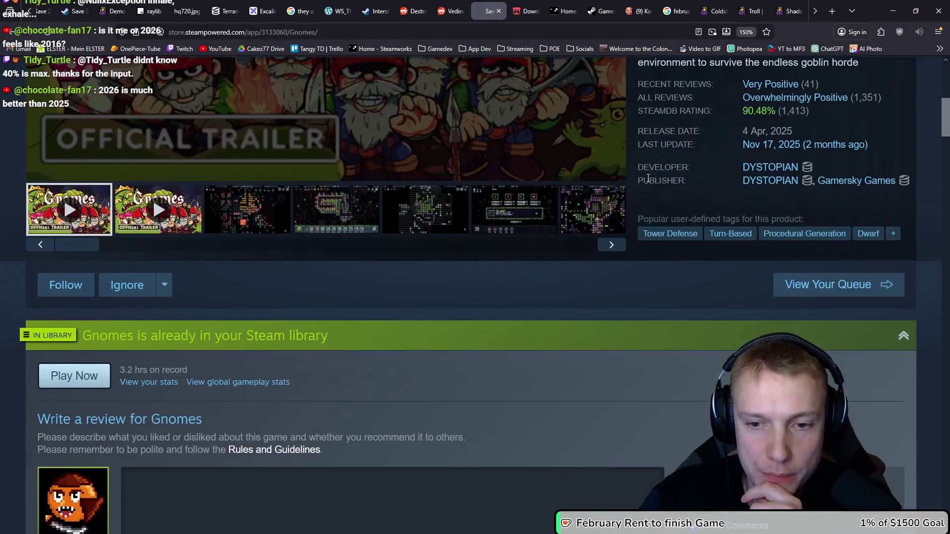
scroll(672, 280, down, 1)
scroll(627, 282, up, 3)
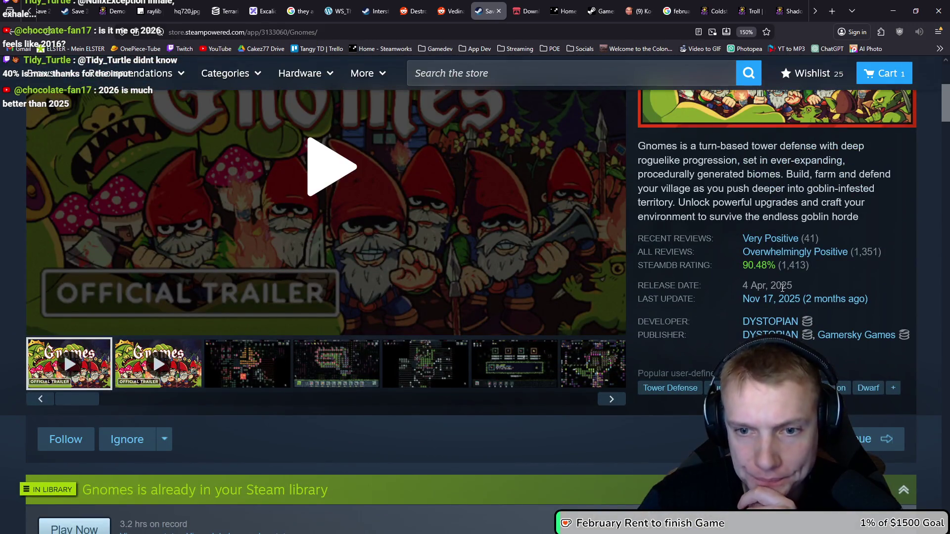
scroll(506, 280, down, 6)
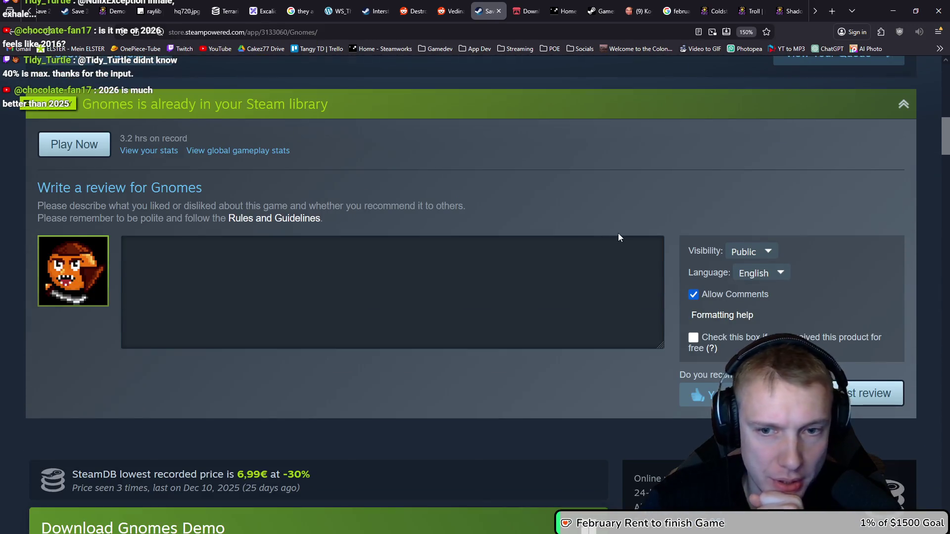
scroll(569, 245, down, 3)
scroll(425, 297, up, 5)
scroll(443, 299, down, 5)
click(603, 338)
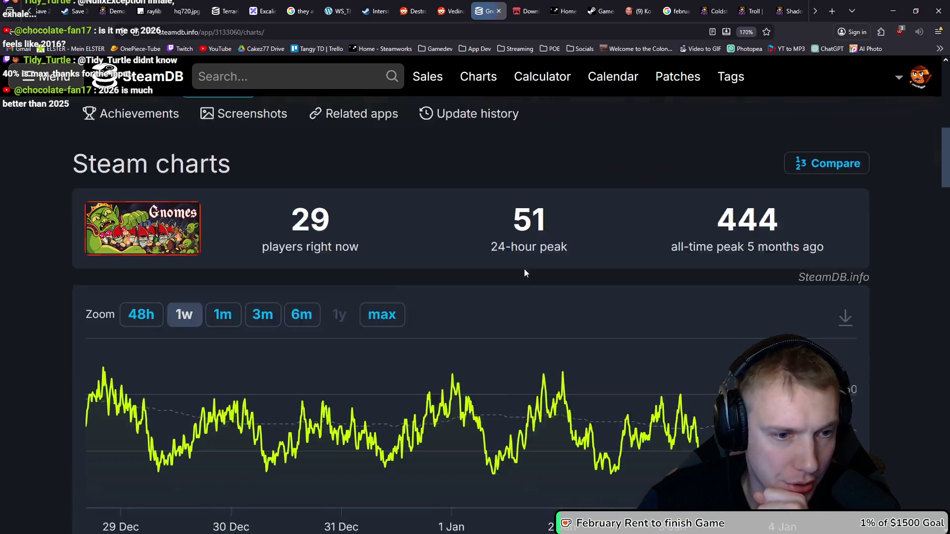
Step: Review the Gnomes price history on SteamDB
scroll(391, 316, down, 1)
scroll(317, 281, up, 4)
click(148, 275)
scroll(224, 239, down, 2)
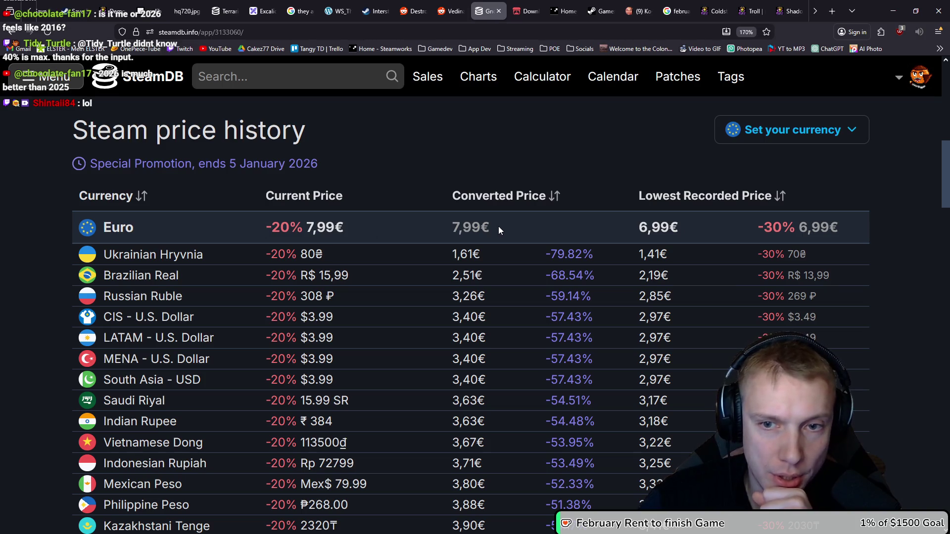
scroll(350, 236, up, 3)
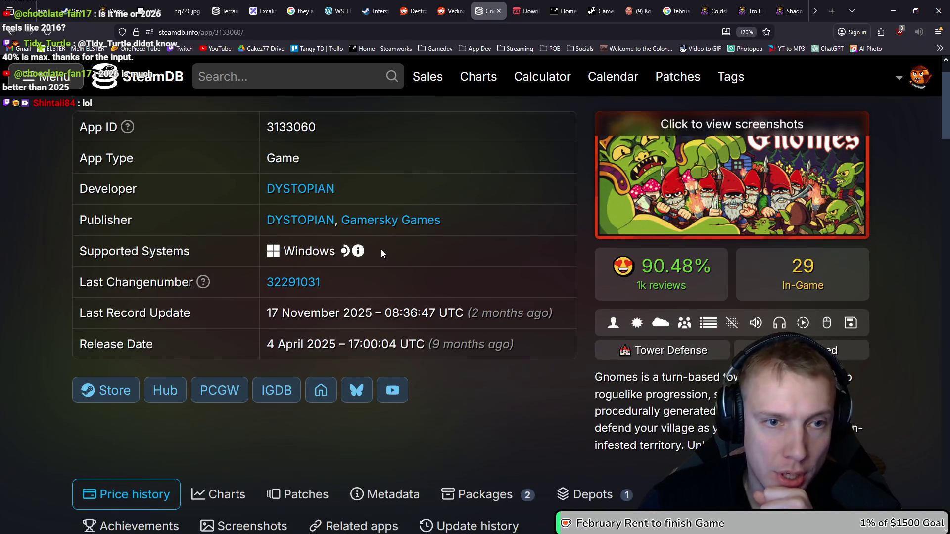
scroll(388, 256, down, 2)
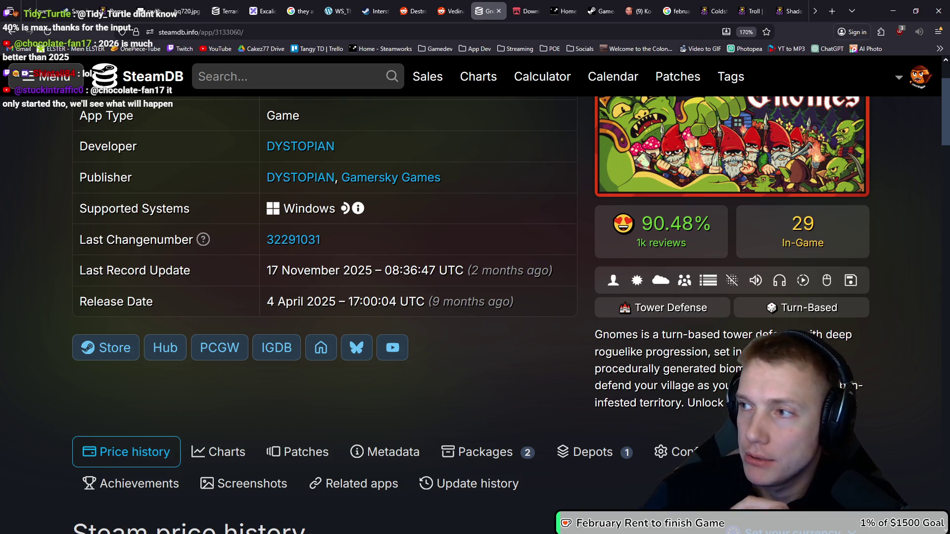
Step: Look through the Gnomes player charts
click(222, 456)
scroll(18, 278, down, 5)
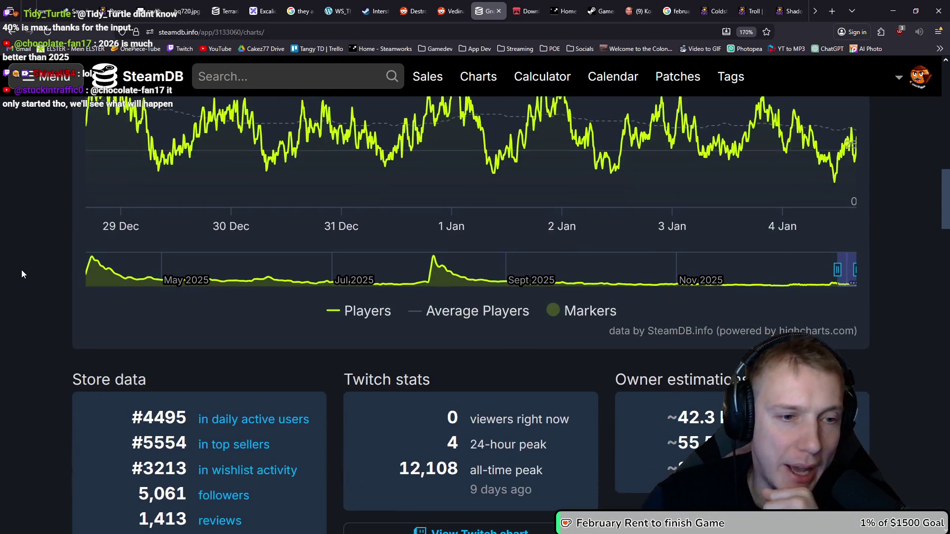
scroll(22, 274, down, 10)
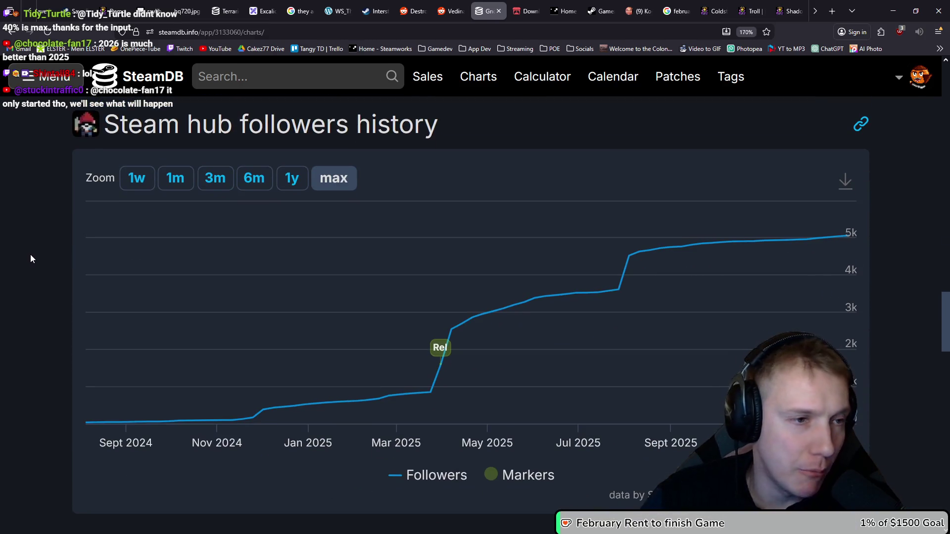
scroll(9, 262, up, 15)
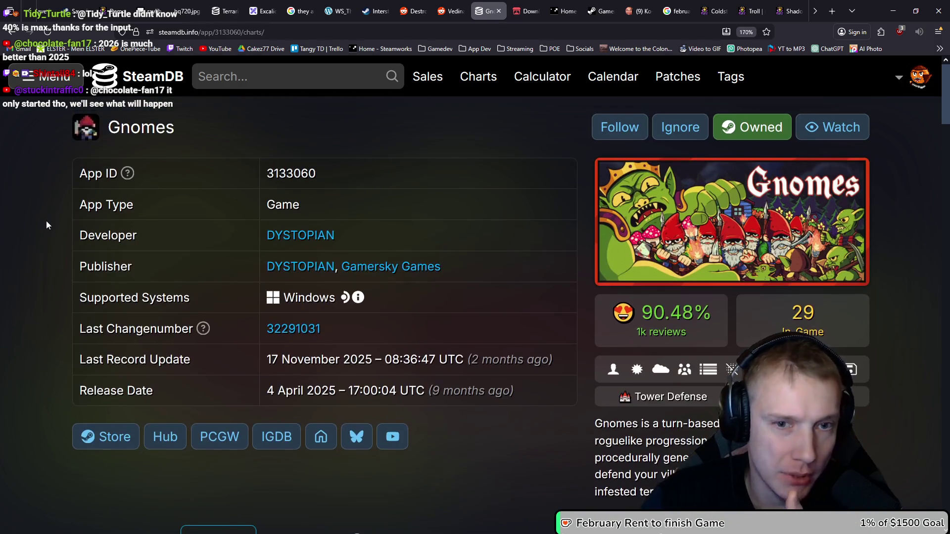
scroll(45, 223, down, 4)
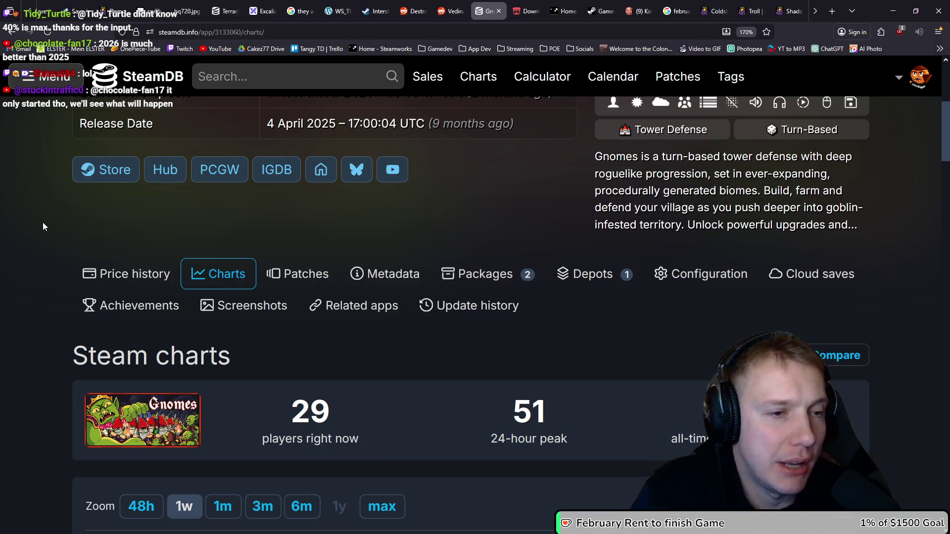
Step: Browse the Gnomes patch and build history, then return to the Steam store page
click(297, 274)
scroll(82, 270, down, 6)
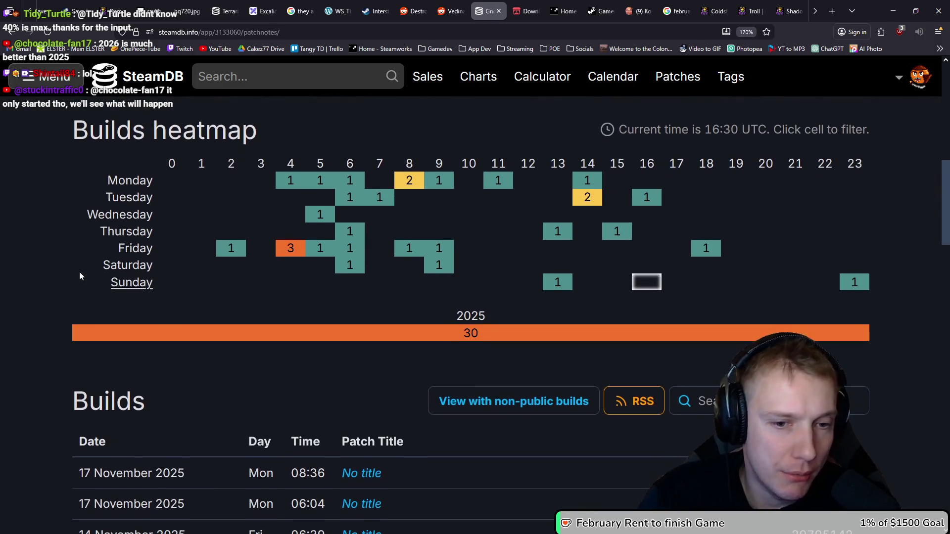
scroll(86, 266, down, 3)
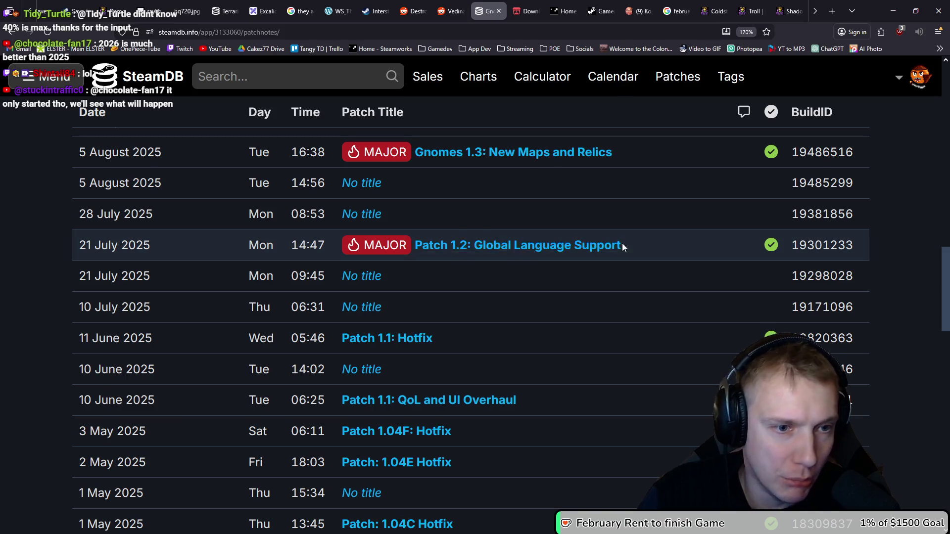
scroll(63, 277, up, 8)
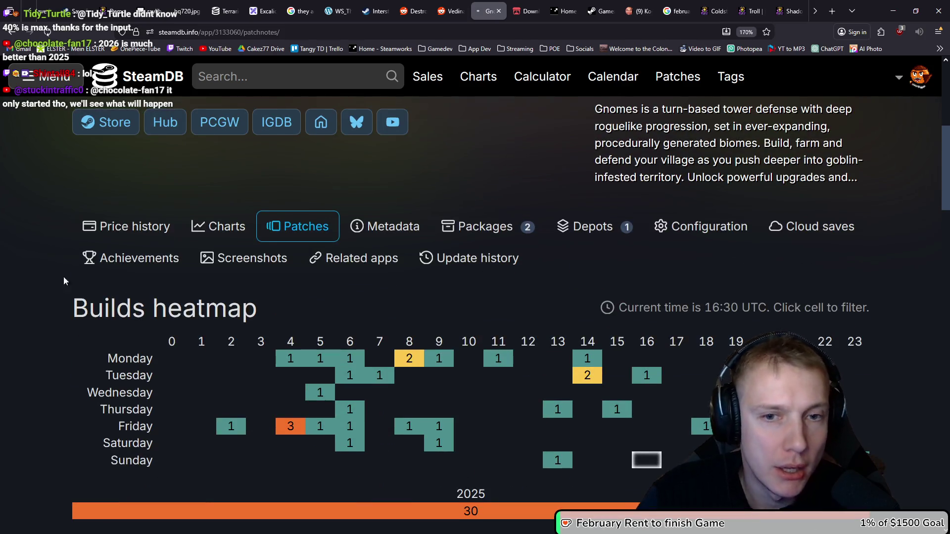
key(alt+Left)
scroll(571, 284, up, 10)
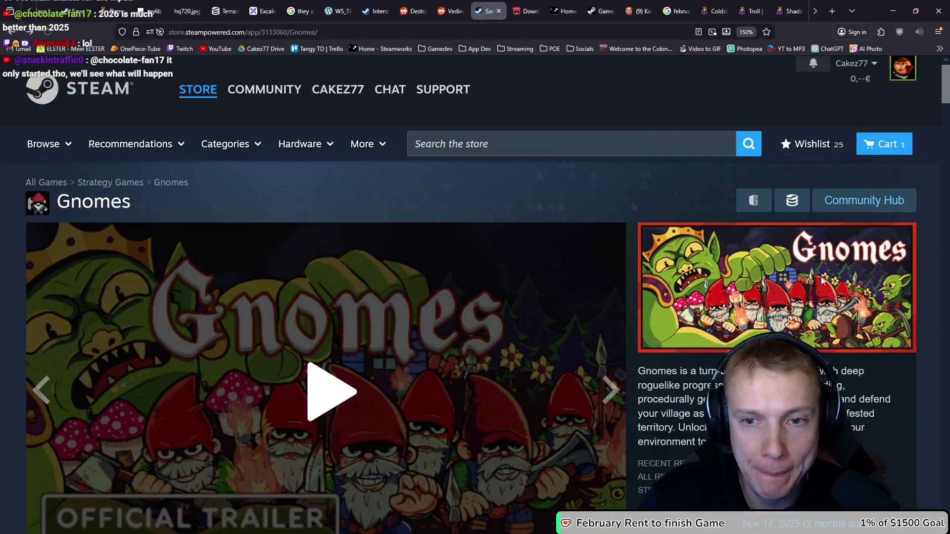
Step: Go forward again to the SteamDB Gnomes build history page
scroll(822, 281, down, 3)
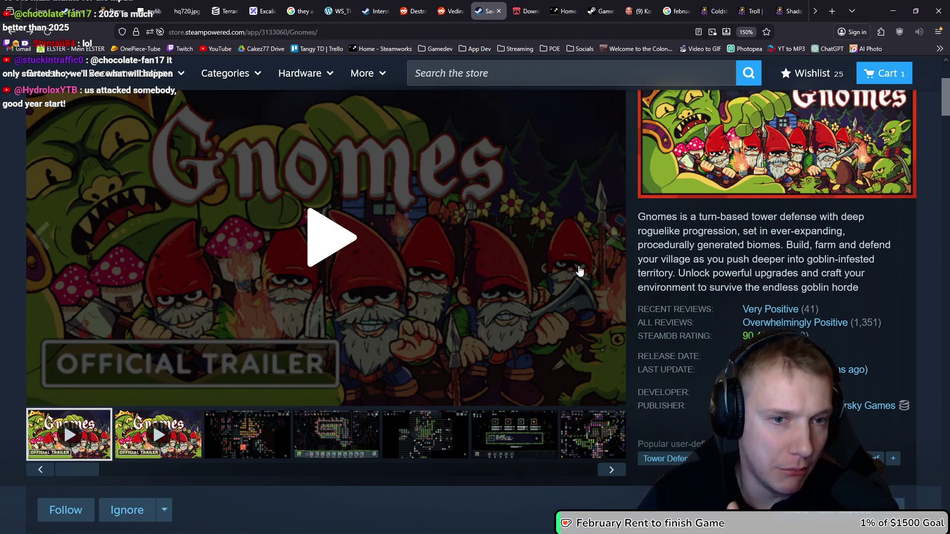
key(alt+Right)
scroll(518, 272, down, 10)
scroll(527, 211, up, 3)
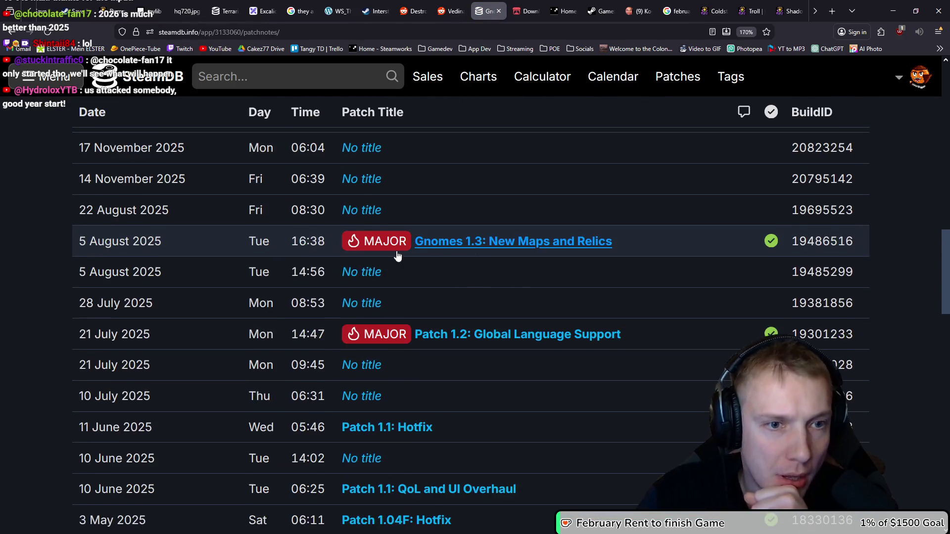
scroll(173, 296, up, 12)
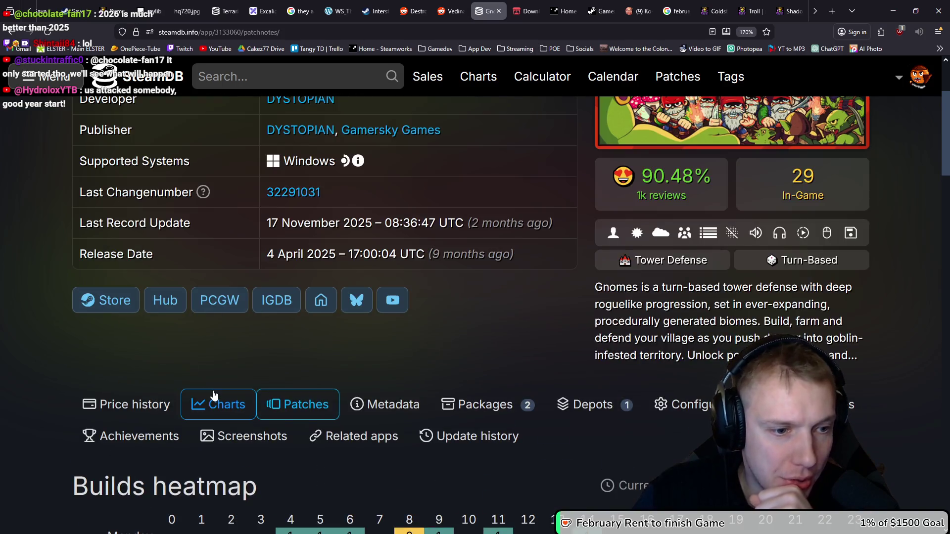
Step: Narrow the Gnomes player chart to August–December 2025, showing the 444-player peak
click(214, 398)
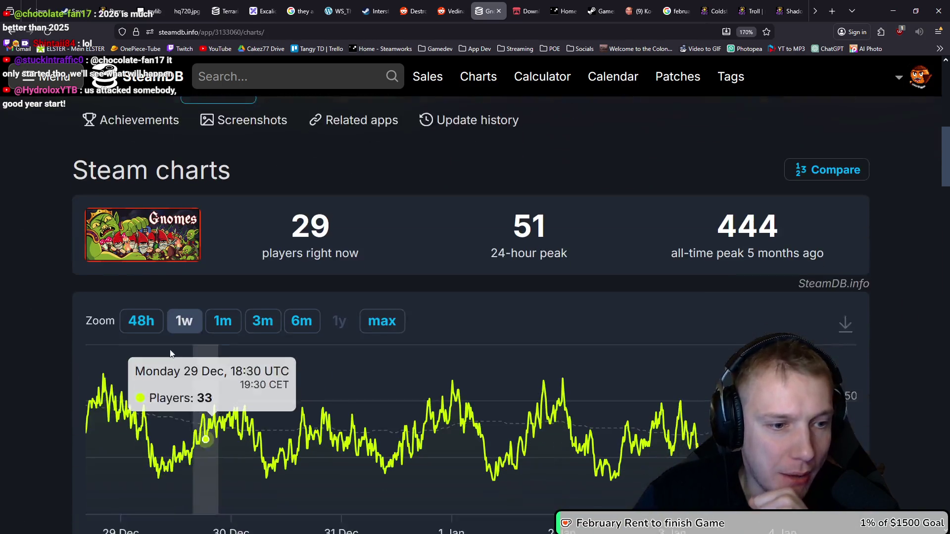
scroll(63, 194, down, 15)
scroll(65, 223, up, 10)
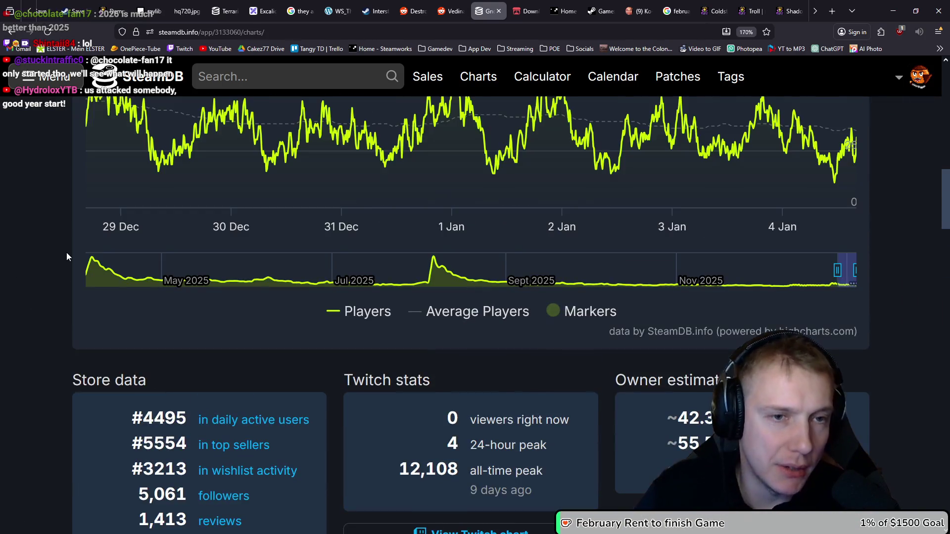
drag(826, 269, 400, 270)
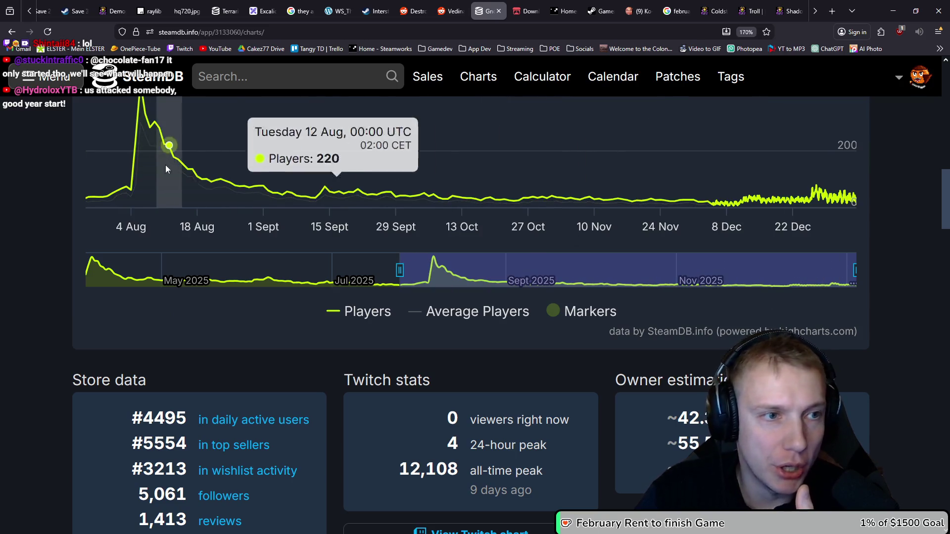
scroll(165, 165, up, 3)
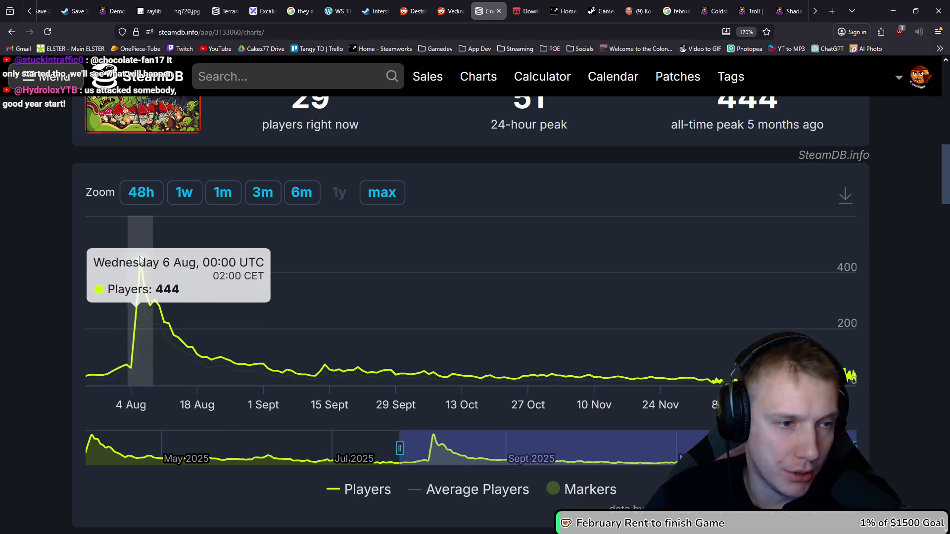
scroll(13, 298, up, 10)
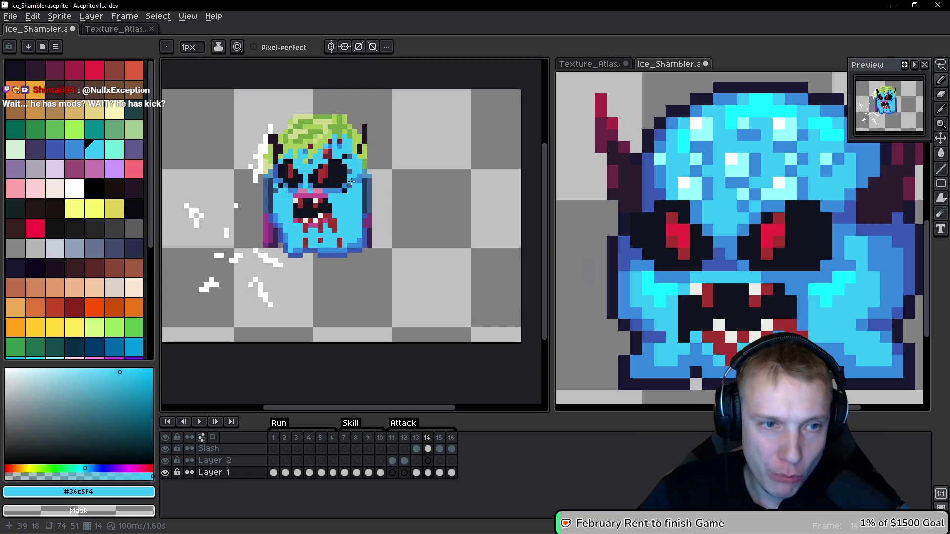
Step: Compare attack frames 13 and 14, then save the Ice Shambler sprite
key(comma)
scroll(452, 206, left, 1)
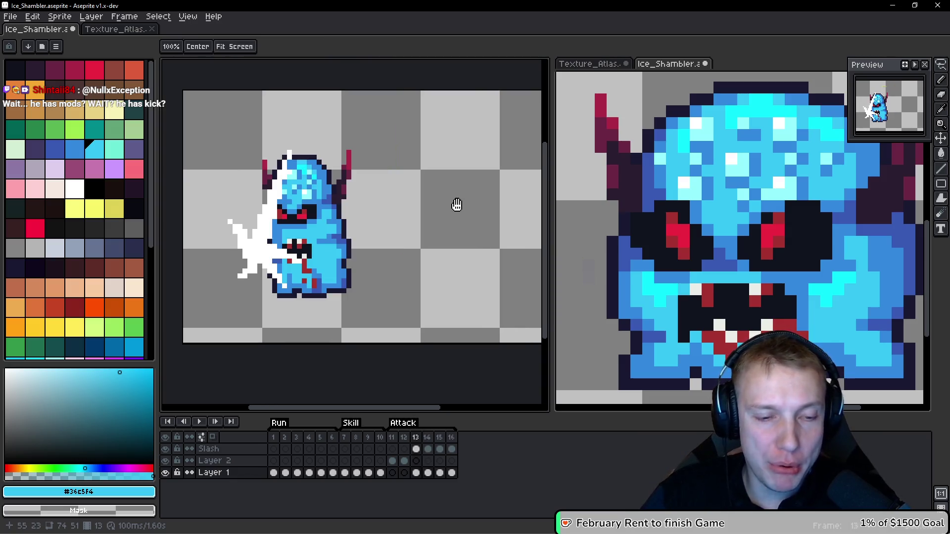
key(comma)
key(period)
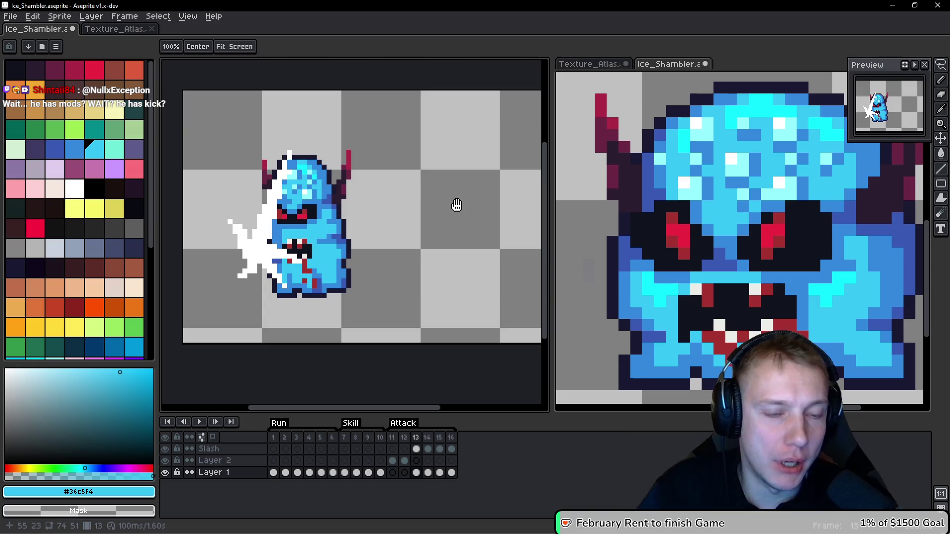
key(b)
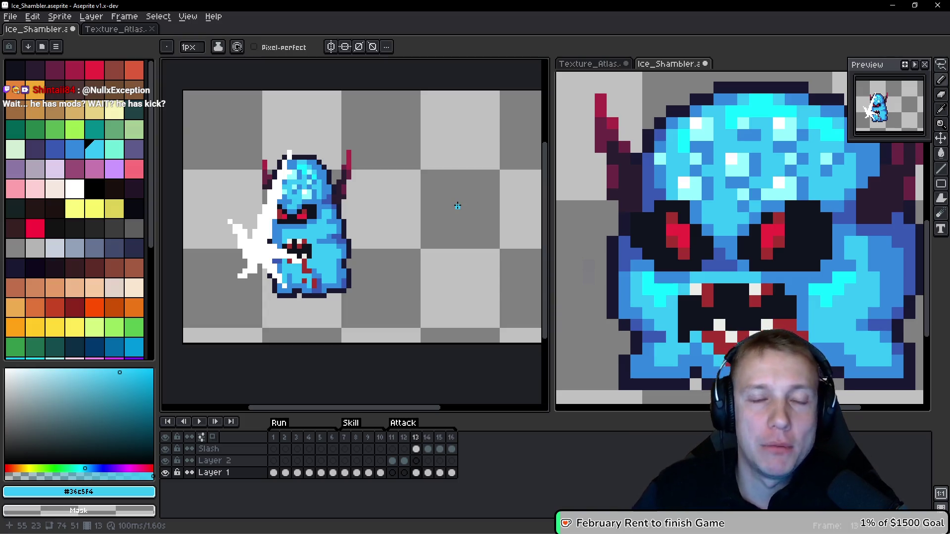
key(v)
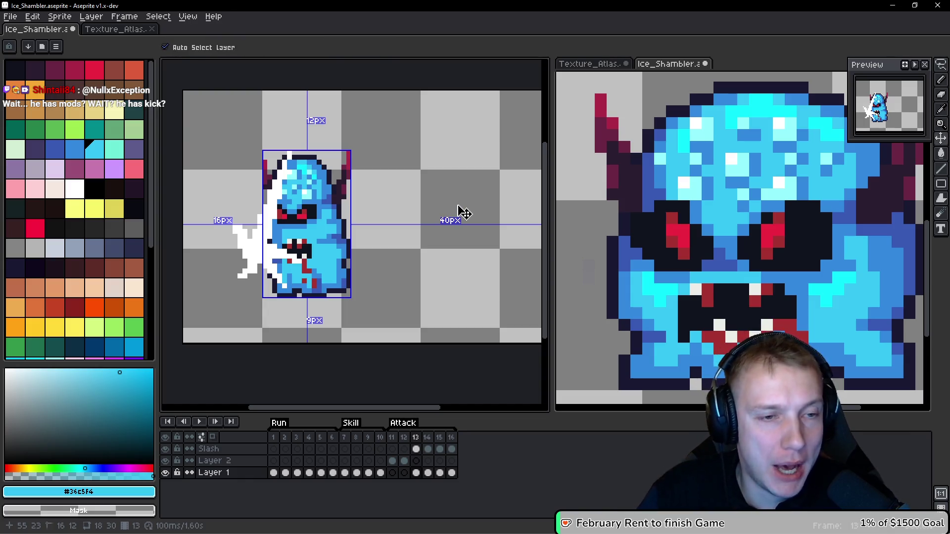
key(ctrl+s)
Step: Pan the canvas and briefly play the attack animation, stopping on frame 14
key(b)
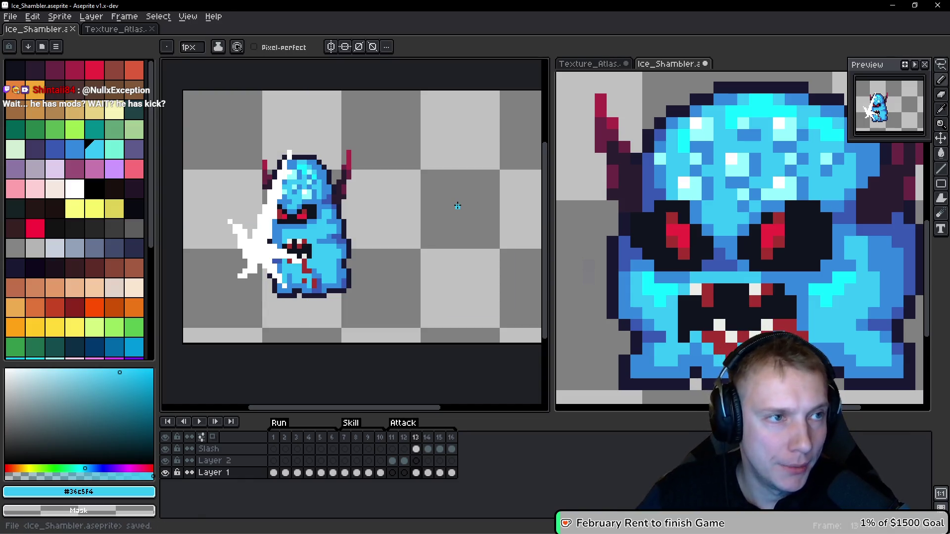
key(space)
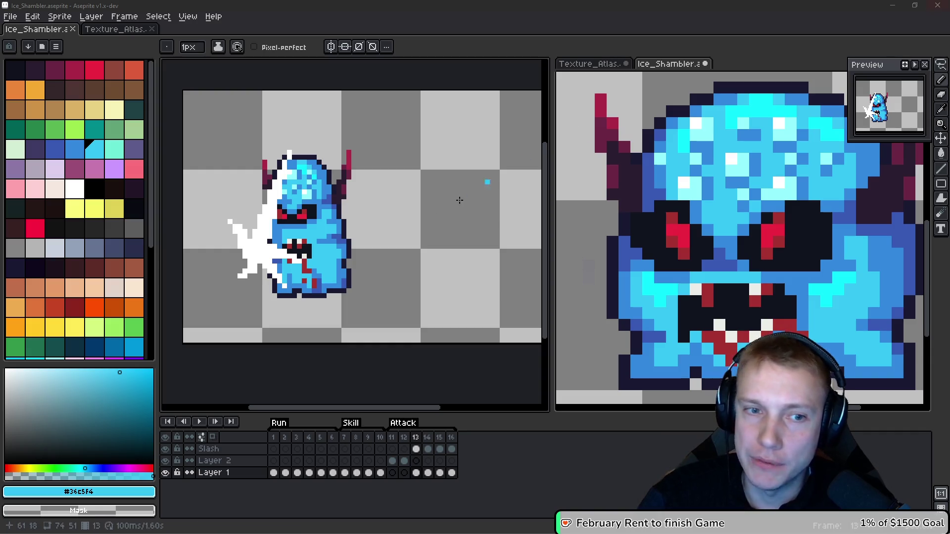
scroll(398, 216, right, 2)
scroll(384, 246, left, 1)
key(Return)
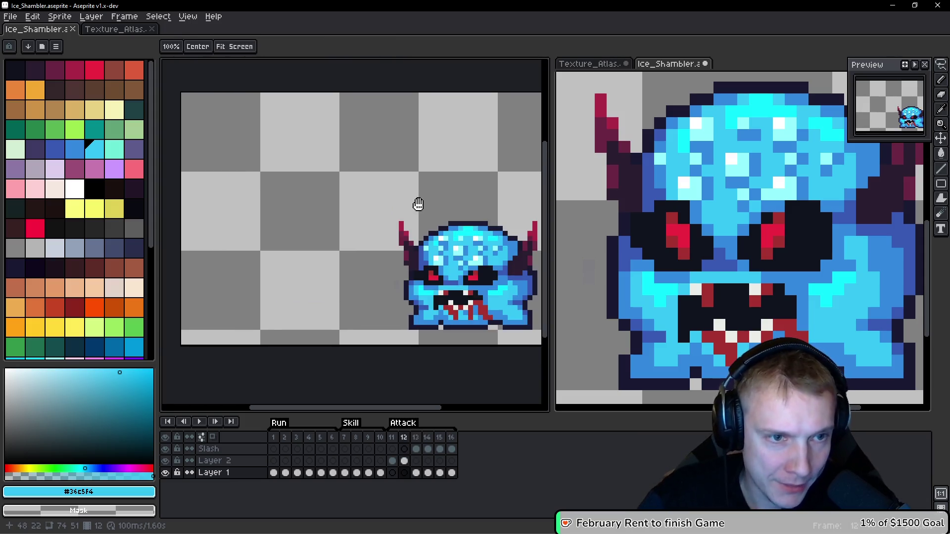
key(Return)
scroll(436, 201, left, 2)
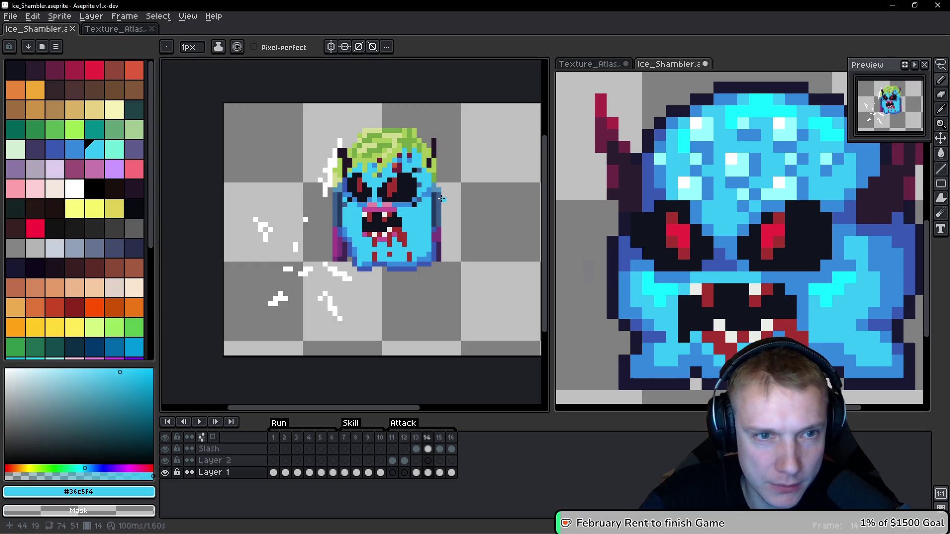
scroll(376, 187, down, 2)
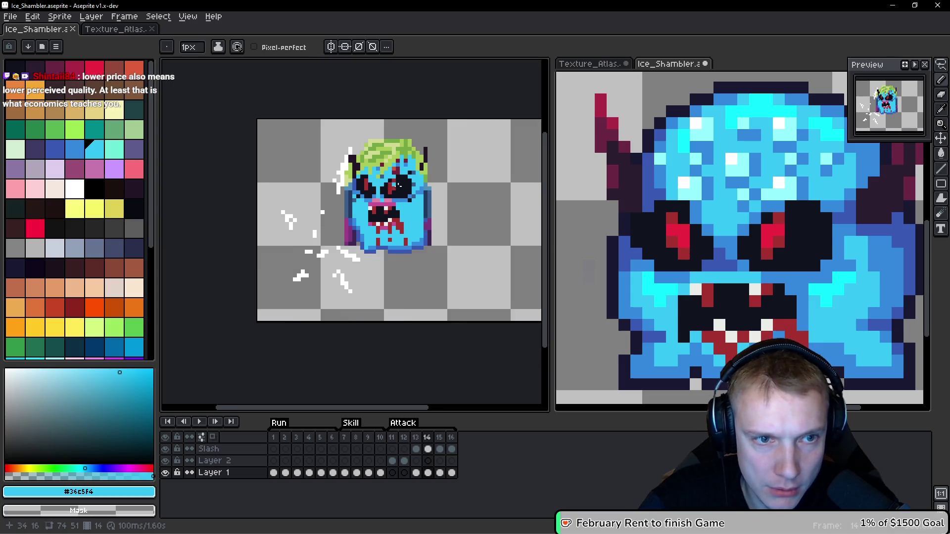
Step: Repaint the magenta mouth-top and nose pixels cyan
scroll(410, 188, up, 3)
scroll(426, 195, up, 3)
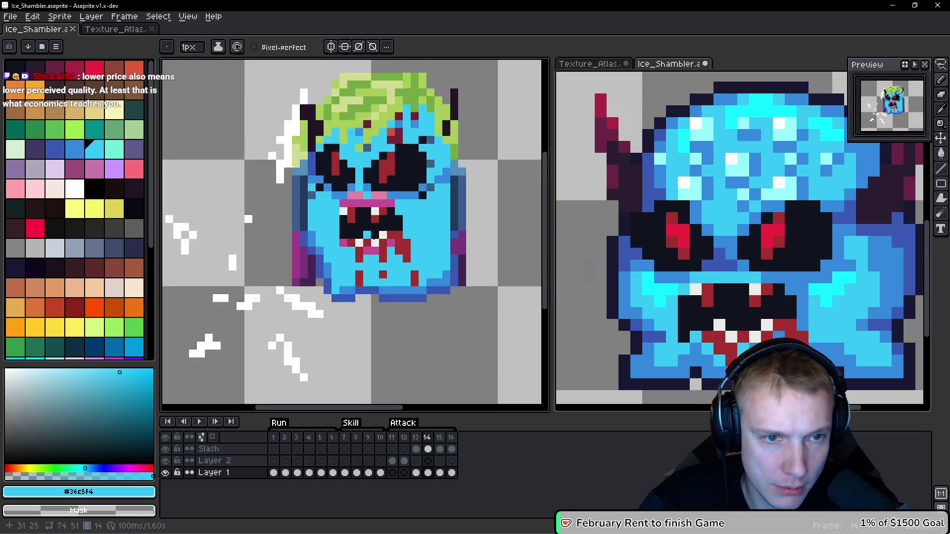
scroll(391, 235, up, 2)
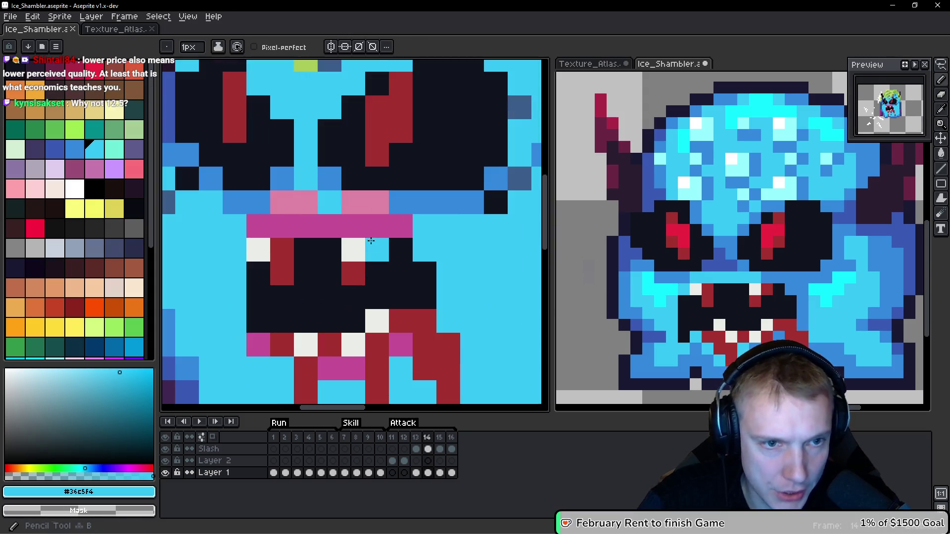
mouse_move(391, 225)
mouse_down()
mouse_move(282, 201)
mouse_move(354, 203)
mouse_up()
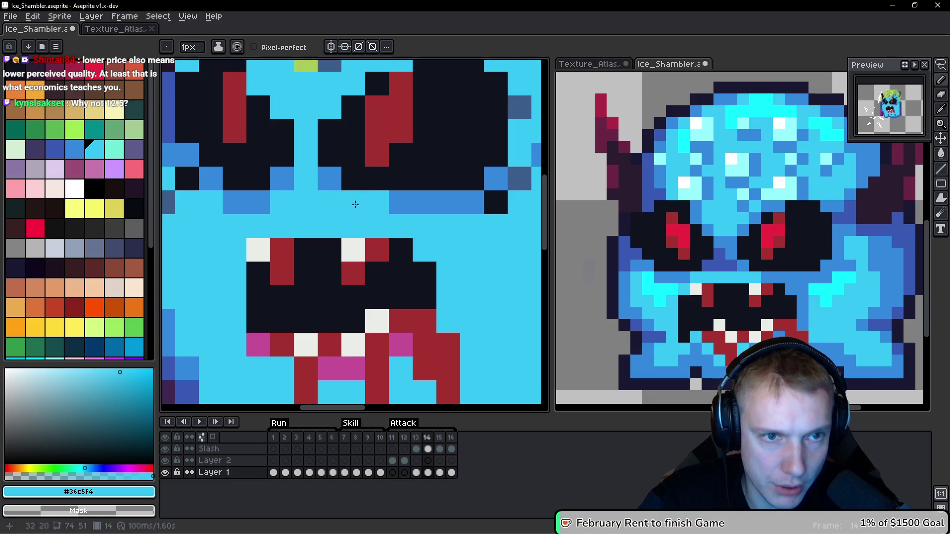
Step: Paint a #3388dc darker blue row under the eyes and a pixel right of the mouth
scroll(367, 200, down, 5)
scroll(376, 220, up, 3)
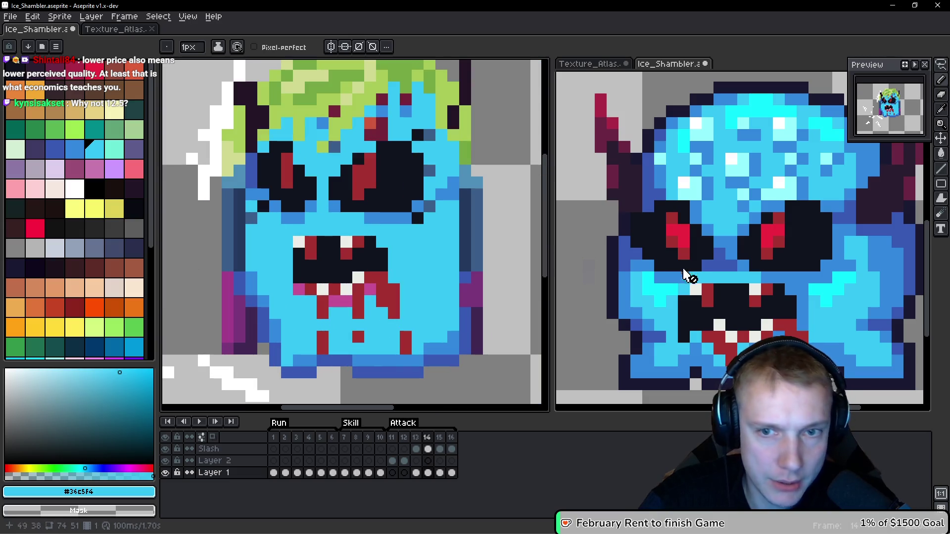
alt+click(322, 203)
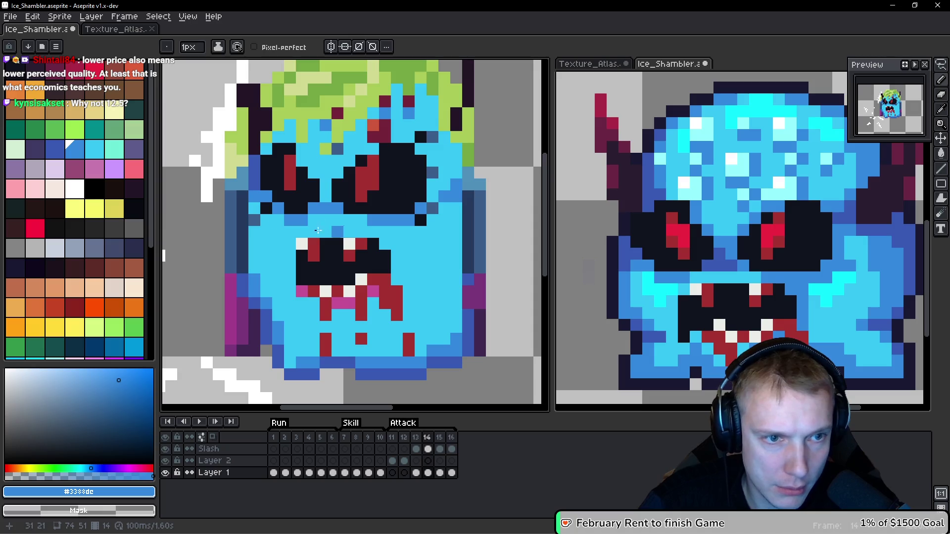
drag(322, 229, 311, 221)
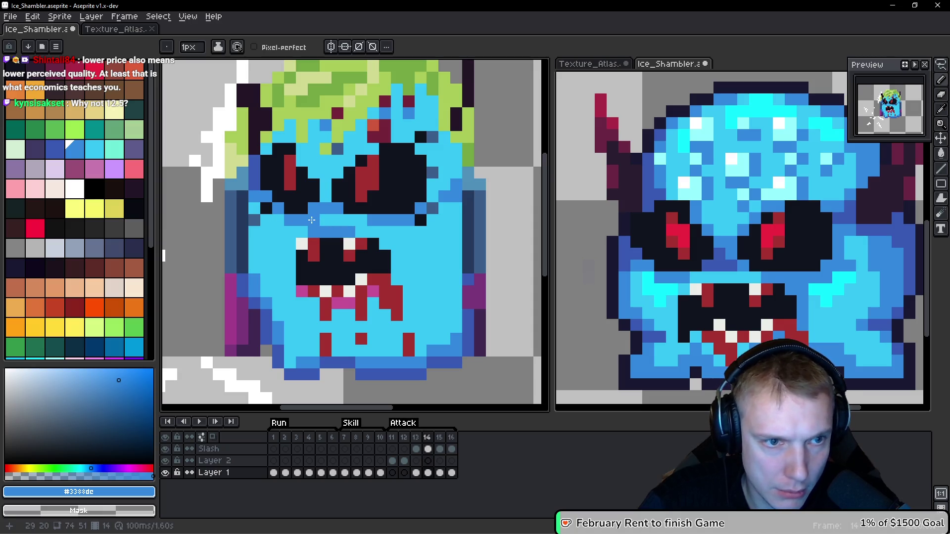
alt+click(346, 223)
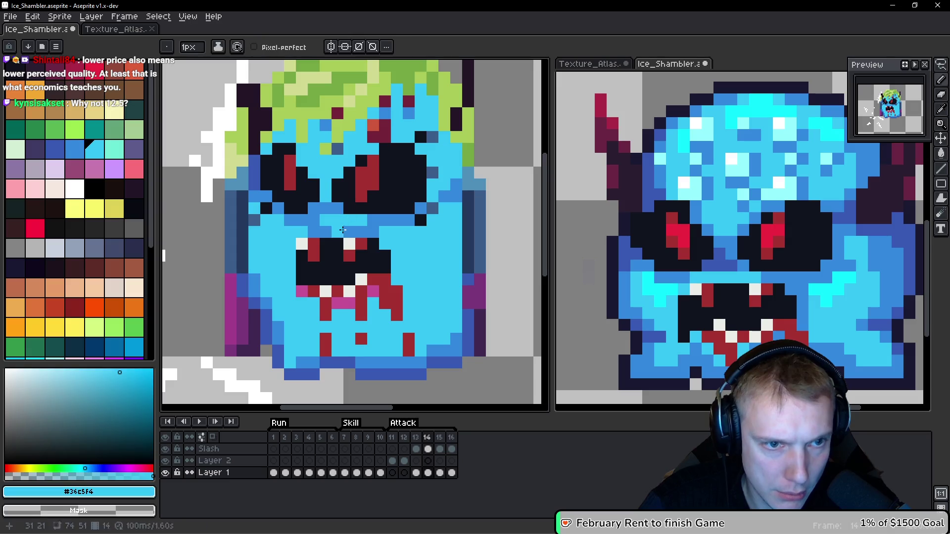
alt+click(298, 229)
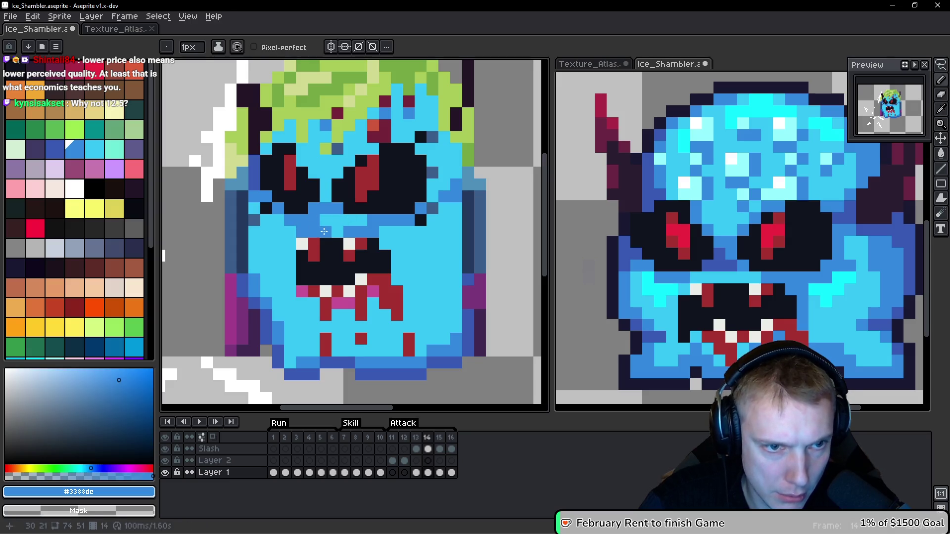
drag(385, 232, 404, 233)
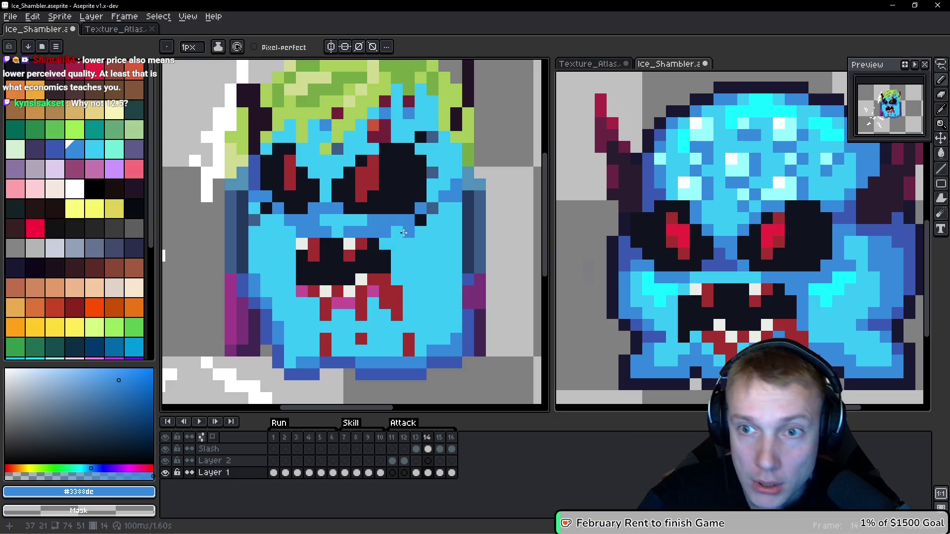
scroll(418, 240, down, 3)
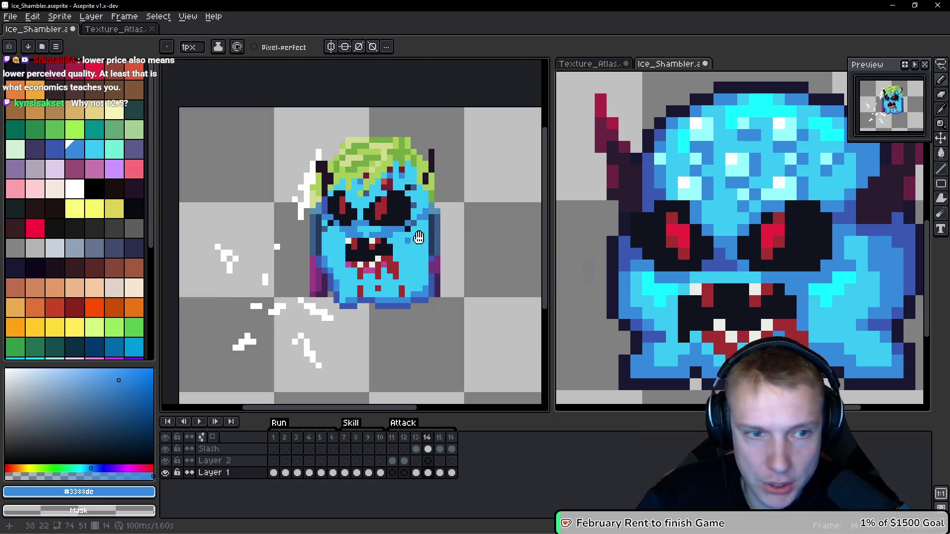
key(Left)
key(Right)
scroll(407, 245, up, 4)
click(402, 252)
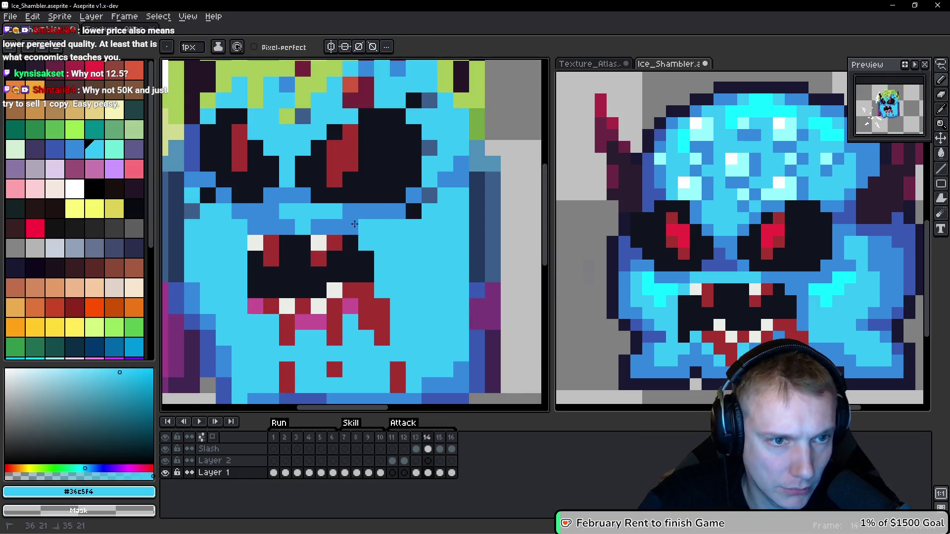
Step: Erase the blue-grey and magenta strip along the monster's left edge
drag(219, 228, 318, 256)
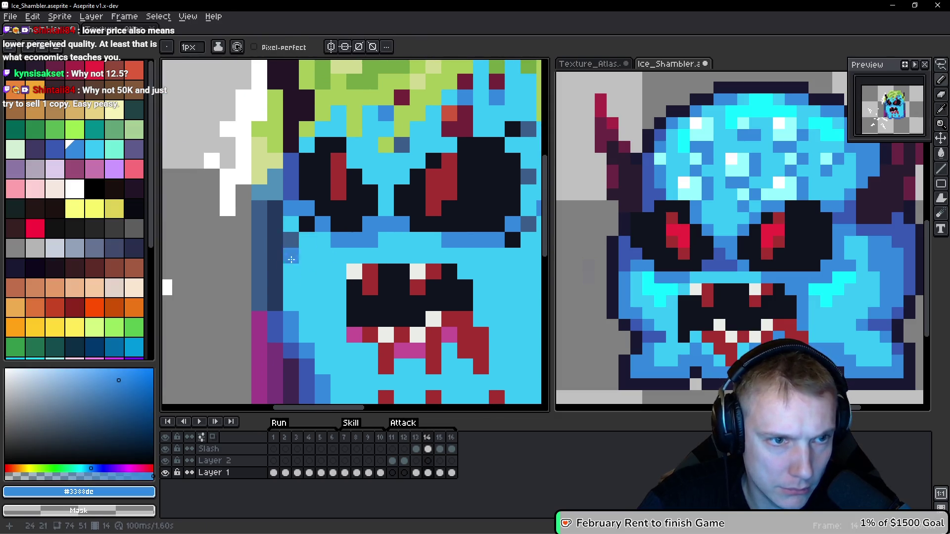
scroll(291, 259, down, 2)
scroll(283, 335, up, 2)
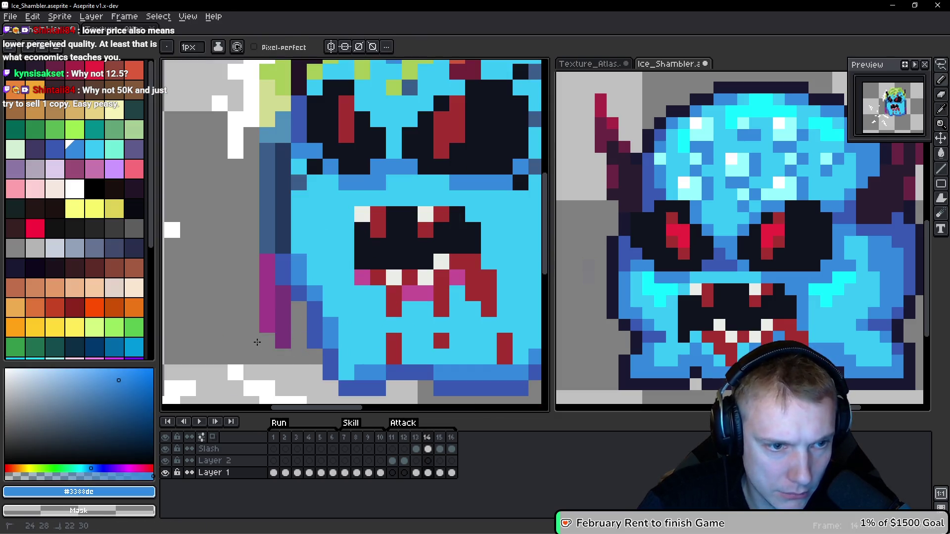
mouse_move(267, 327)
mouse_down()
mouse_move(268, 174)
mouse_move(285, 98)
mouse_up()
scroll(285, 97, down, 1)
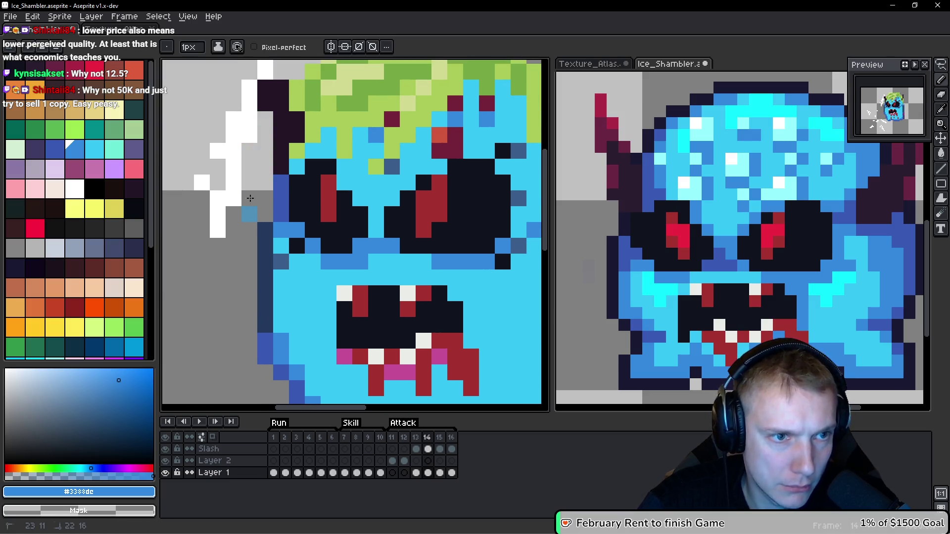
scroll(336, 202, down, 1)
scroll(336, 202, down, 2)
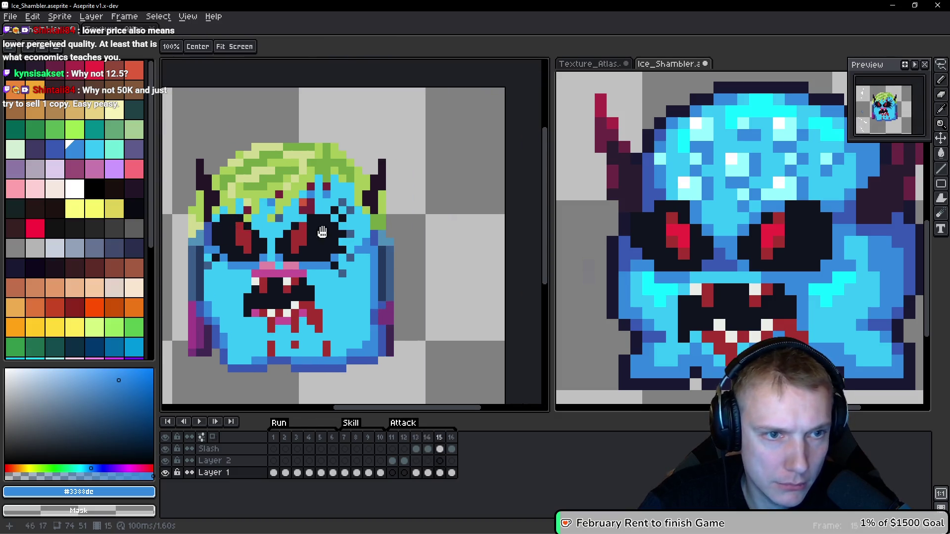
scroll(315, 211, up, 1)
scroll(689, 270, up, 2)
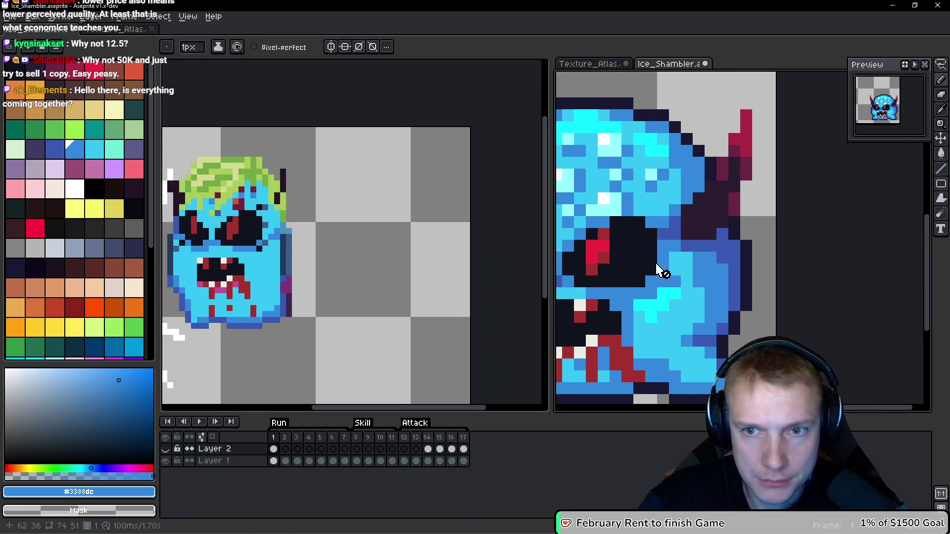
Step: Lasso and copy the right horn, paste it into the other sprite, then cancel
key(q)
mouse_move(764, 103)
mouse_down()
mouse_move(670, 206)
mouse_move(752, 227)
mouse_move(764, 213)
mouse_up()
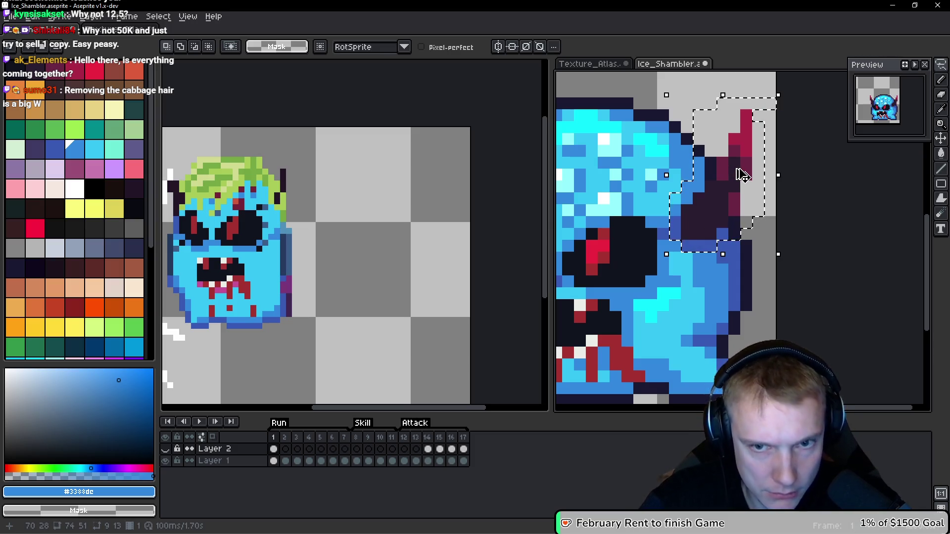
key(ctrl+d)
click(369, 221)
key(ctrl+v)
mouse_move(345, 239)
mouse_down()
mouse_move(440, 170)
mouse_move(527, 181)
mouse_move(416, 183)
mouse_move(424, 191)
mouse_move(467, 180)
mouse_up()
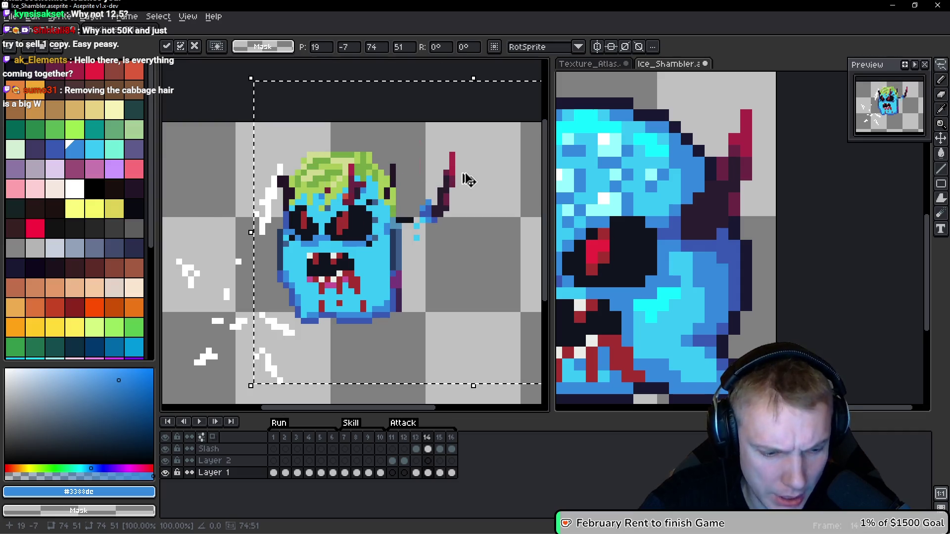
key(Escape)
Step: Delete the green hair from Layer 2's frame 1 in the right-hand sprite
key(ctrl+Tab)
click(167, 449)
click(218, 461)
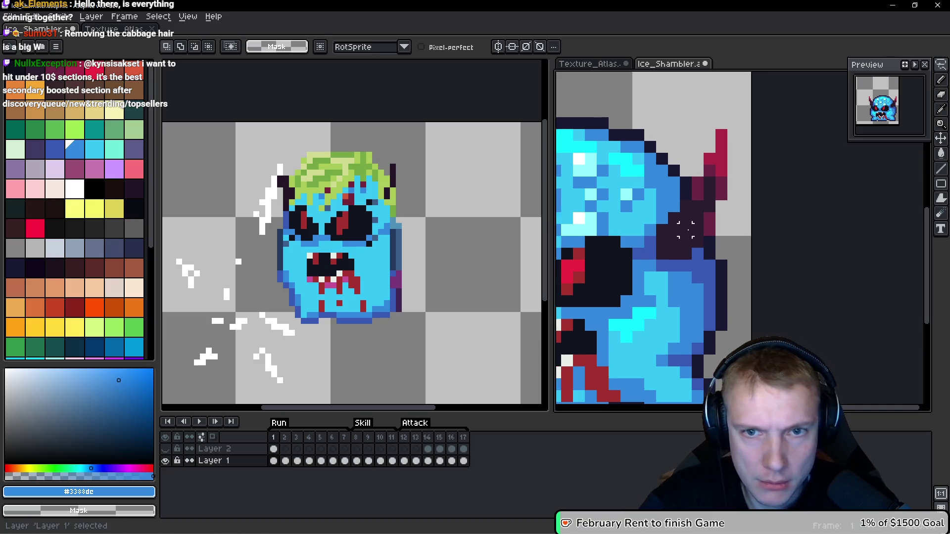
click(168, 449)
click(167, 449)
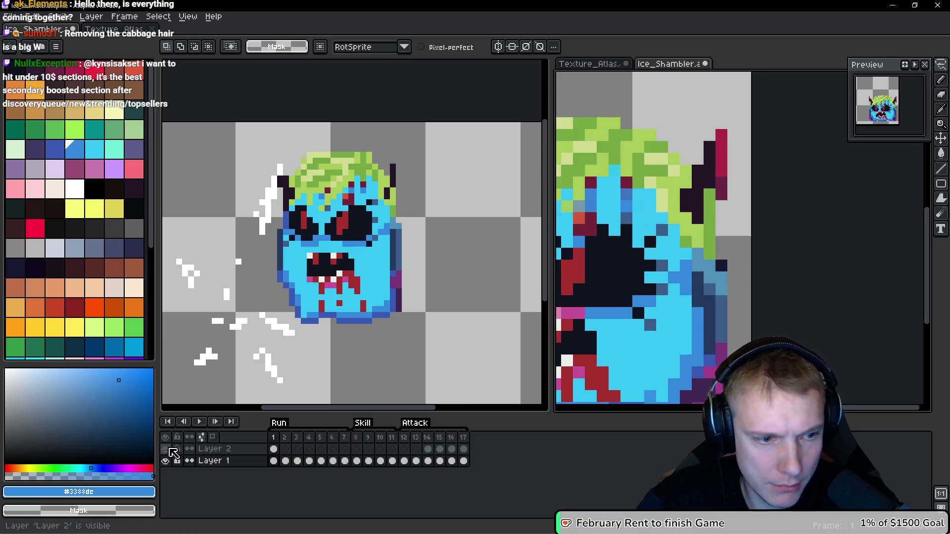
click(169, 450)
scroll(689, 244, down, 3)
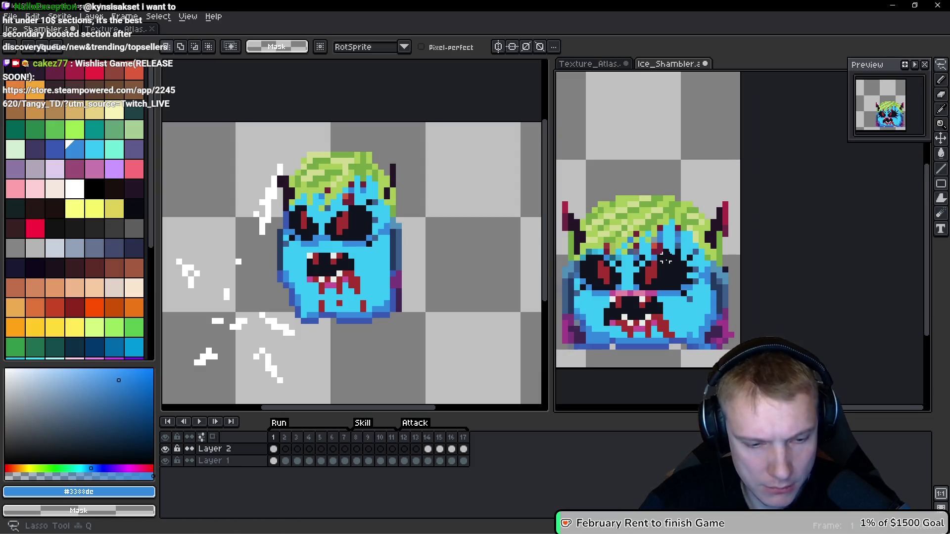
key(Delete)
key(space)
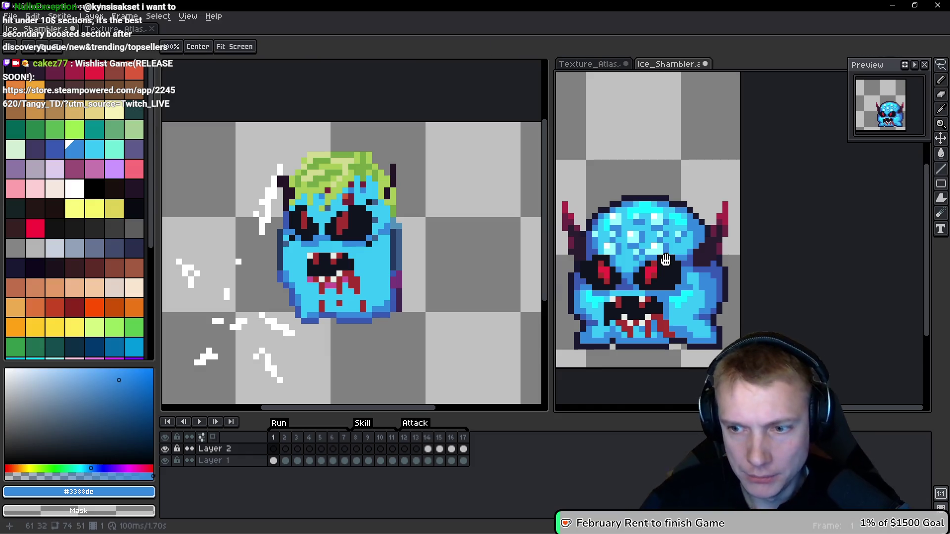
key(Down)
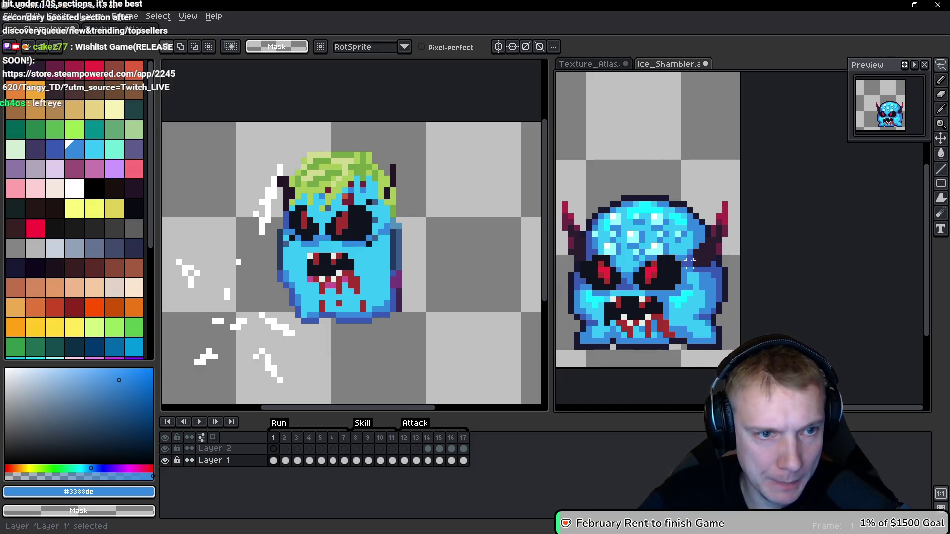
Step: Lasso the hairless monster's right horn, then switch to the Reddit browser window
scroll(689, 257, up, 2)
scroll(673, 246, down, 1)
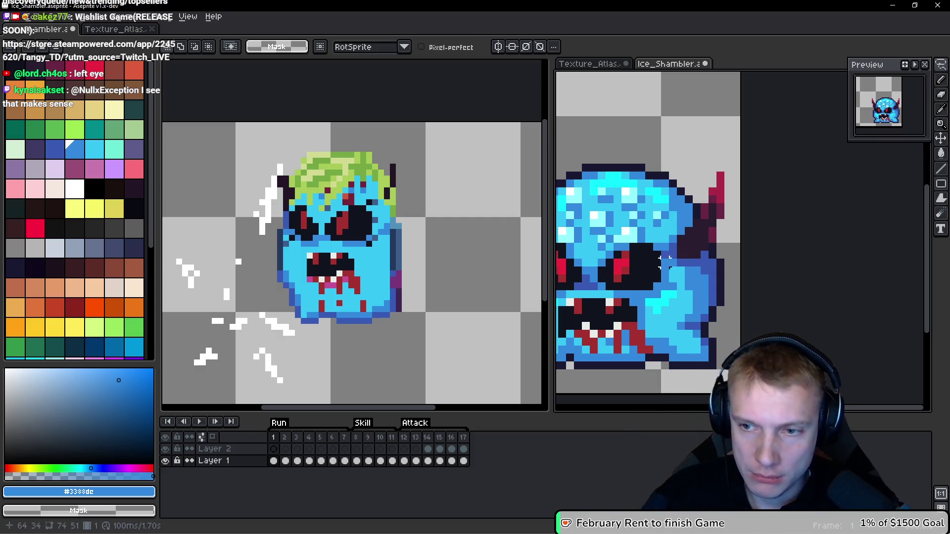
drag(646, 247, 650, 249)
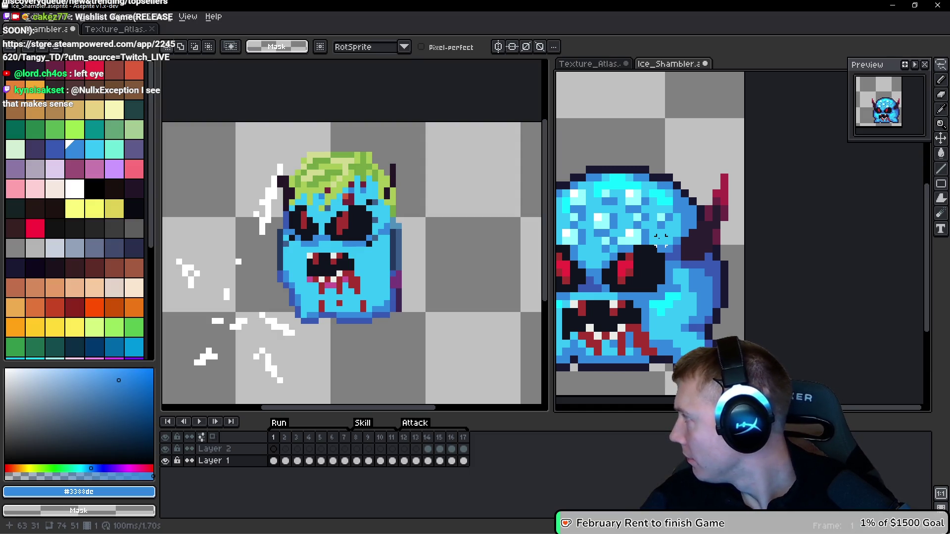
scroll(686, 241, right, 1)
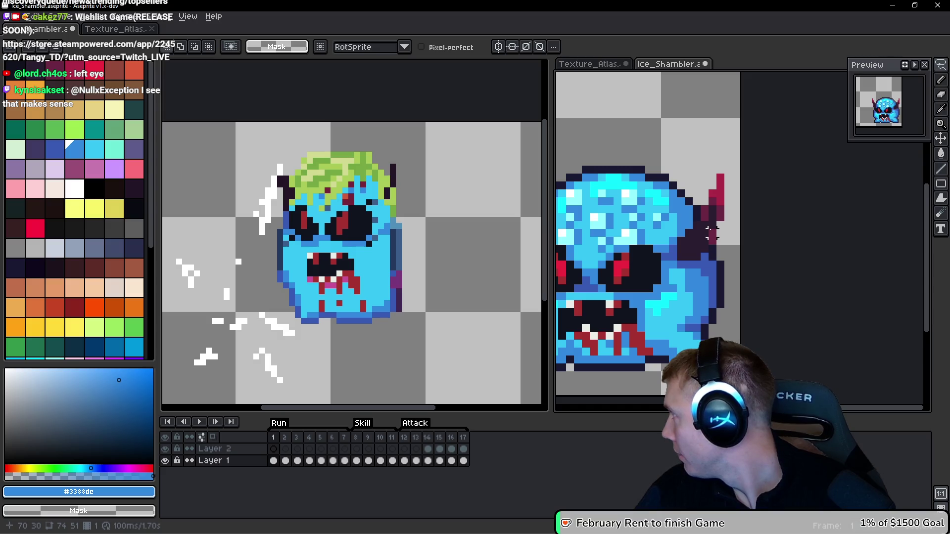
scroll(711, 233, up, 2)
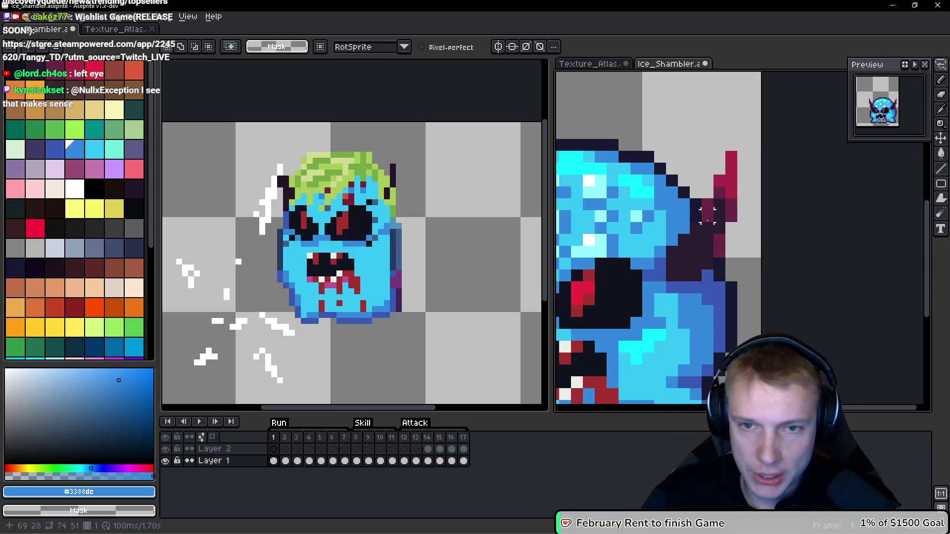
key(q)
mouse_move(723, 139)
mouse_down()
mouse_move(659, 248)
mouse_move(619, 288)
mouse_up()
mouse_move(674, 301)
mouse_down()
mouse_move(737, 245)
mouse_move(739, 131)
mouse_up()
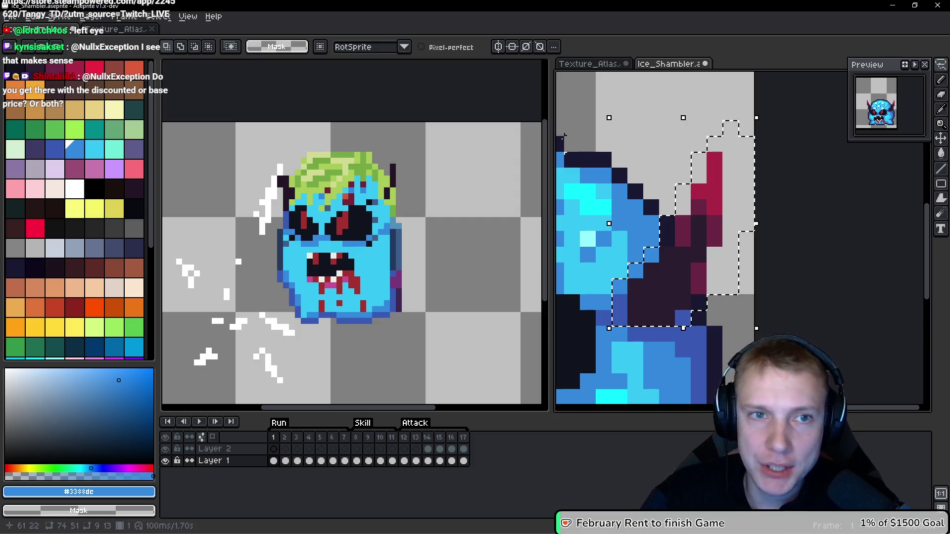
key(alt+Tab)
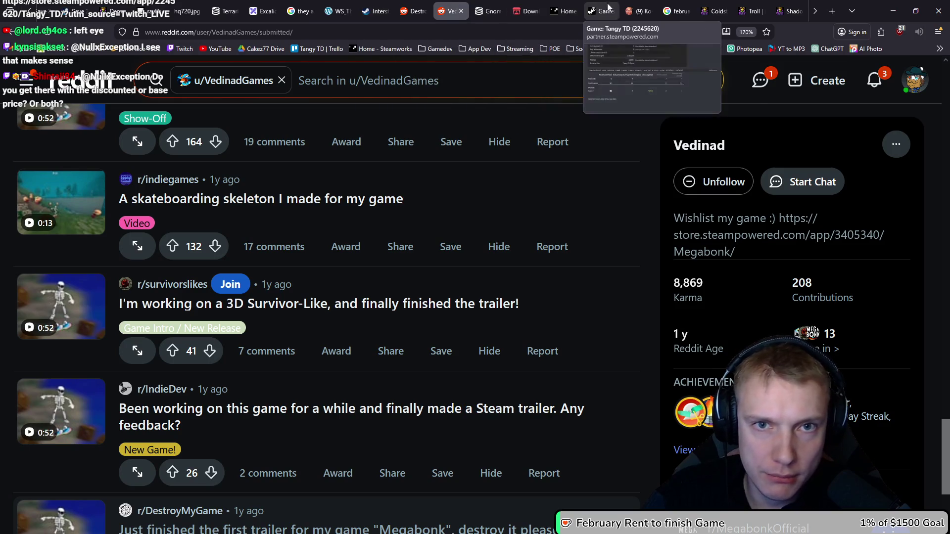
Step: Check the Gnomes EU price history on SteamDB, noting the 6,99€ low
click(488, 9)
scroll(262, 214, down, 5)
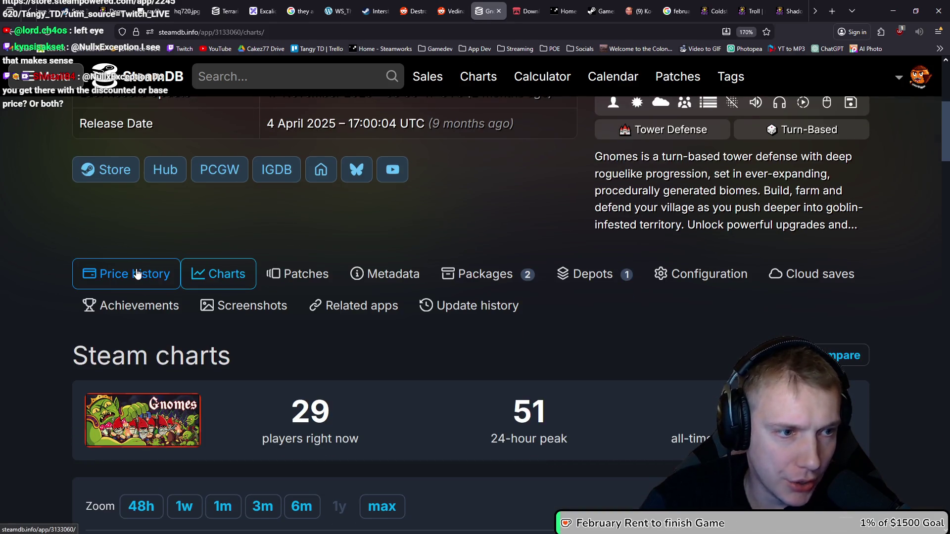
click(113, 275)
scroll(407, 283, down, 10)
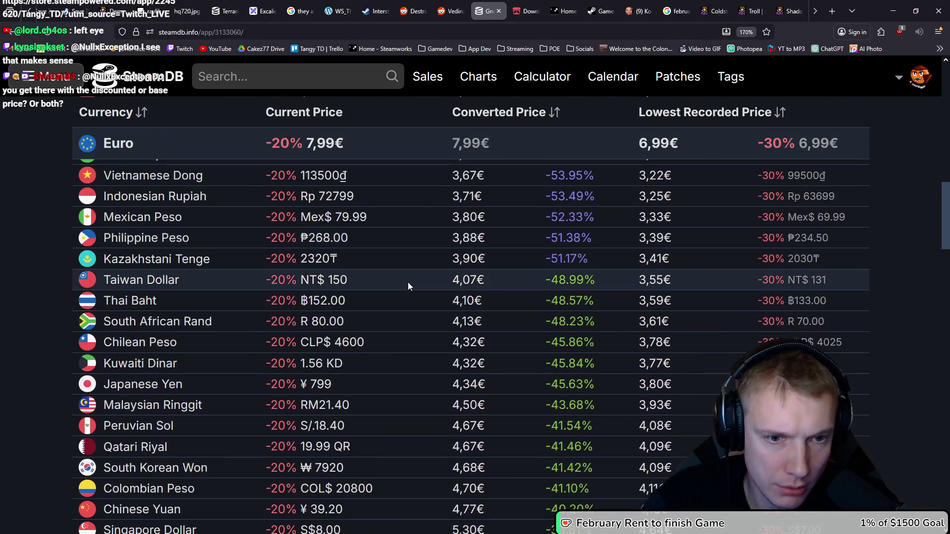
scroll(406, 280, up, 12)
scroll(316, 333, down, 4)
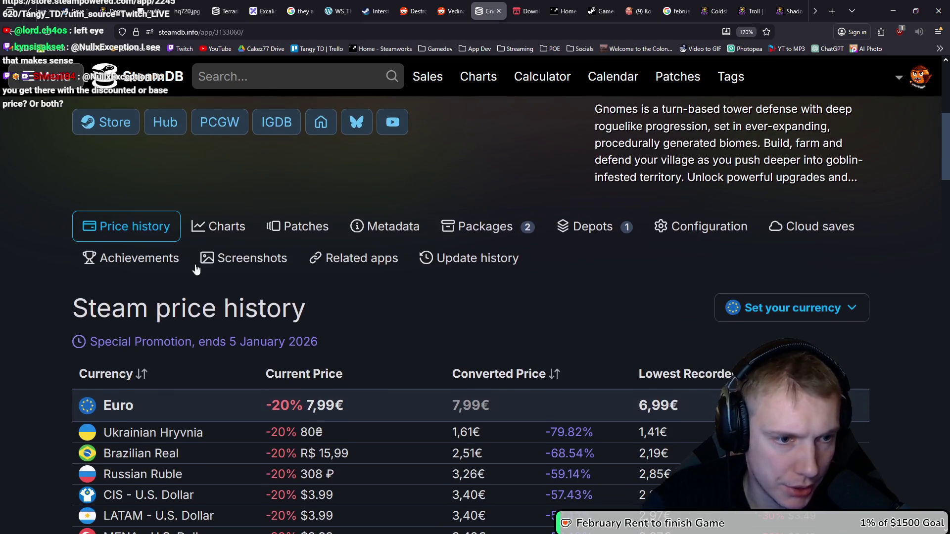
scroll(434, 325, down, 12)
scroll(420, 357, up, 4)
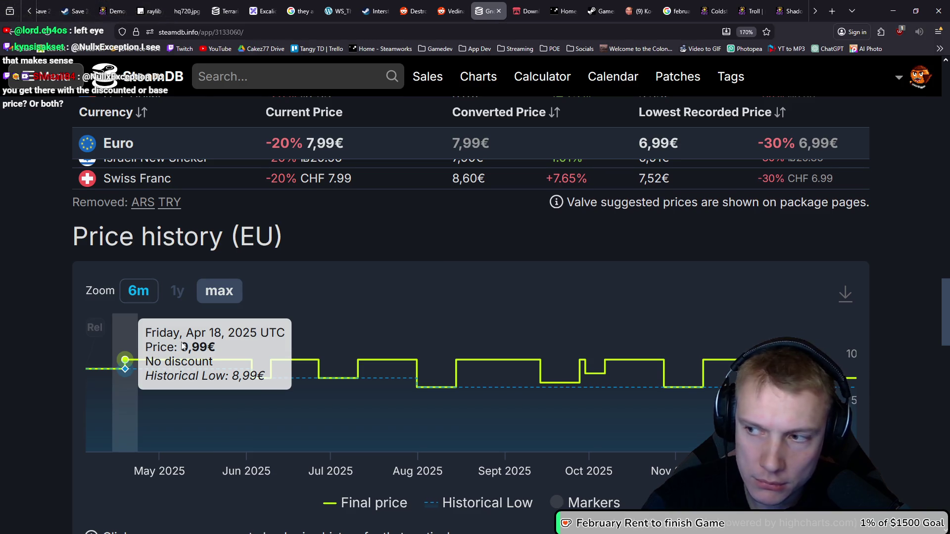
scroll(183, 346, up, 15)
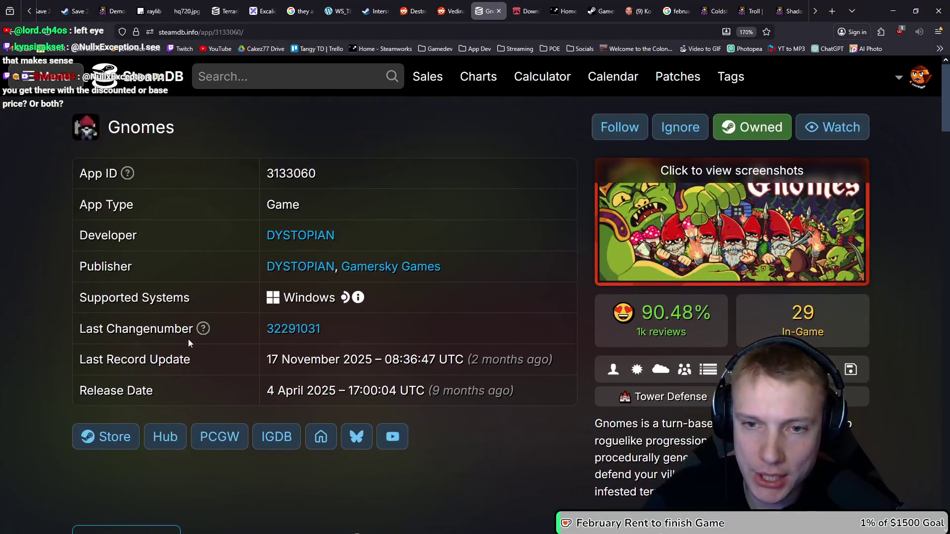
Step: Bring the Steam library showing MR FARMBOY to the front and reposition its window
click(896, 7)
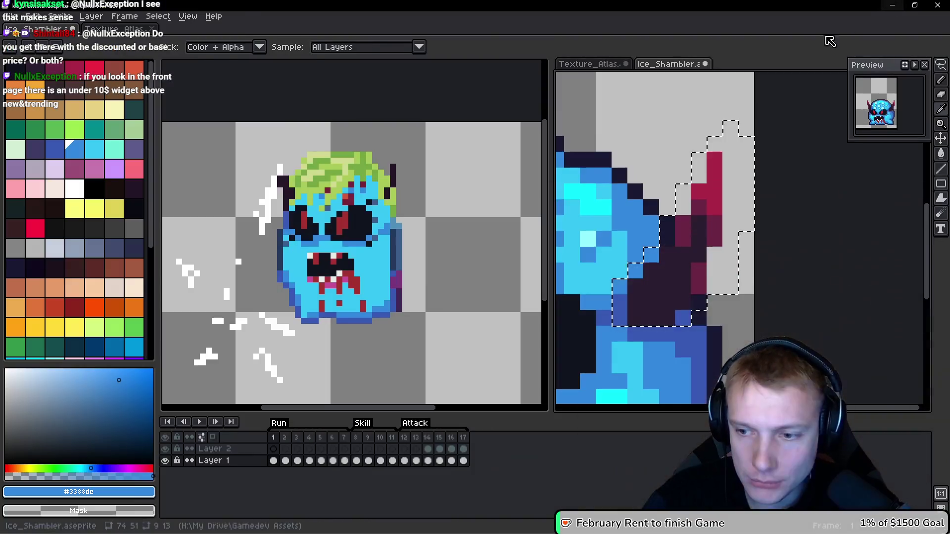
key(alt+Tab)
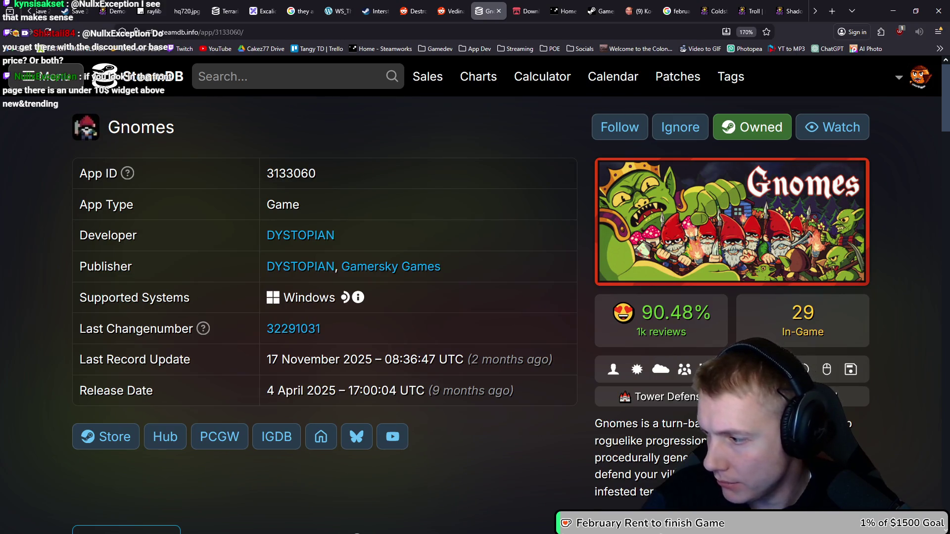
key(alt+Tab)
drag(269, 37, 380, 54)
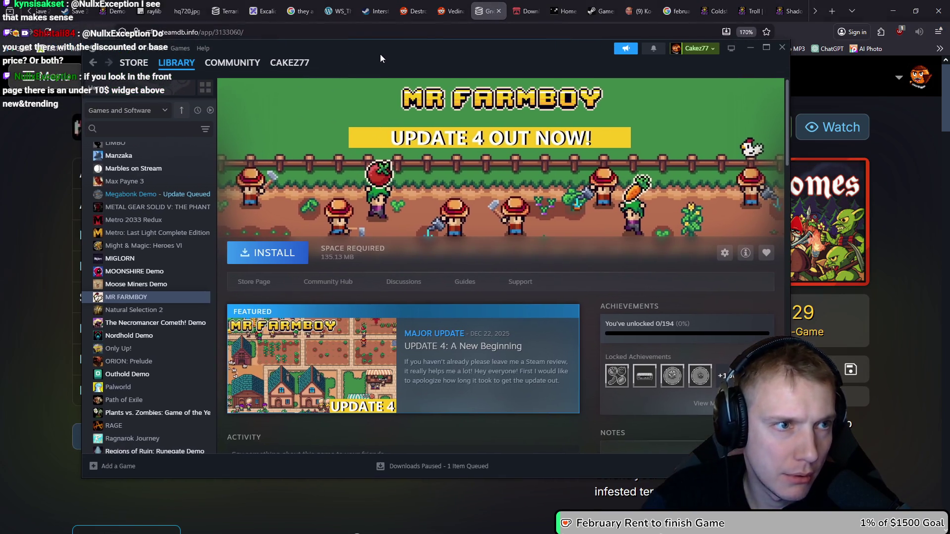
Step: Open the Steam store front page and scroll through the Winter Sale deals and recommendation rows
click(132, 63)
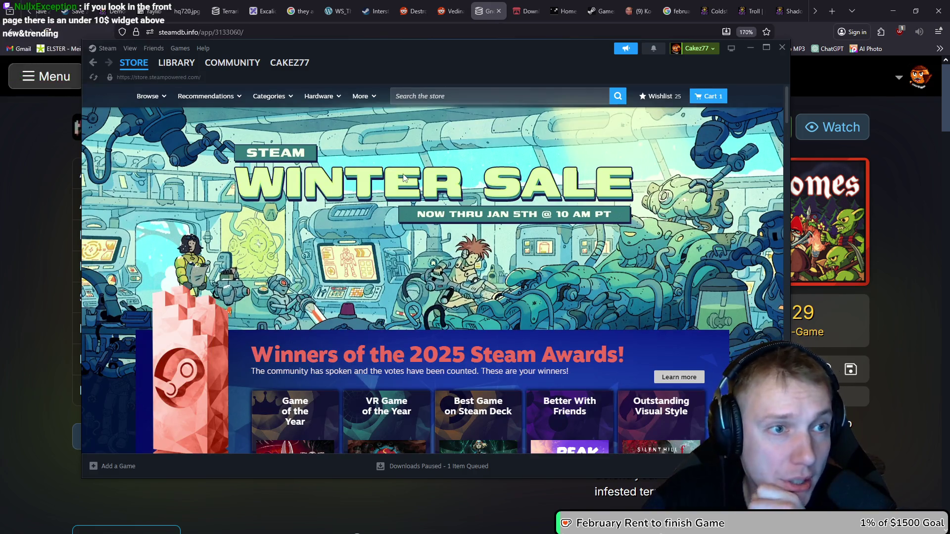
scroll(474, 239, down, 10)
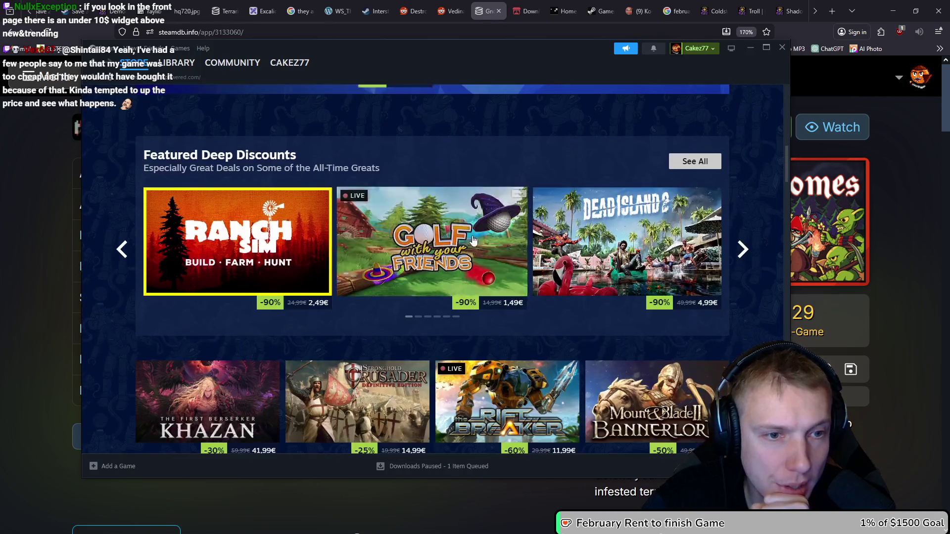
scroll(490, 193, down, 10)
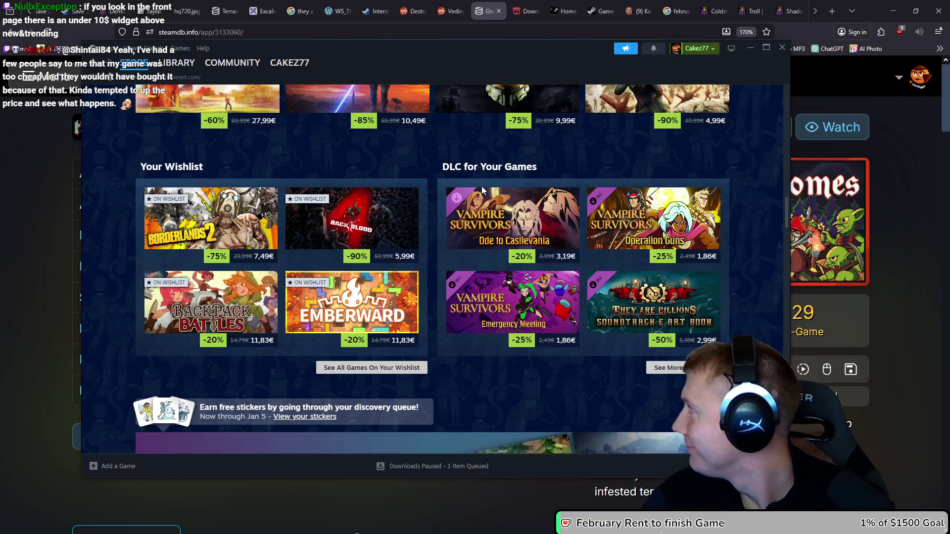
scroll(482, 188, down, 8)
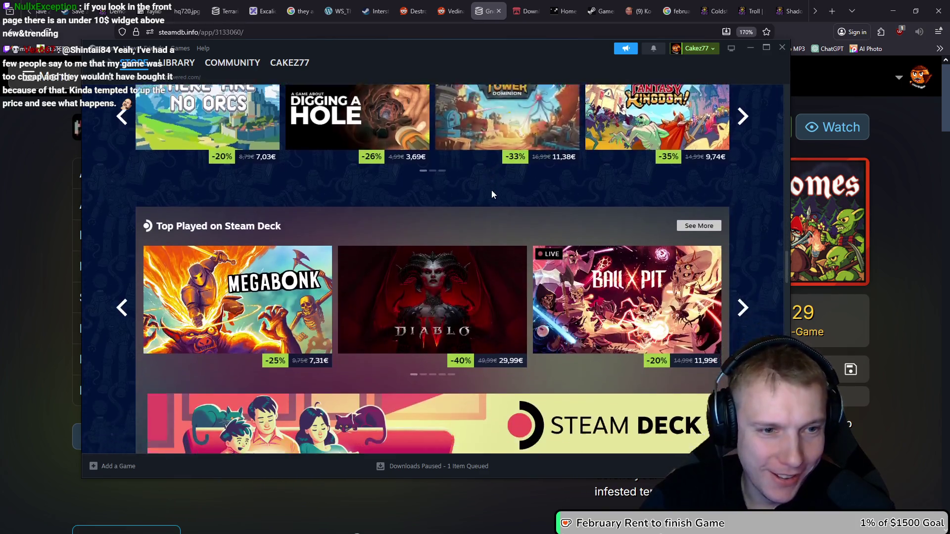
scroll(492, 194, down, 5)
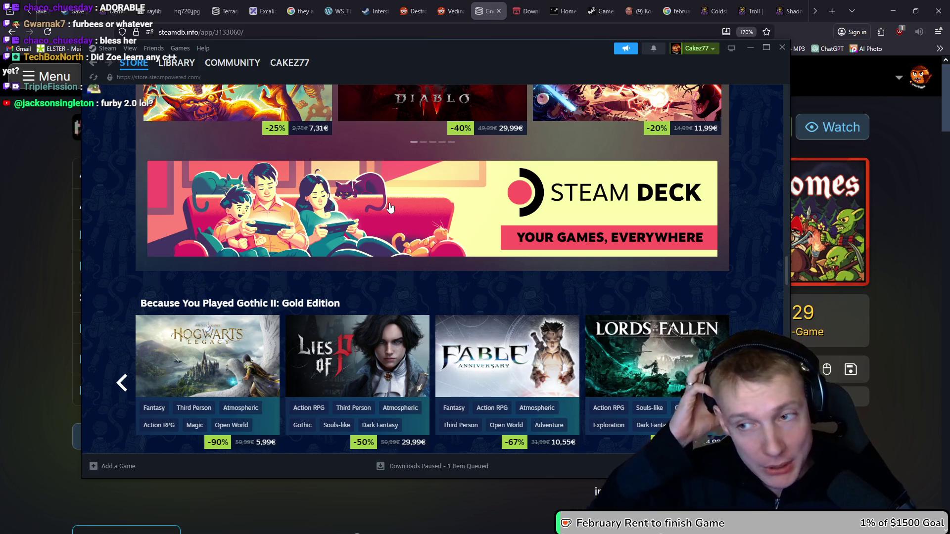
scroll(470, 287, down, 15)
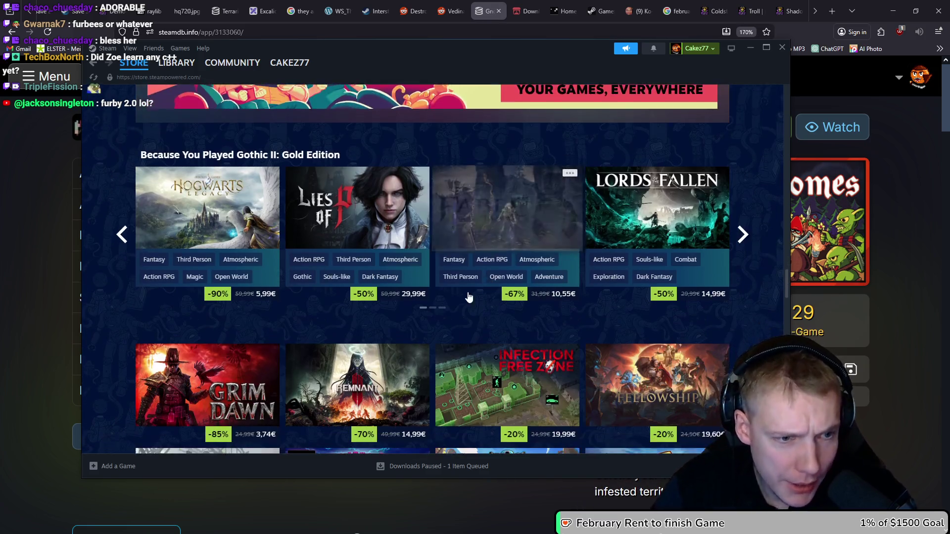
Step: Scroll to Top Sellers, then minimize Steam to reveal the SteamDB page
scroll(485, 272, down, 3)
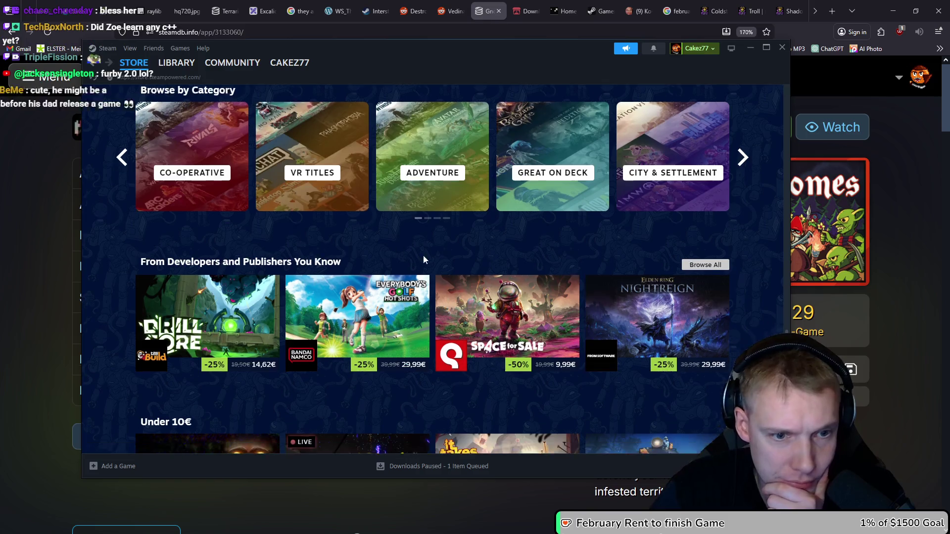
scroll(445, 257, down, 7)
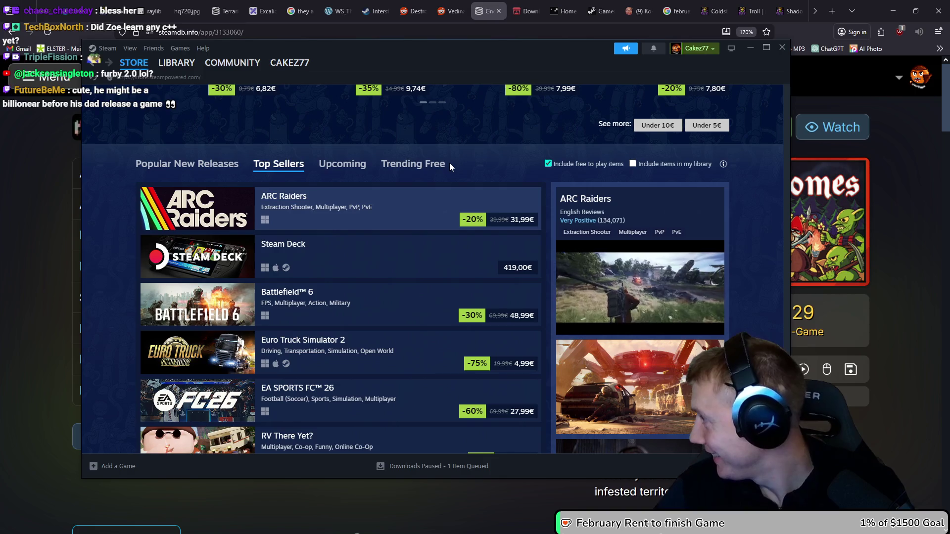
click(750, 49)
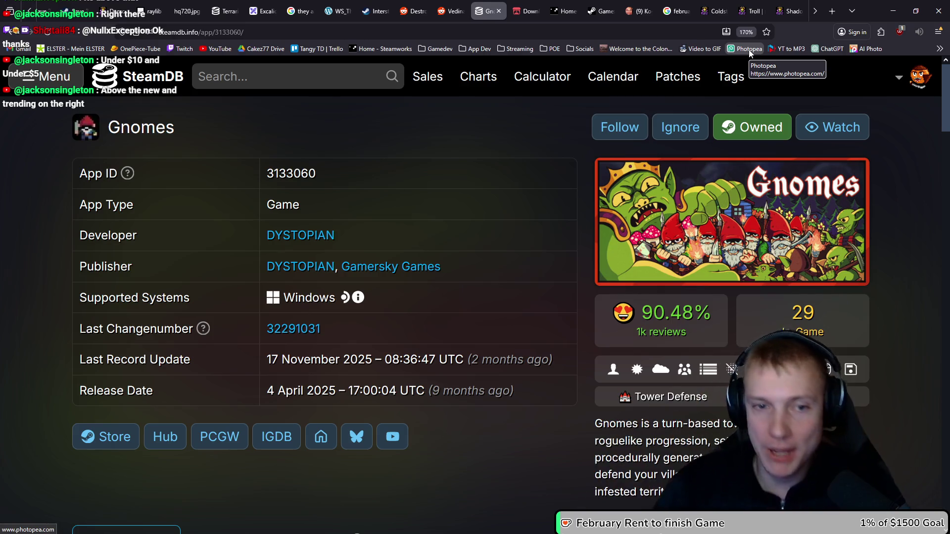
Step: Bring Steam back, page twice through the Under 10€ deals, and minimize it again
key(alt+Tab)
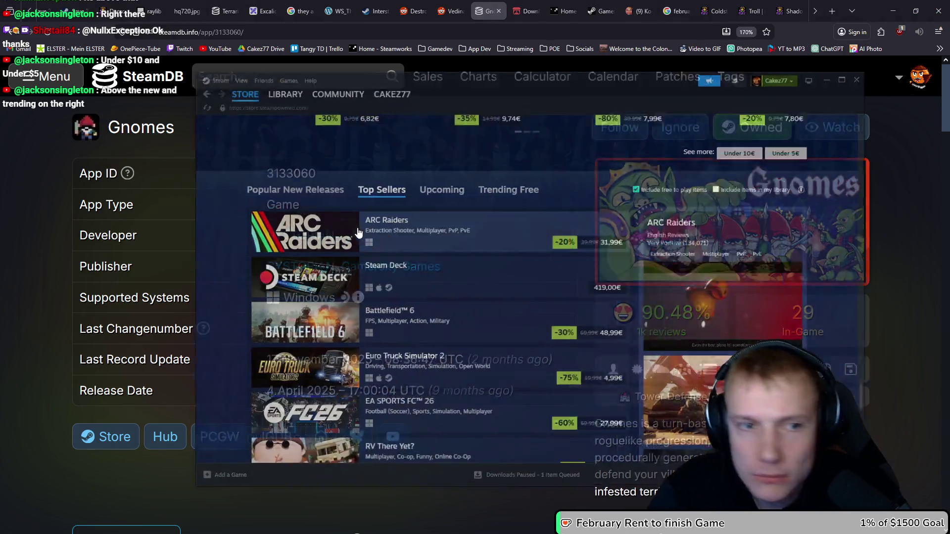
scroll(438, 240, up, 6)
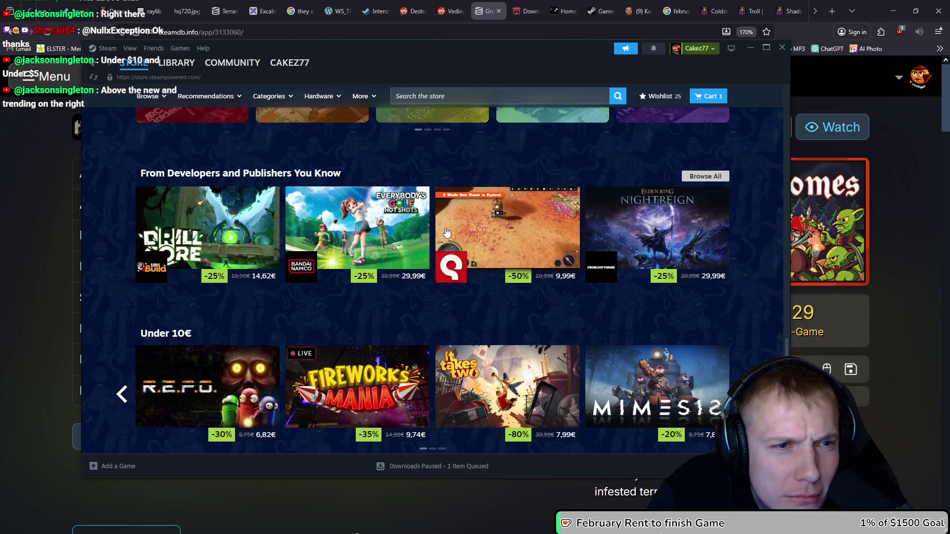
mouse_move(627, 385)
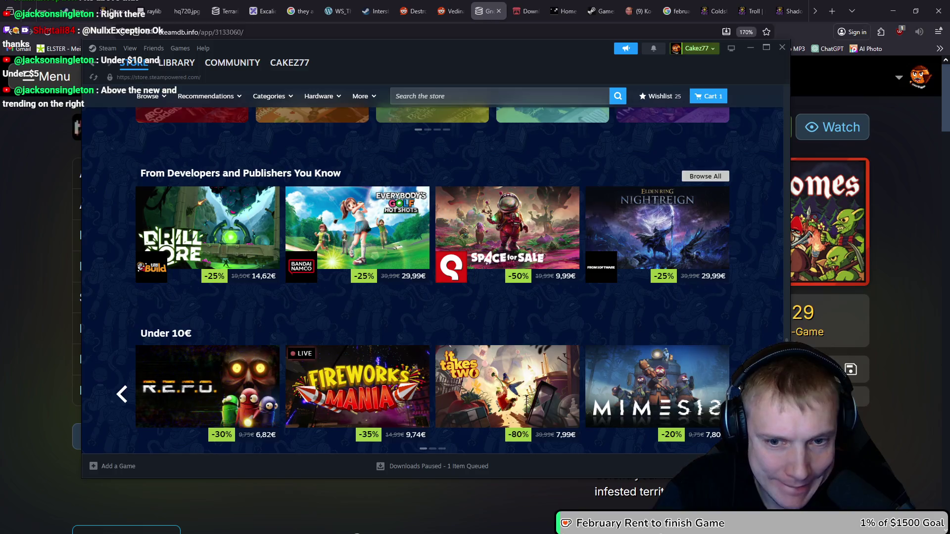
click(742, 394)
click(743, 394)
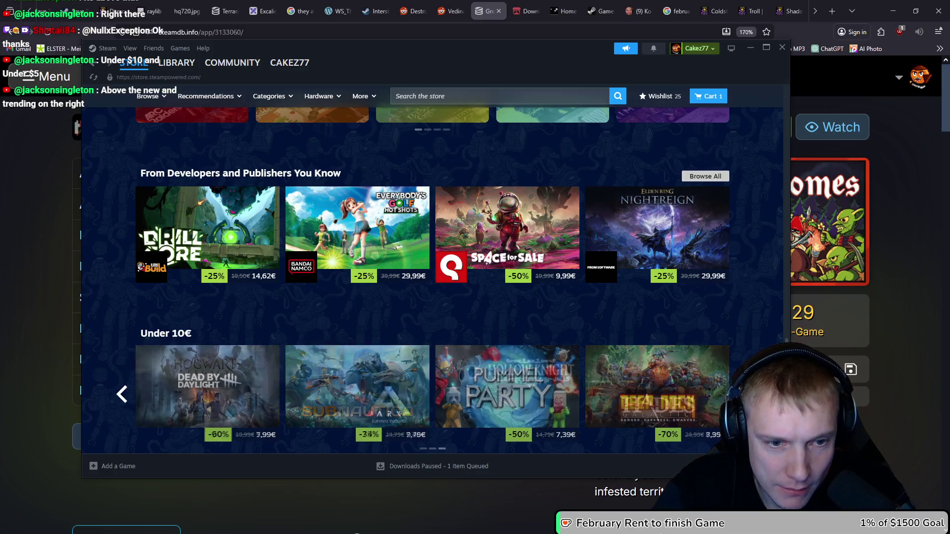
click(750, 48)
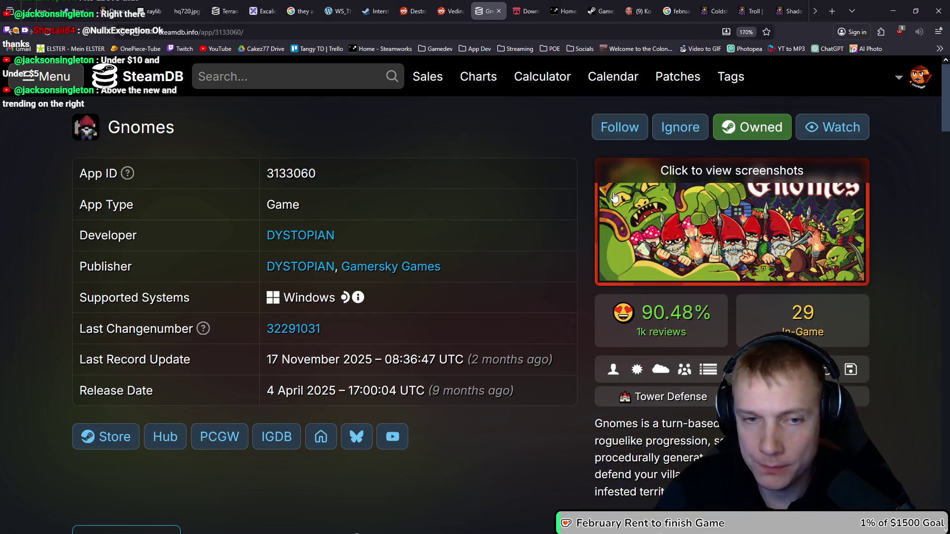
Step: Sample the dark outline colour #1a1932 and add an outline pixel on the face's left edge
key(alt+Tab)
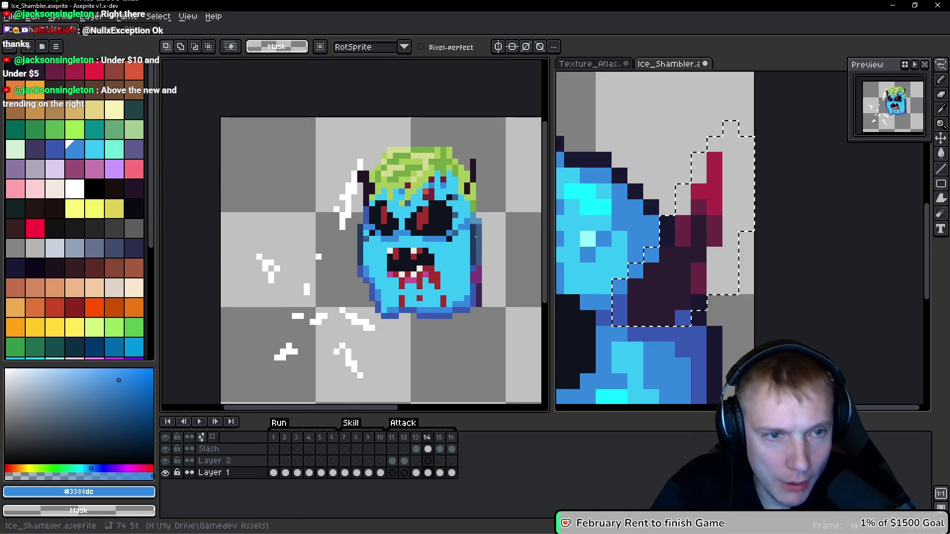
scroll(416, 244, up, 3)
drag(417, 244, 318, 215)
key(b)
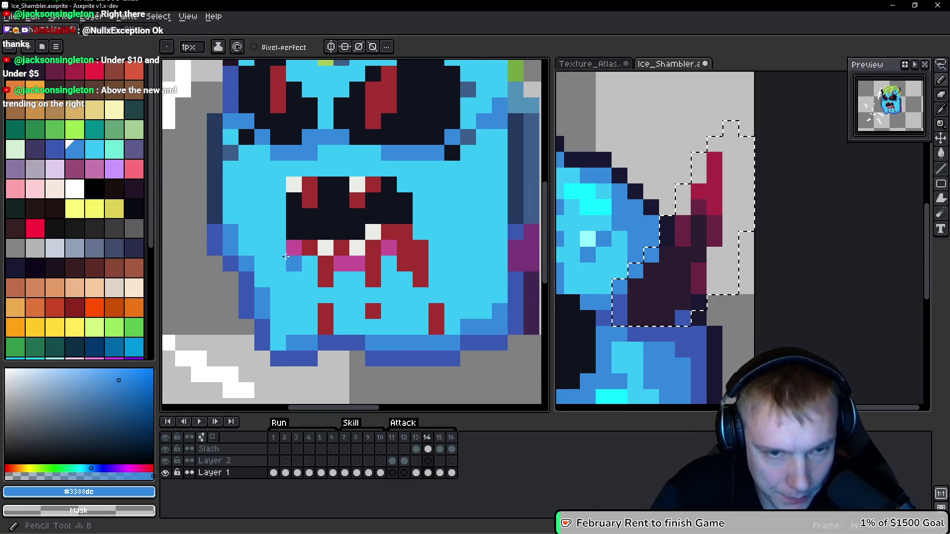
drag(286, 263, 234, 243)
key(i)
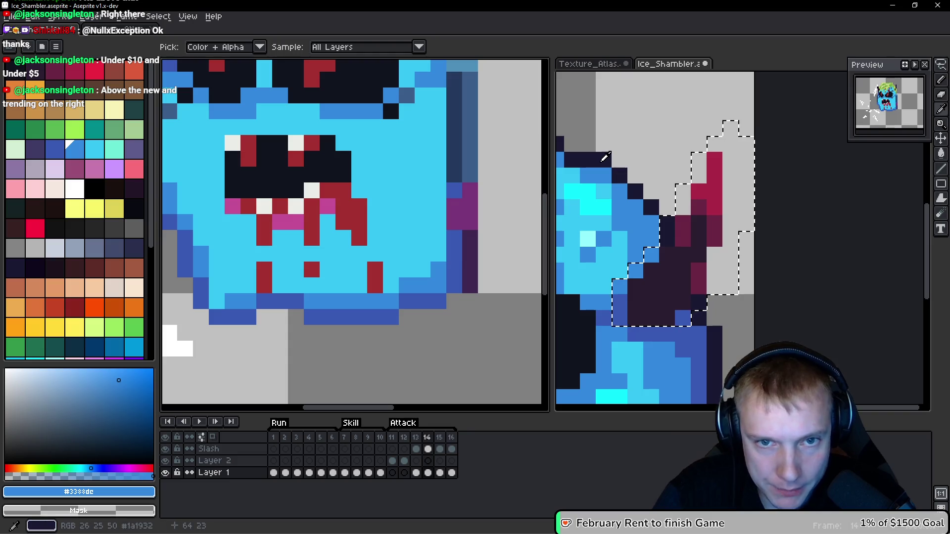
click(603, 157)
key(ctrl+Tab)
key(b)
click(300, 208)
Step: Draw a diagonal dark outline along the lower-left jaw, undoing a stray chin pixel
scroll(309, 203, up, 2)
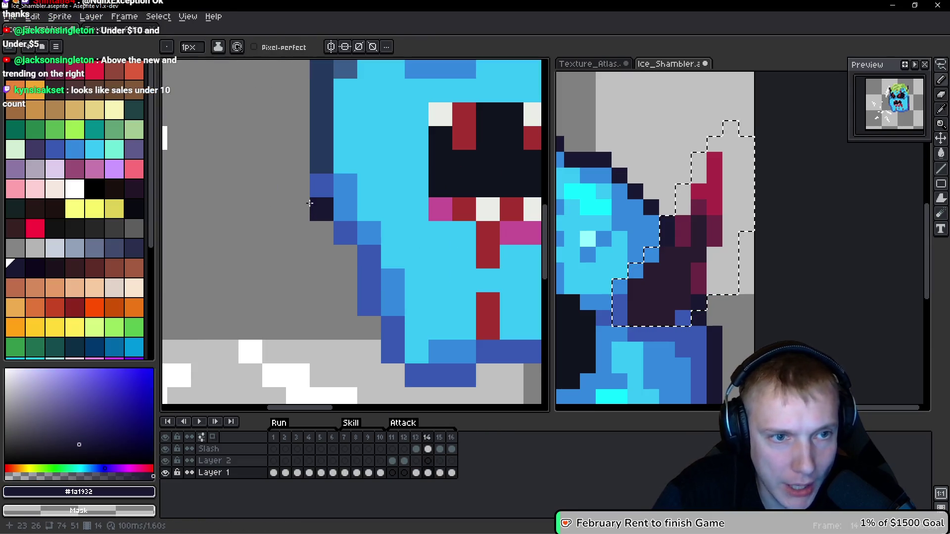
scroll(316, 212, down, 2)
scroll(287, 233, up, 1)
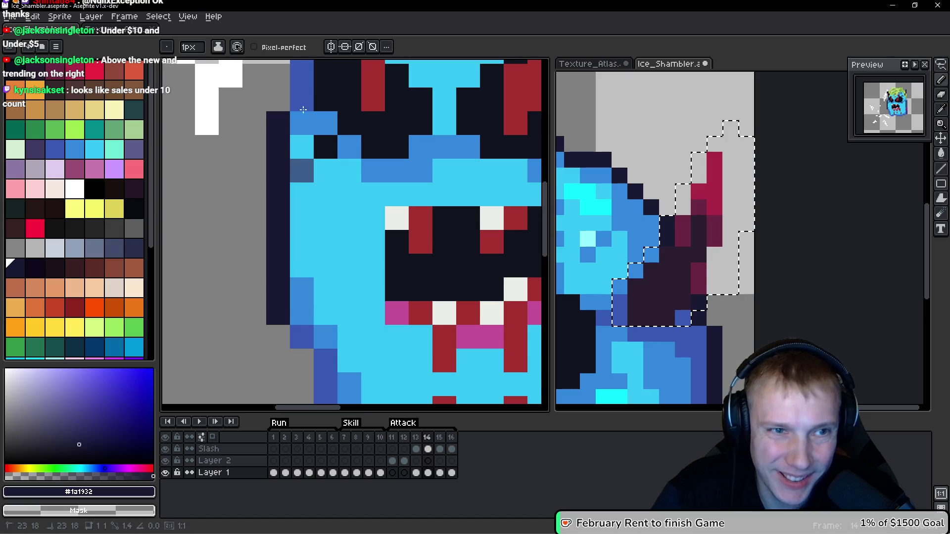
scroll(270, 243, up, 1)
scroll(287, 233, down, 2)
scroll(297, 228, up, 1)
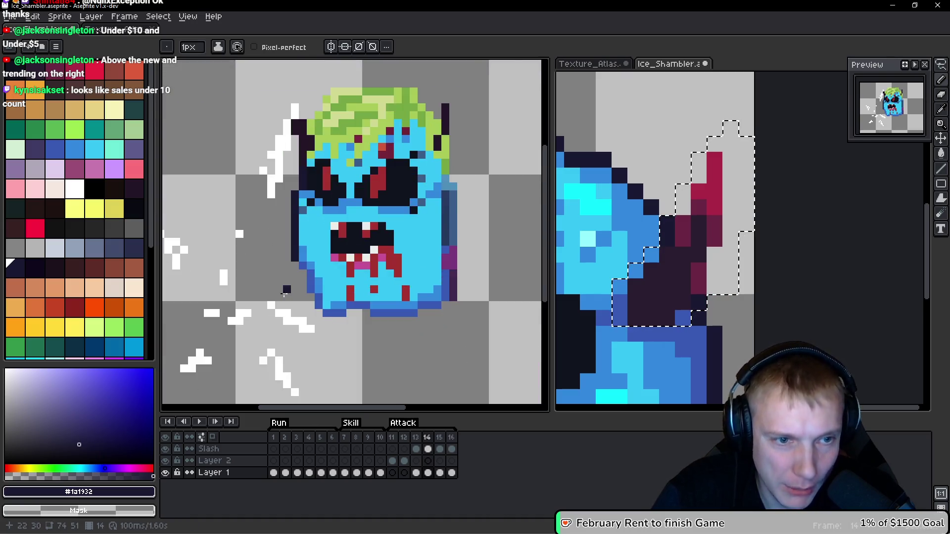
scroll(306, 224, up, 2)
click(307, 224)
key(ctrl+z)
mouse_move(316, 218)
mouse_down()
mouse_move(344, 248)
mouse_move(346, 276)
mouse_move(372, 328)
mouse_move(396, 332)
mouse_up()
Step: Outline the face's bottom edge in dark pixels out to the bottom-right corner
scroll(372, 328, down, 1)
scroll(396, 322, up, 1)
click(373, 333)
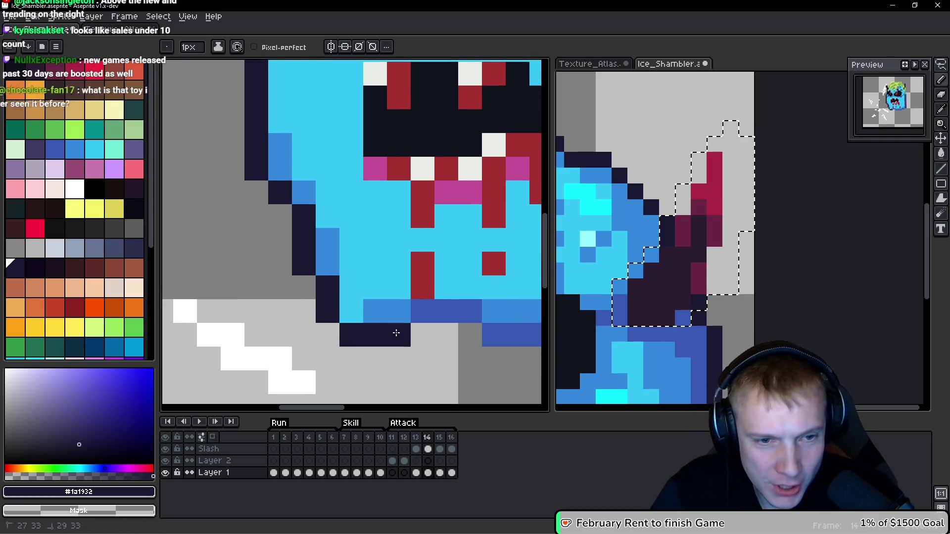
click(421, 311)
click(470, 311)
scroll(411, 318, right, 3)
click(314, 324)
shift+click(423, 329)
click(453, 303)
scroll(384, 331, right, 3)
shift+click(367, 303)
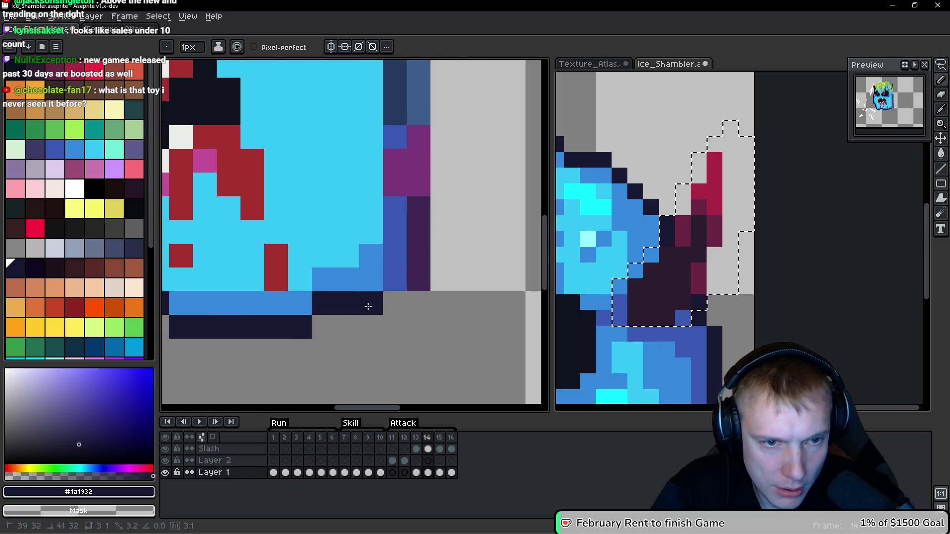
Step: Draw a dark outline down the right side, replacing stray purple, blue and green pixels
drag(418, 280, 424, 212)
drag(395, 276, 403, 163)
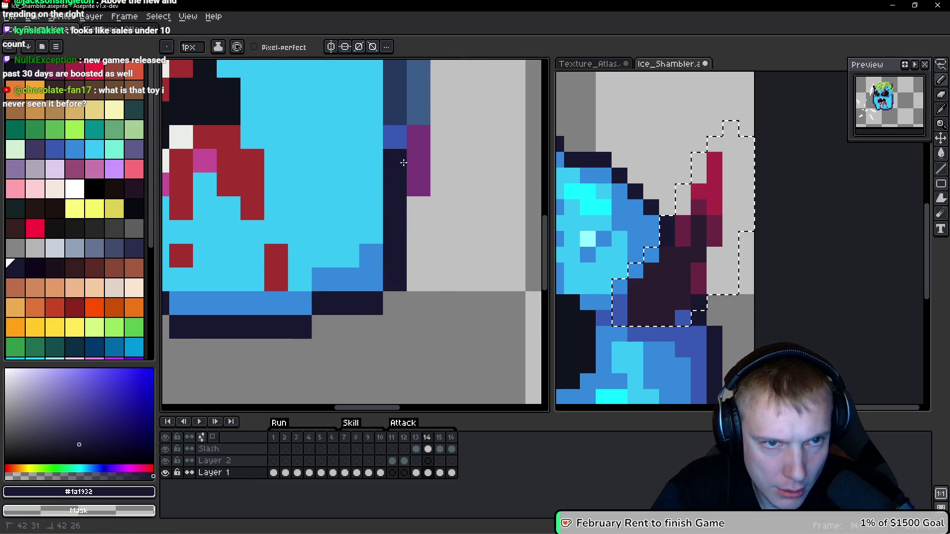
click(402, 148)
scroll(468, 197, down, 3)
scroll(447, 284, up, 3)
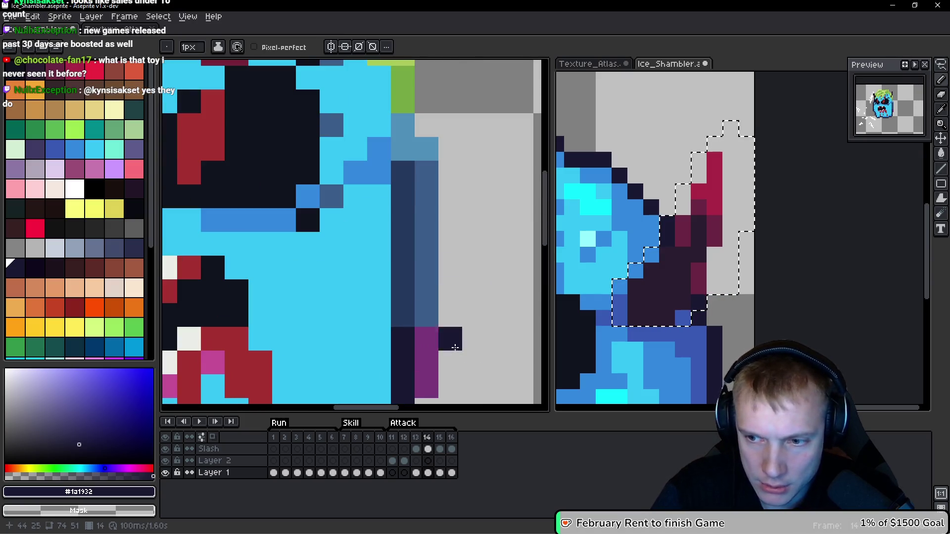
scroll(449, 338, down, 1)
mouse_move(449, 338)
mouse_down()
mouse_move(430, 328)
mouse_move(418, 174)
mouse_move(437, 127)
mouse_up()
scroll(466, 221, down, 3)
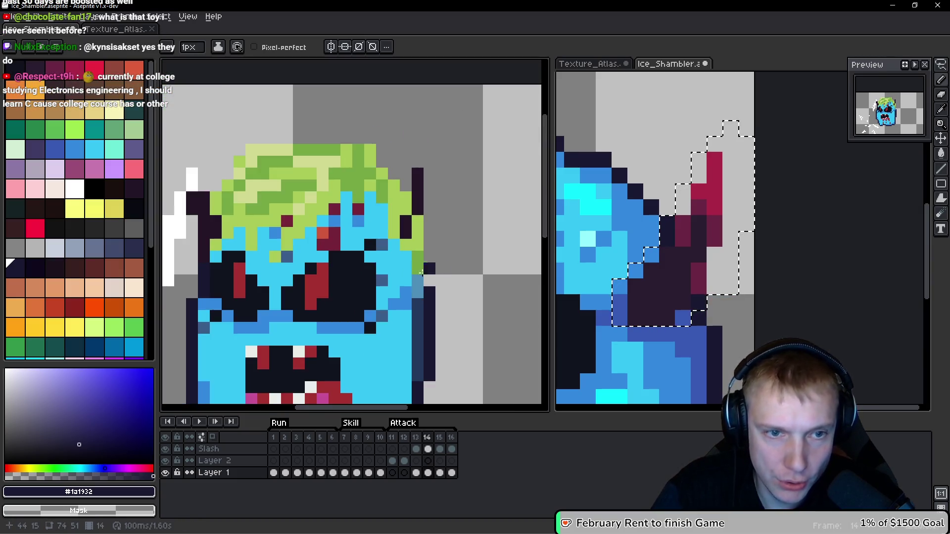
scroll(411, 303, up, 4)
mouse_move(411, 302)
mouse_down()
mouse_move(418, 228)
mouse_move(425, 378)
mouse_up()
scroll(424, 244, down, 2)
scroll(445, 233, up, 1)
Step: Compare against frame 13, then paint the light blue right column as dark outline
alt+click(388, 307)
scroll(425, 379, down, 4)
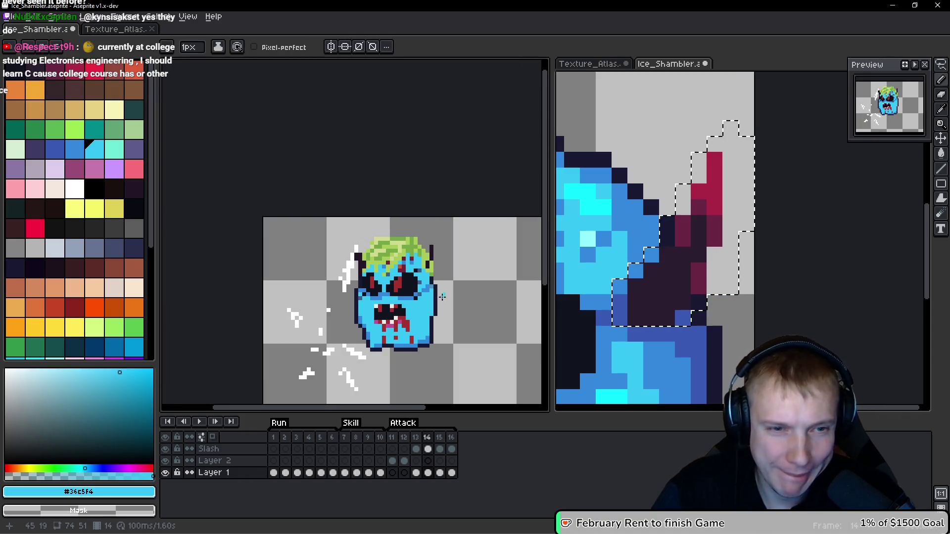
key(space)
key(comma)
key(period)
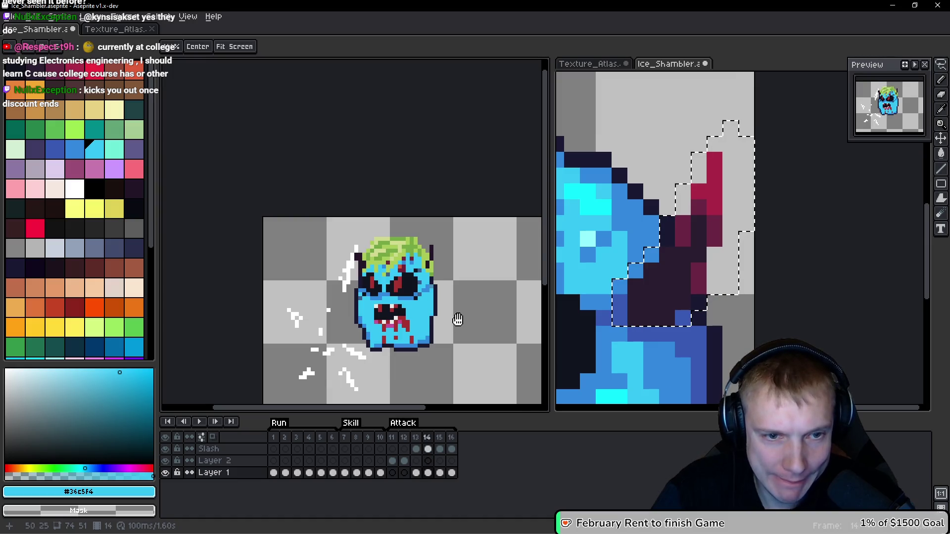
scroll(457, 318, up, 3)
alt+click(424, 248)
drag(424, 248, 424, 282)
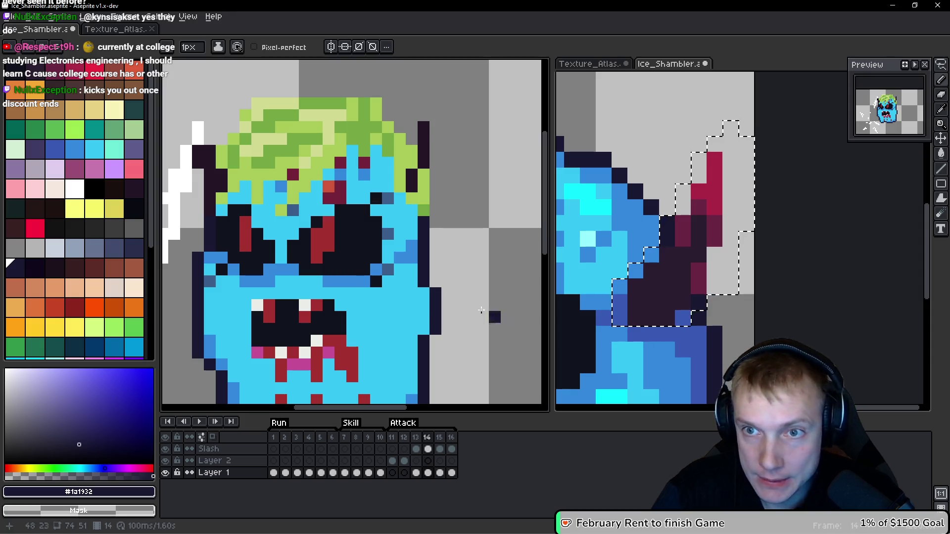
Step: Pick the face's light blue #36c5f4 and recolour the grey-blue pixel with it
scroll(467, 308, down, 3)
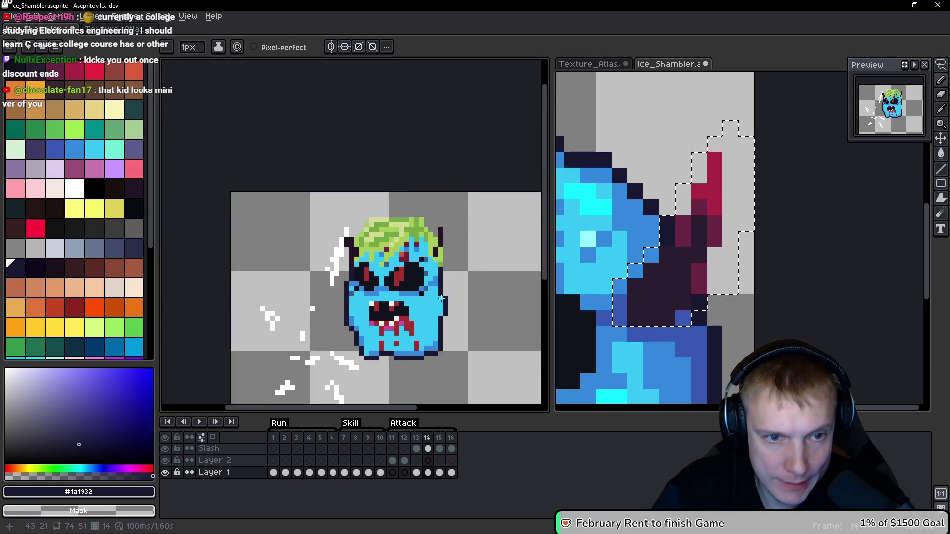
scroll(381, 300, up, 4)
alt+click(269, 275)
click(234, 263)
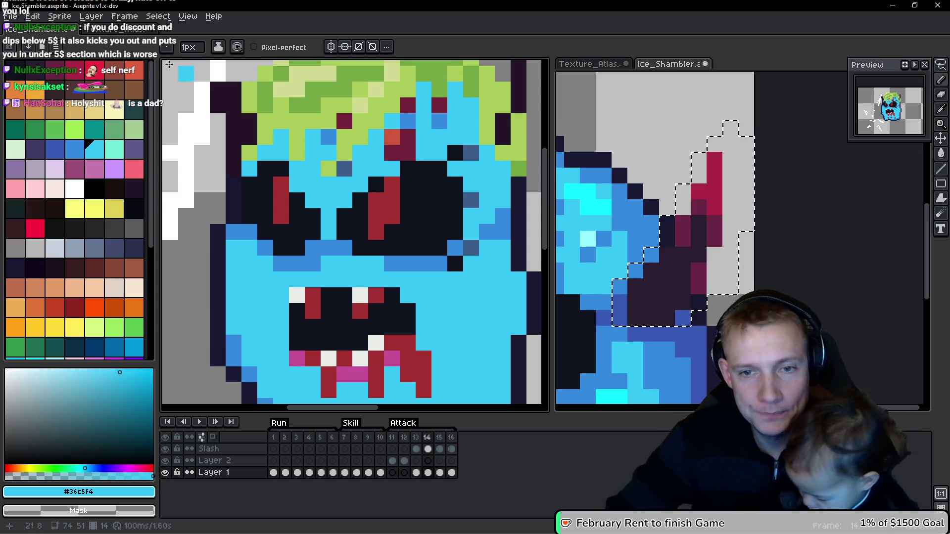
mouse_move(391, 200)
mouse_down()
mouse_move(220, 239)
mouse_move(266, 294)
mouse_up()
Step: Copy the horn from the right view, paste it into the frame and drag it to the head's upper right
scroll(373, 246, down, 1)
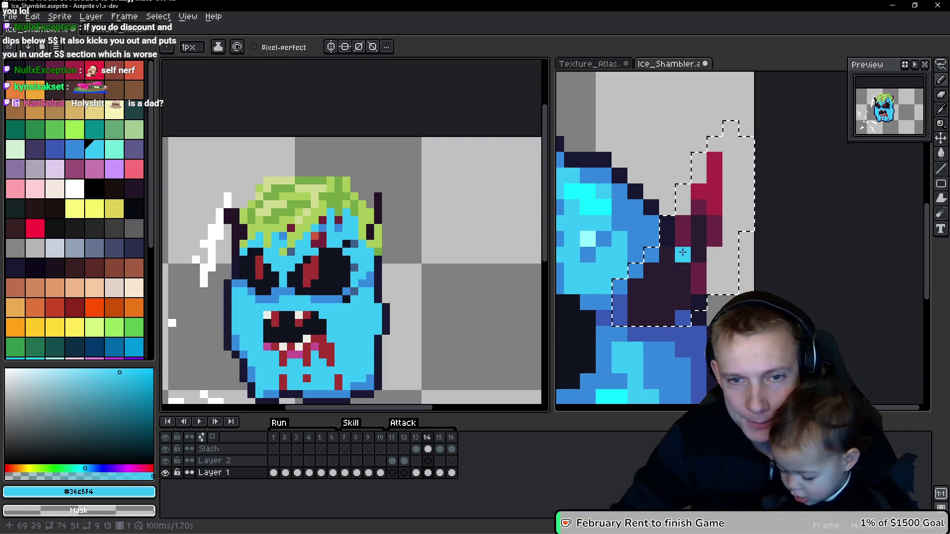
click(727, 202)
key(v)
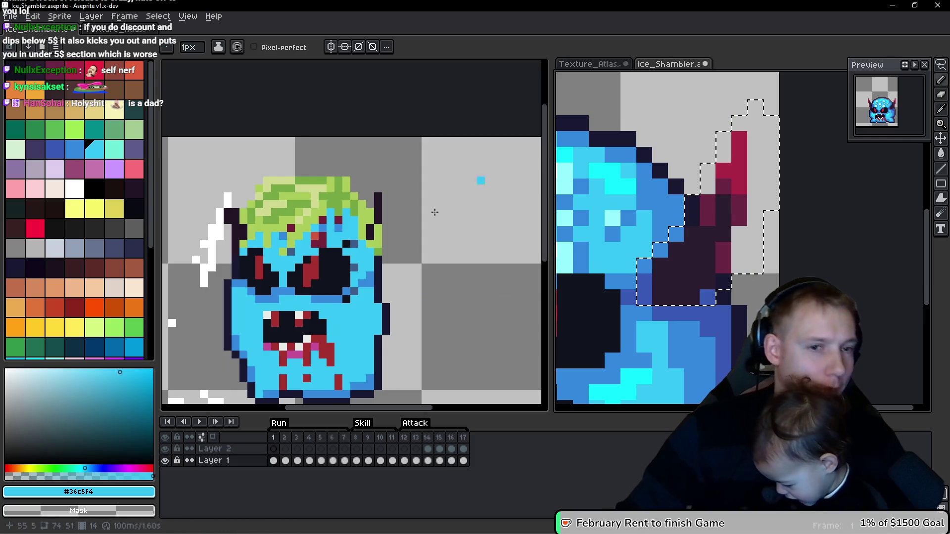
click(424, 233)
key(ctrl+v)
mouse_move(370, 322)
mouse_down()
mouse_move(429, 191)
mouse_move(426, 167)
mouse_move(480, 198)
mouse_up()
scroll(484, 201, up, 1)
key(b)
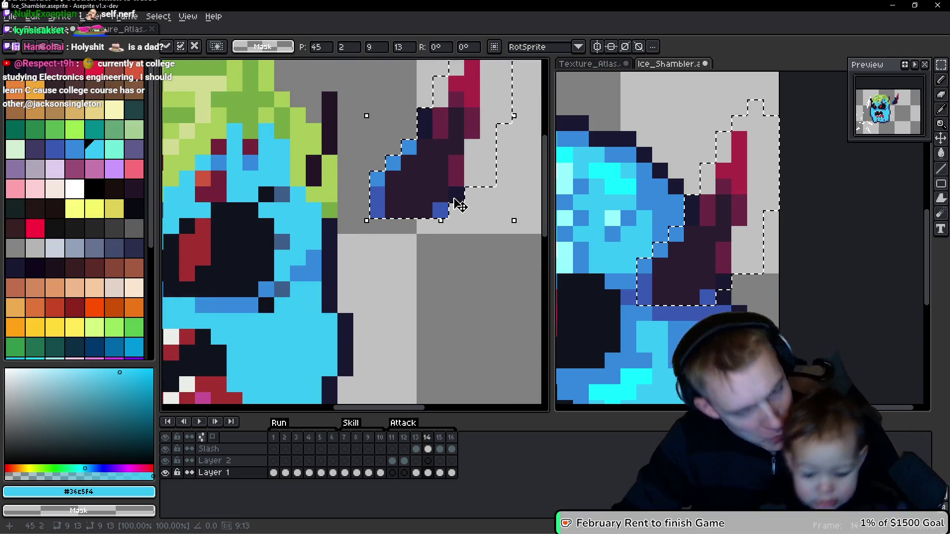
Step: Erase the stray pixels at the horn's base
alt+click(440, 211)
drag(461, 257, 421, 301)
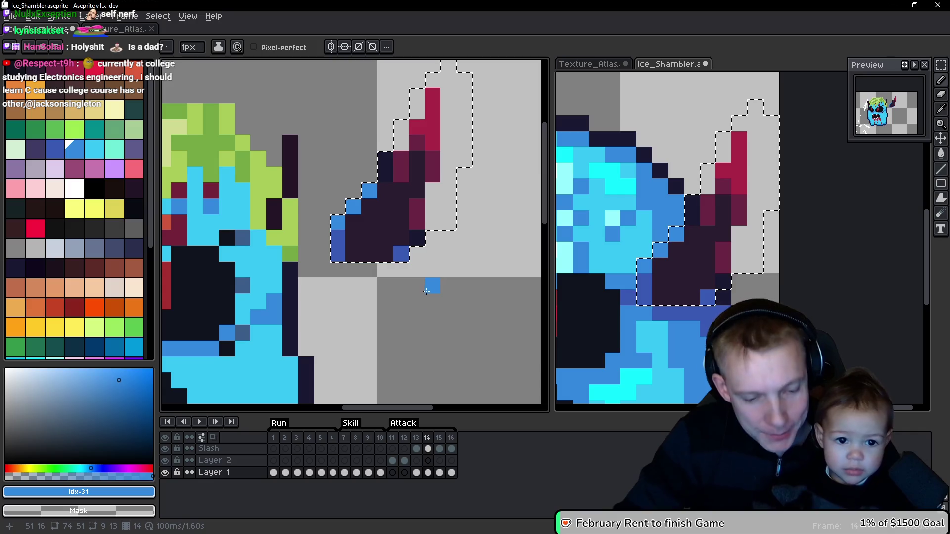
right_click(386, 160)
right_click(386, 173)
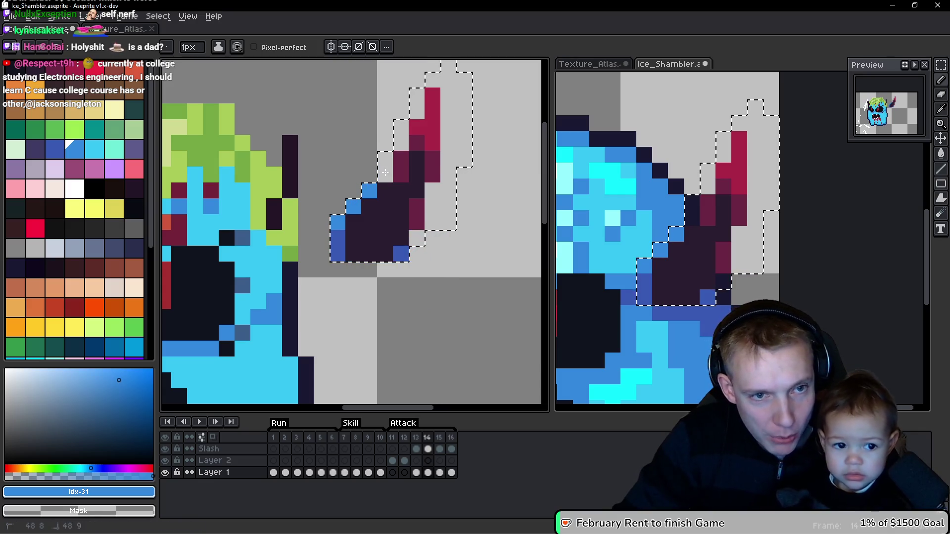
drag(404, 138, 374, 171)
Step: Reselect the horn with a rectangle and shift it left onto the head, committing the move
key(m)
drag(366, 104, 444, 327)
drag(411, 238, 394, 228)
key(Return)
scroll(407, 207, down, 1)
drag(347, 167, 427, 276)
drag(393, 246, 353, 246)
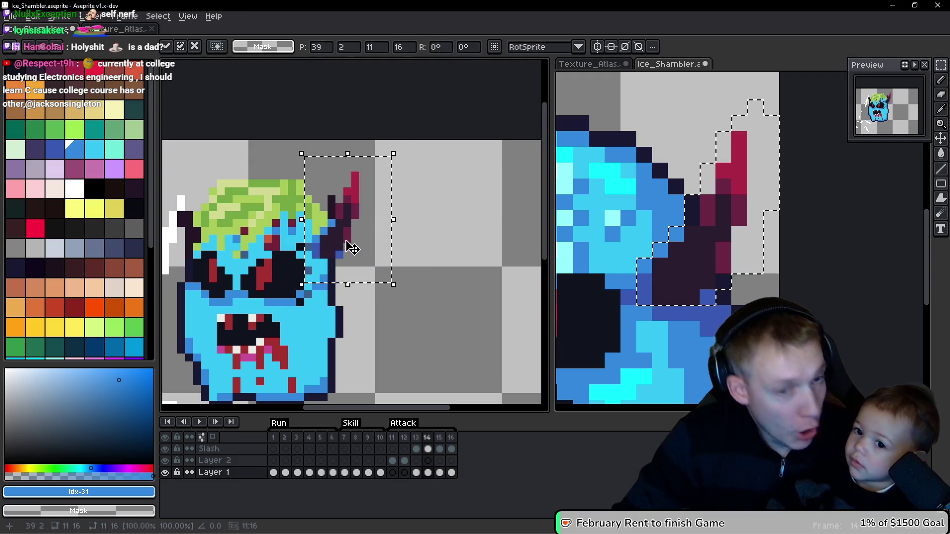
scroll(362, 242, up, 1)
scroll(361, 242, up, 1)
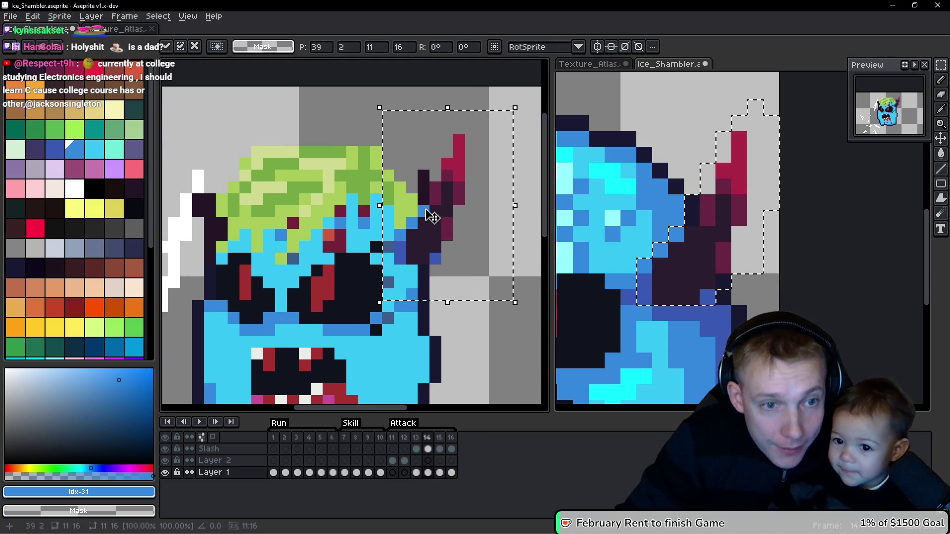
key(Return)
Step: Erase two dark pixels beside the green hair and pick the dark outline colour
key(e)
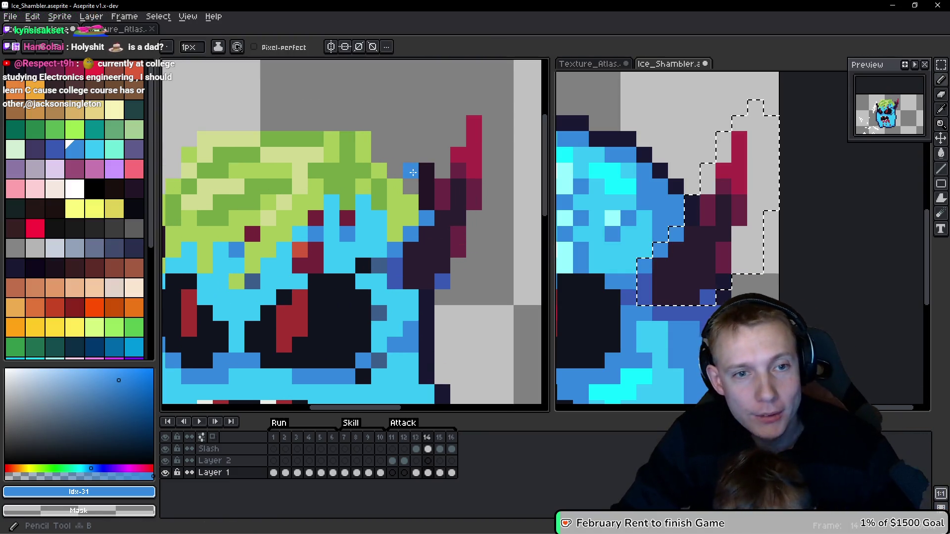
drag(426, 170, 419, 183)
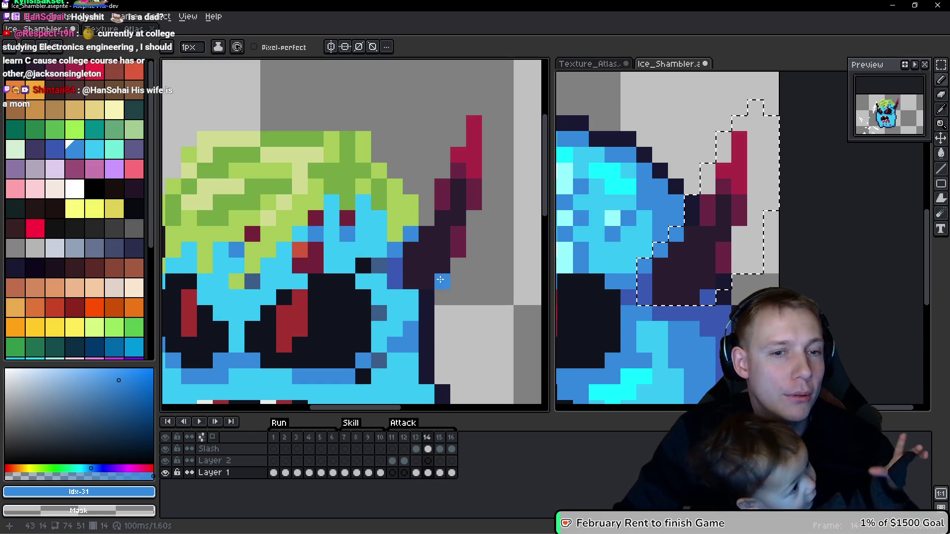
key(i)
click(430, 313)
key(b)
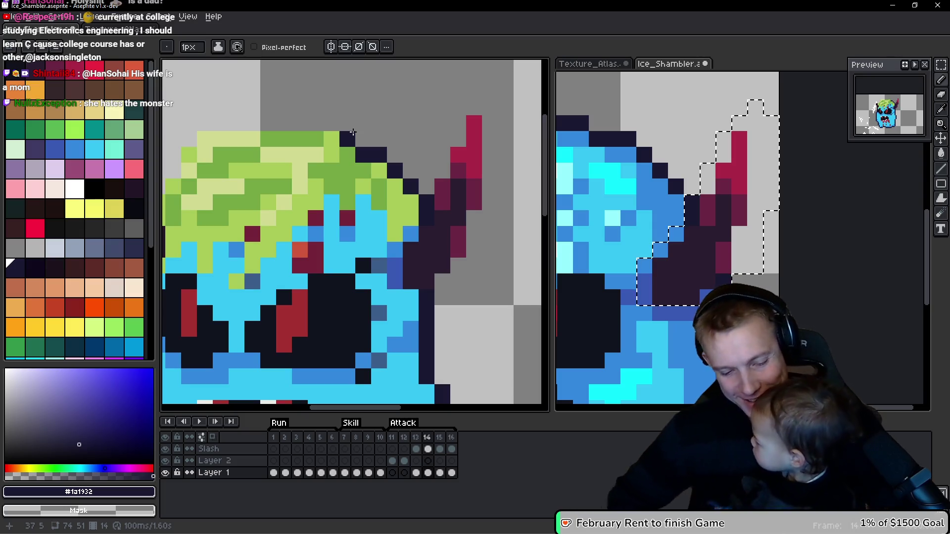
Step: Draw a straight dark #1a1932 line across the hair's top and a diagonal down its left edge
scroll(333, 111, left, 3)
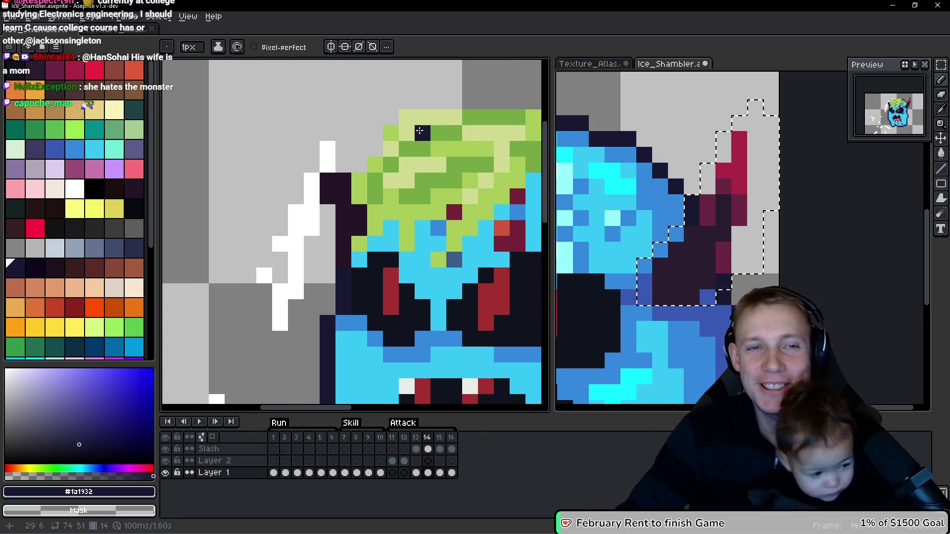
shift+click(416, 116)
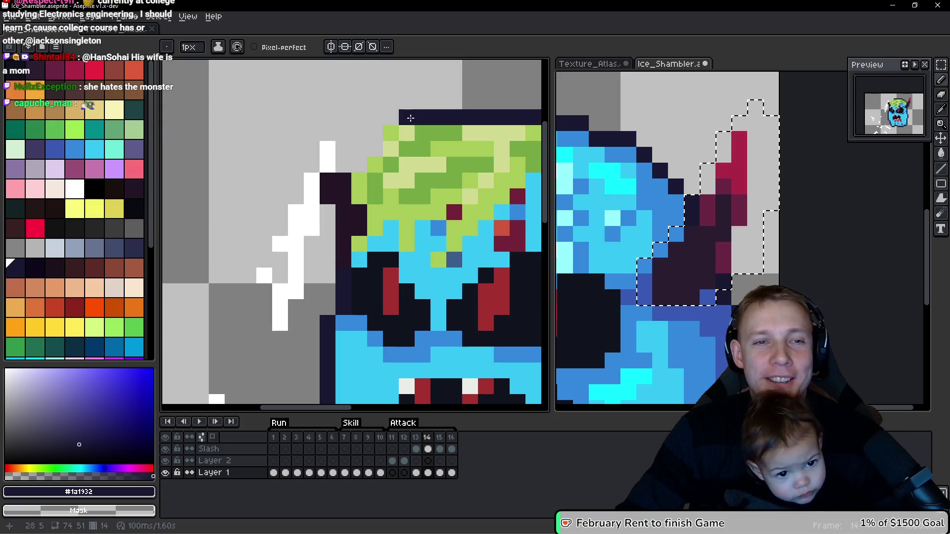
drag(377, 159, 357, 188)
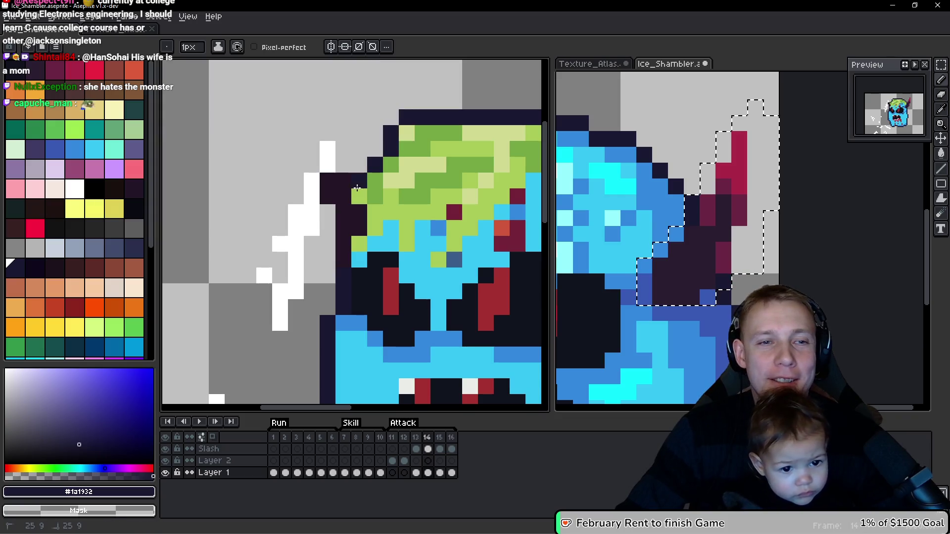
drag(365, 133, 240, 121)
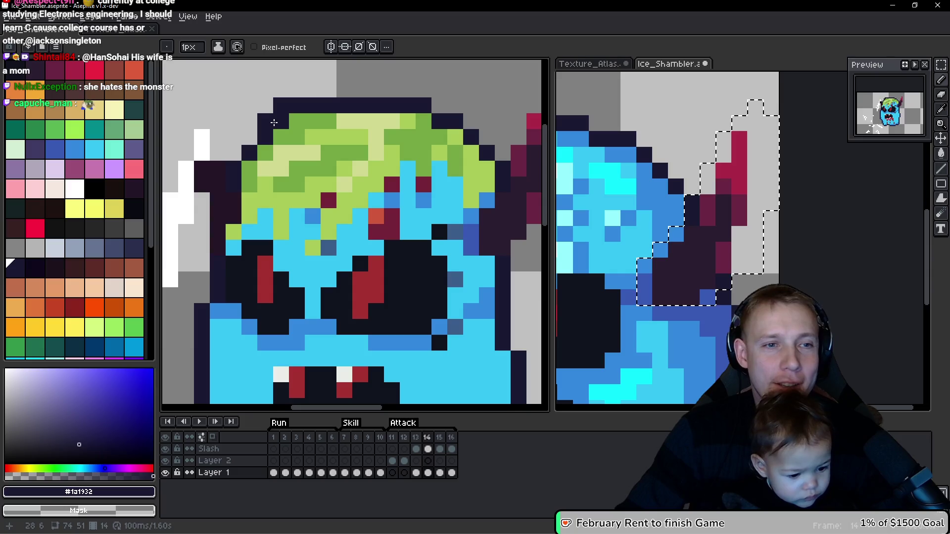
scroll(389, 96, down, 5)
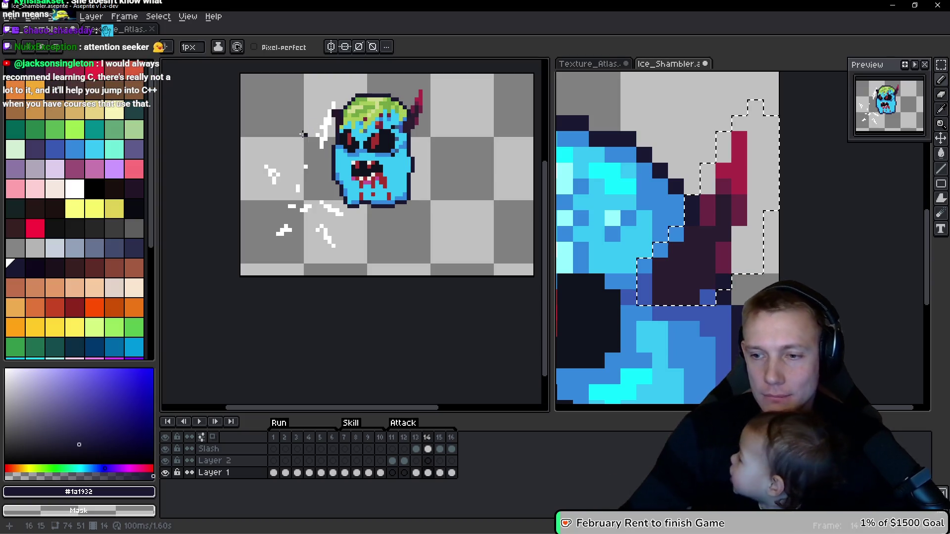
Step: Sample the face's light blue #36c5f4 from the canvas
scroll(395, 150, up, 3)
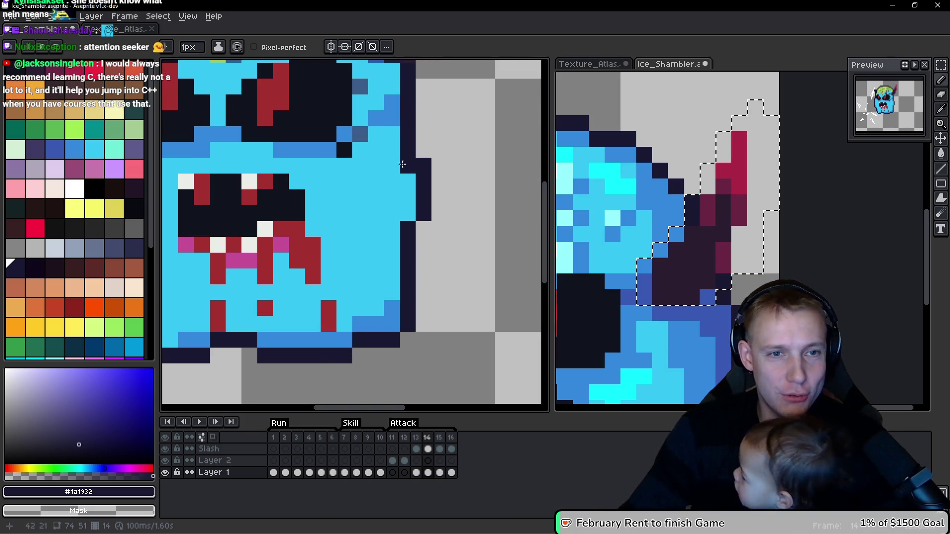
alt+click(376, 164)
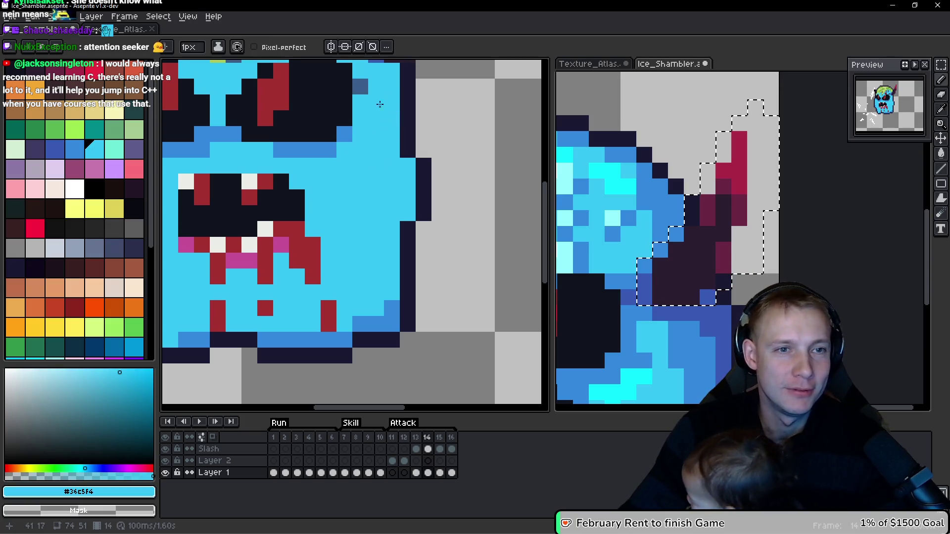
scroll(345, 147, up, 2)
scroll(355, 147, down, 3)
scroll(361, 143, up, 2)
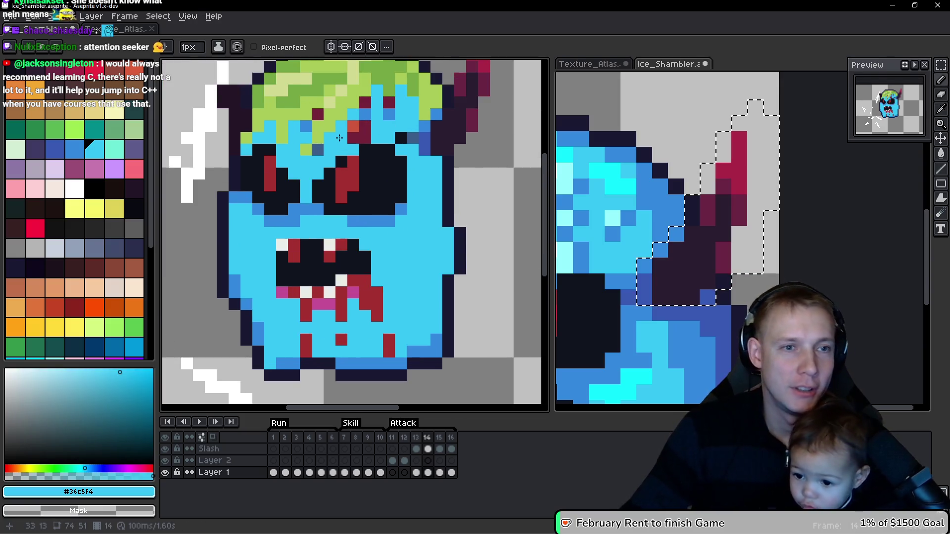
scroll(367, 138, down, 2)
scroll(375, 134, up, 2)
scroll(376, 134, up, 2)
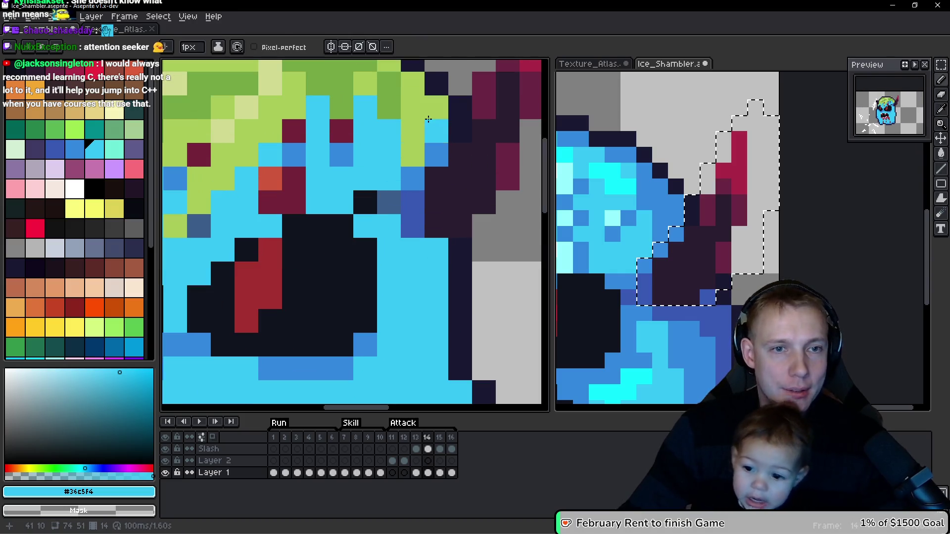
alt+click(436, 104)
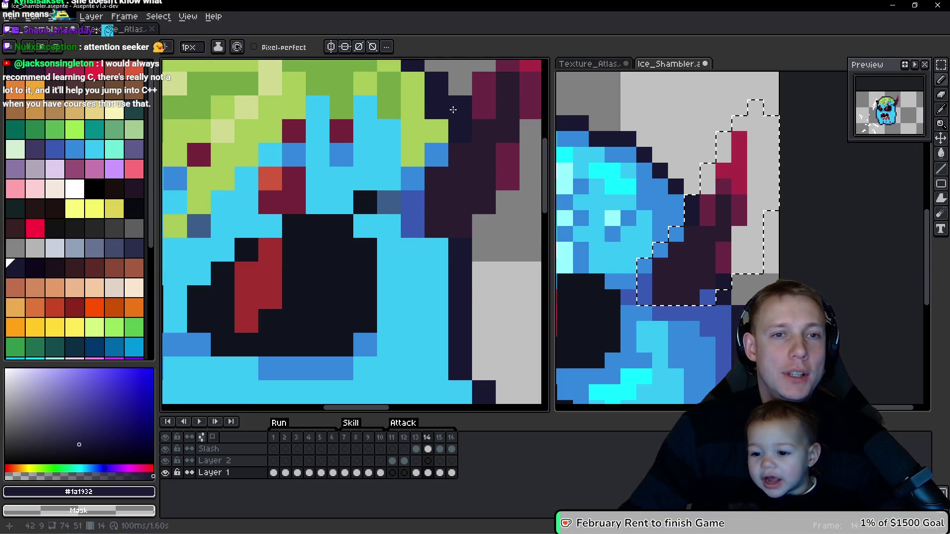
scroll(473, 164, down, 2)
scroll(446, 101, up, 2)
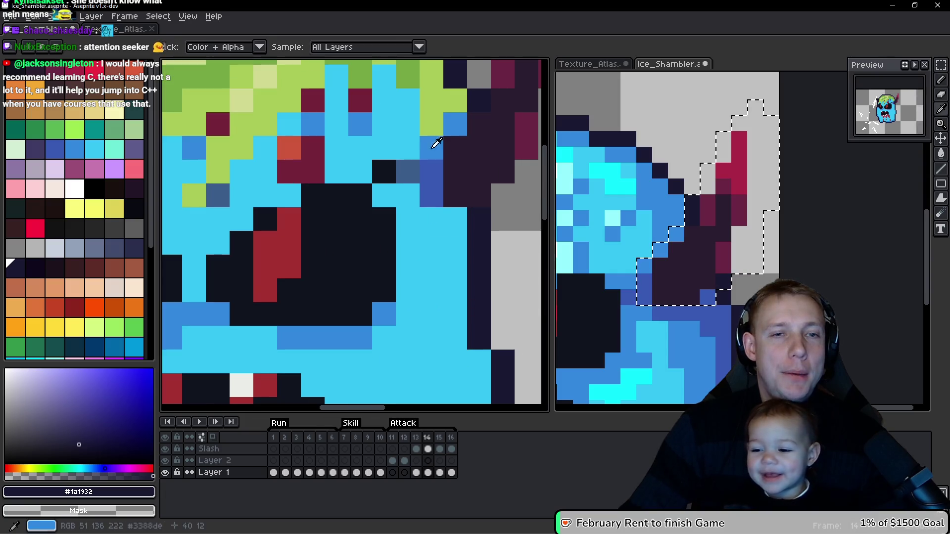
alt+click(446, 100)
Step: Paint the topmost rows of green hair with light blue
drag(446, 100, 443, 163)
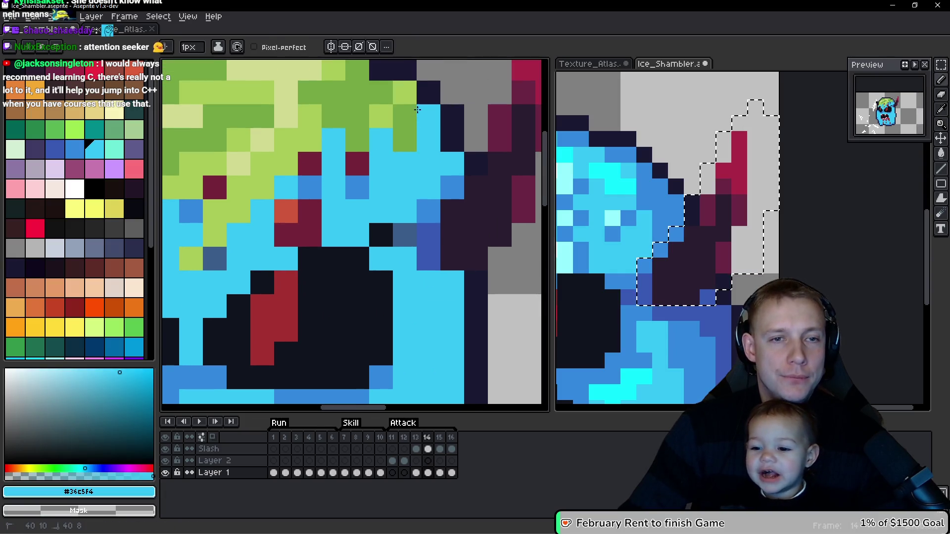
mouse_move(358, 116)
mouse_down()
mouse_move(317, 94)
mouse_move(302, 121)
mouse_move(309, 182)
mouse_up()
drag(364, 130, 277, 127)
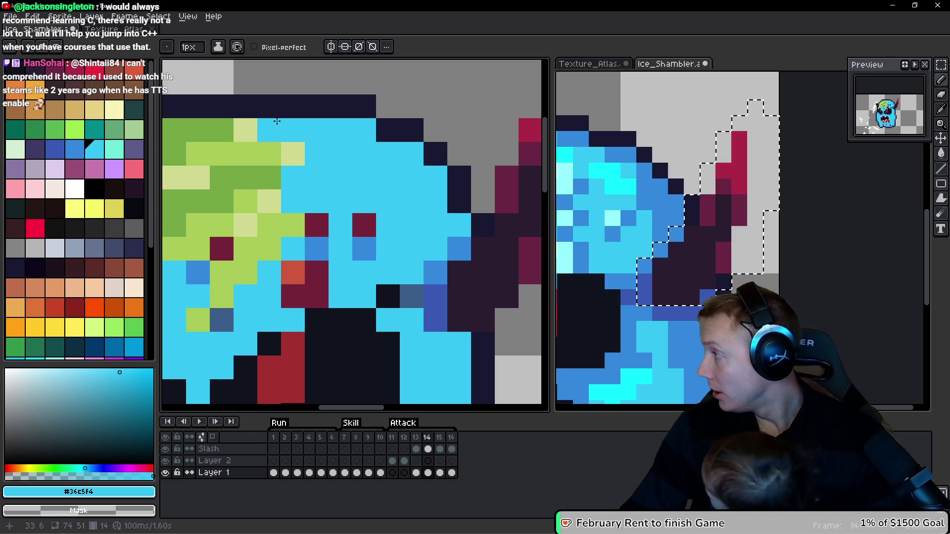
mouse_move(269, 153)
mouse_down()
mouse_move(364, 136)
mouse_move(307, 159)
mouse_move(262, 144)
mouse_move(292, 196)
mouse_move(342, 178)
mouse_up()
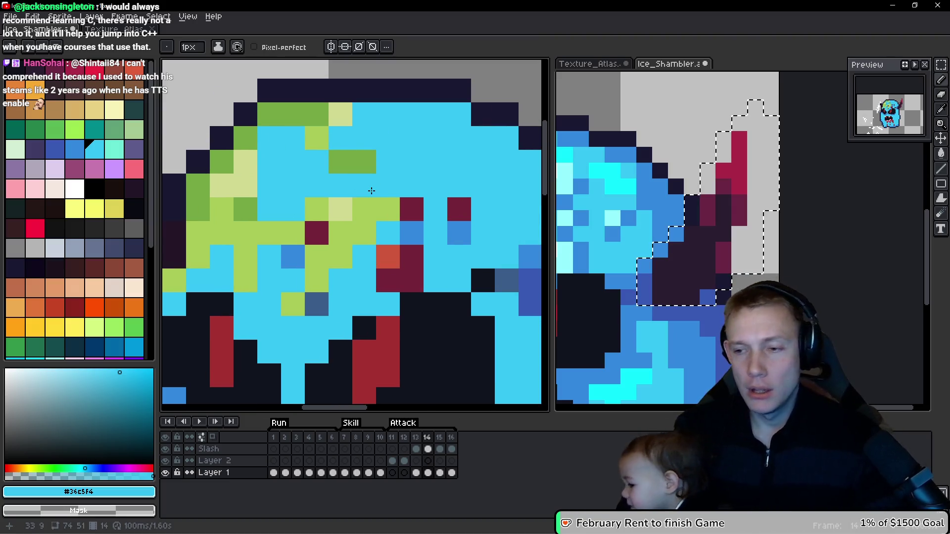
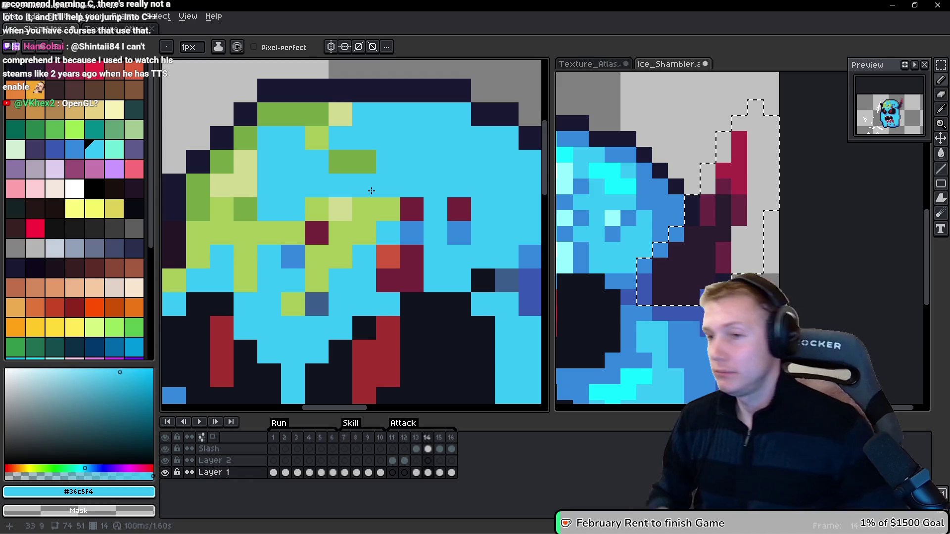
Step: Repaint the green pixels across the face and around the eyes light blue (#36c5f4)
drag(384, 198, 324, 206)
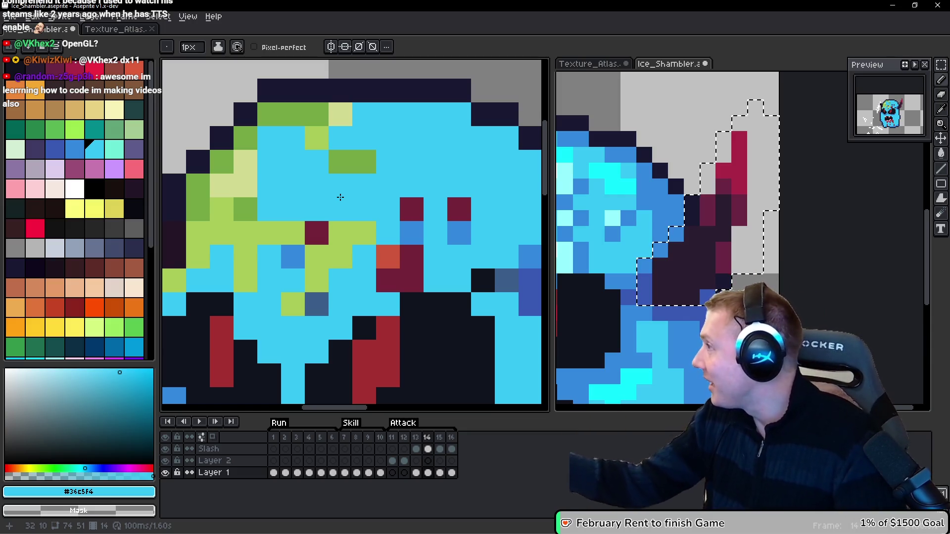
click(340, 233)
mouse_move(402, 198)
mouse_down()
mouse_move(330, 268)
mouse_move(296, 198)
mouse_move(283, 238)
mouse_up()
mouse_move(257, 279)
mouse_down()
mouse_move(325, 131)
mouse_move(428, 98)
mouse_move(446, 153)
mouse_move(411, 189)
mouse_move(384, 193)
mouse_up()
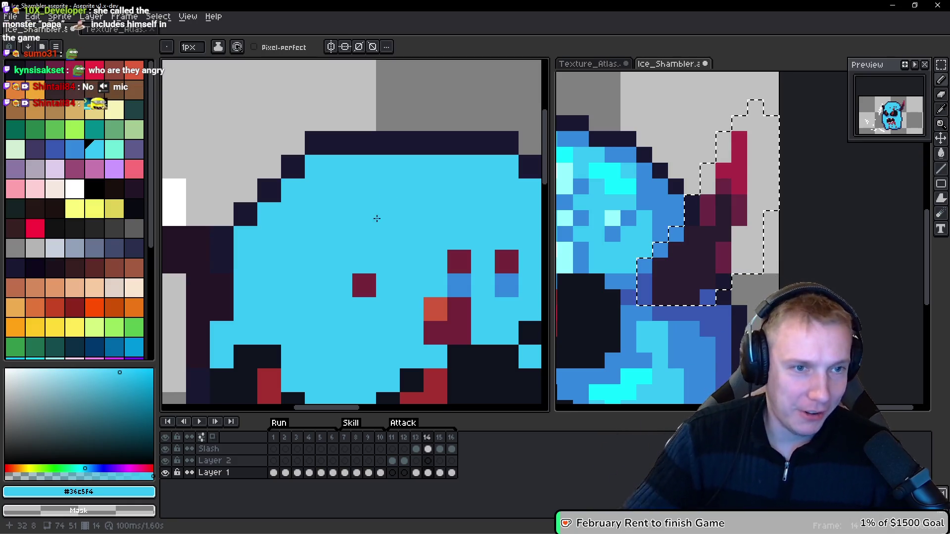
Step: Eyedrop dark navy, add a navy pixel on the face, then undo it
scroll(262, 229, up, 1)
alt+click(239, 207)
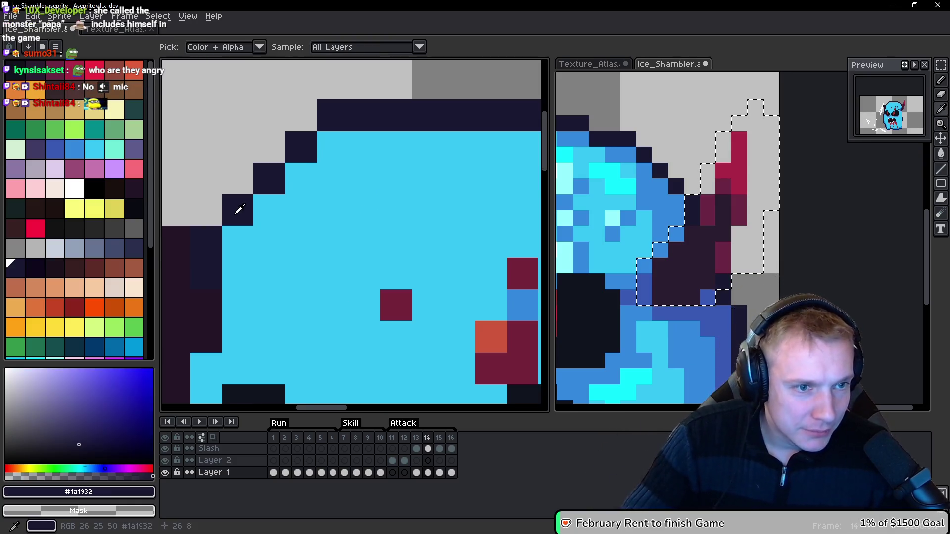
scroll(459, 215, down, 9)
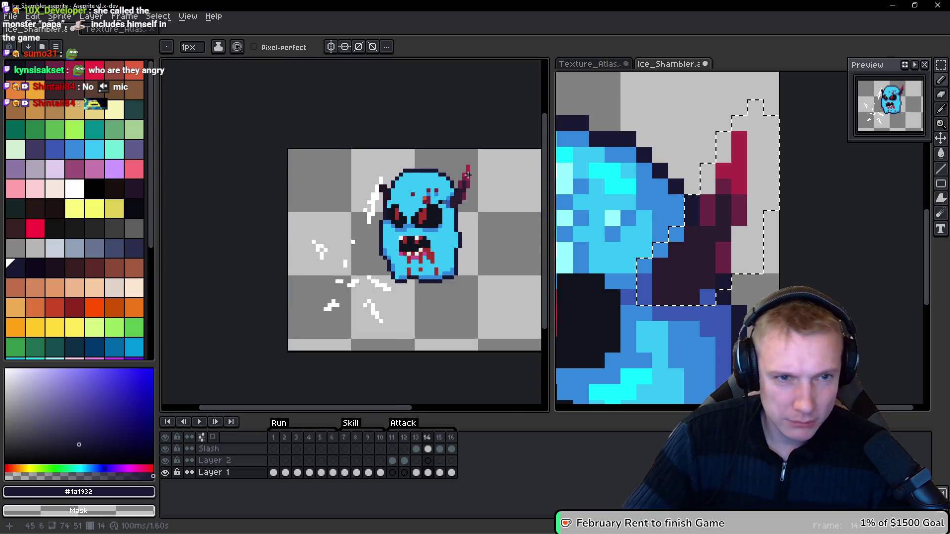
scroll(422, 199, up, 5)
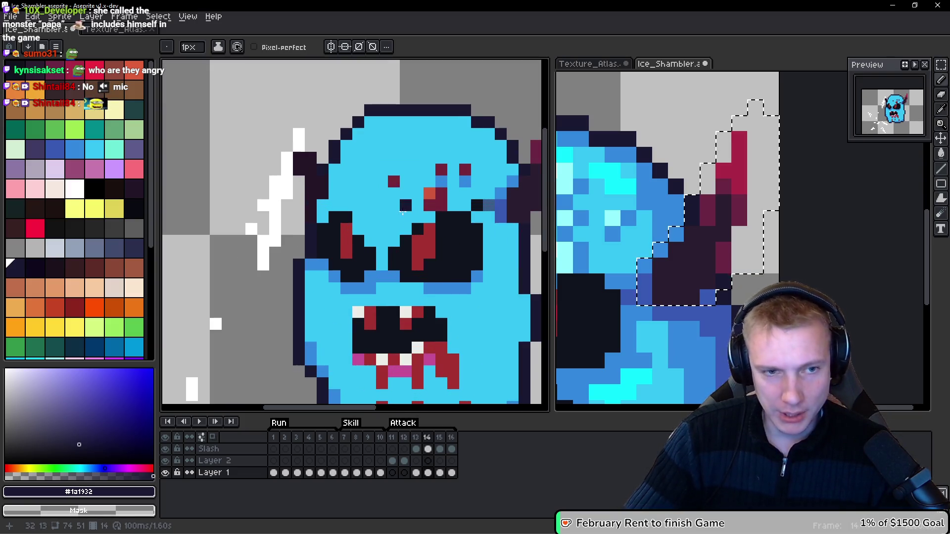
scroll(345, 176, down, 1)
click(317, 223)
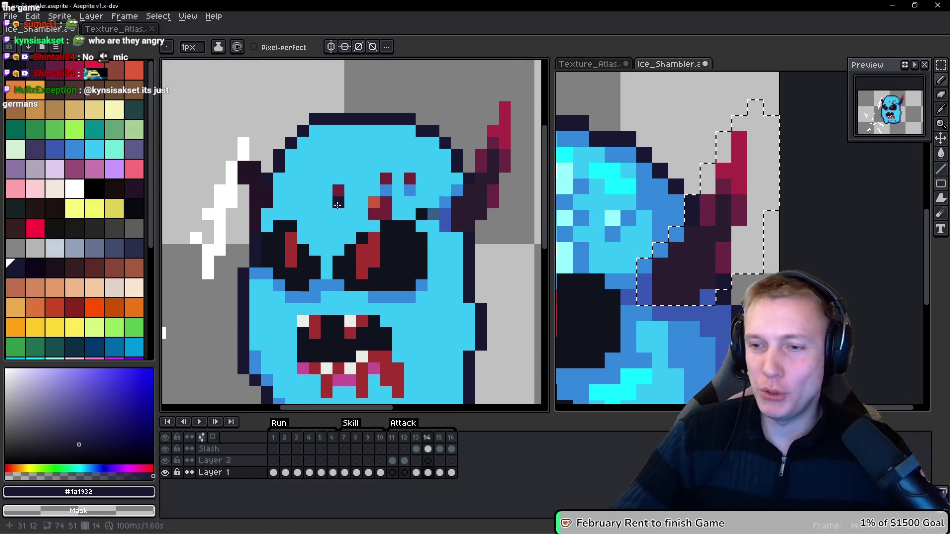
key(ctrl+z)
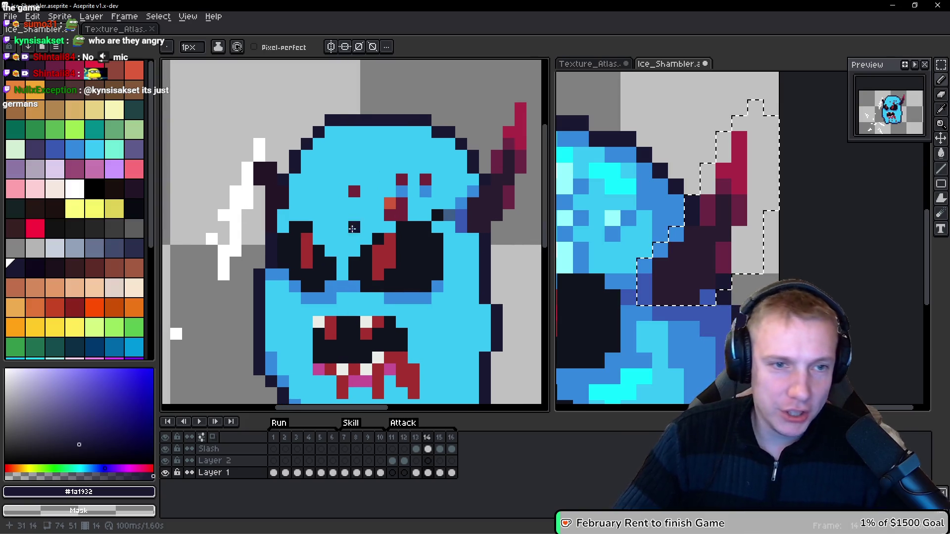
scroll(311, 240, down, 1)
scroll(406, 208, up, 3)
key(ctrl+z)
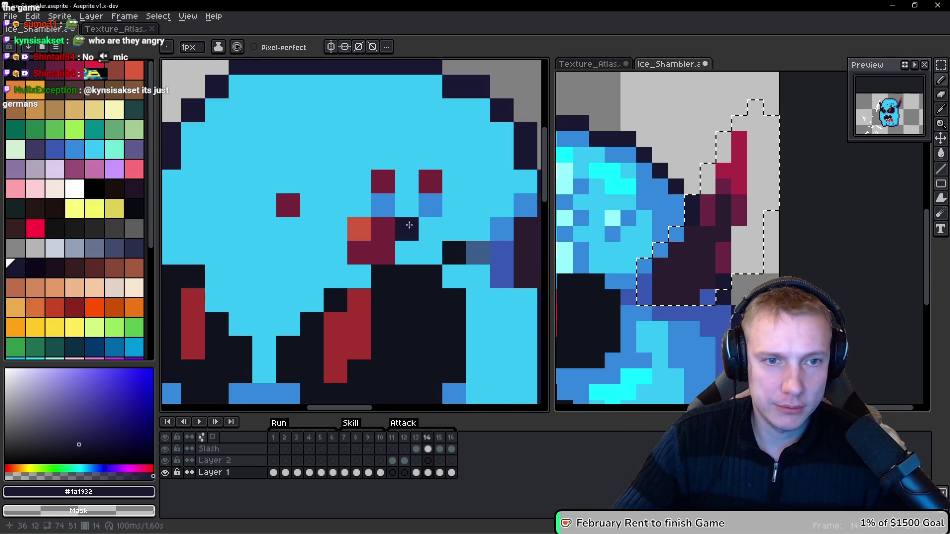
Step: Eyedrop mid-blue (#3388dc) and turn several light-blue face pixels mid-blue
alt+click(435, 205)
click(454, 181)
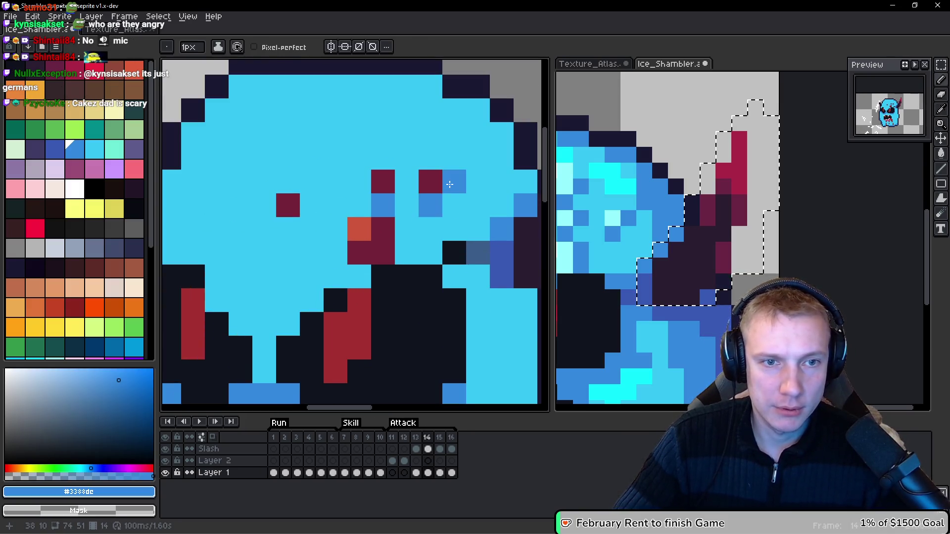
click(359, 276)
click(406, 252)
click(407, 228)
mouse_move(409, 235)
mouse_down()
mouse_move(319, 233)
mouse_move(389, 218)
mouse_up()
Step: Paint the dark-red face pixels light cyan (#94fdff)
alt+click(616, 215)
click(392, 169)
click(342, 171)
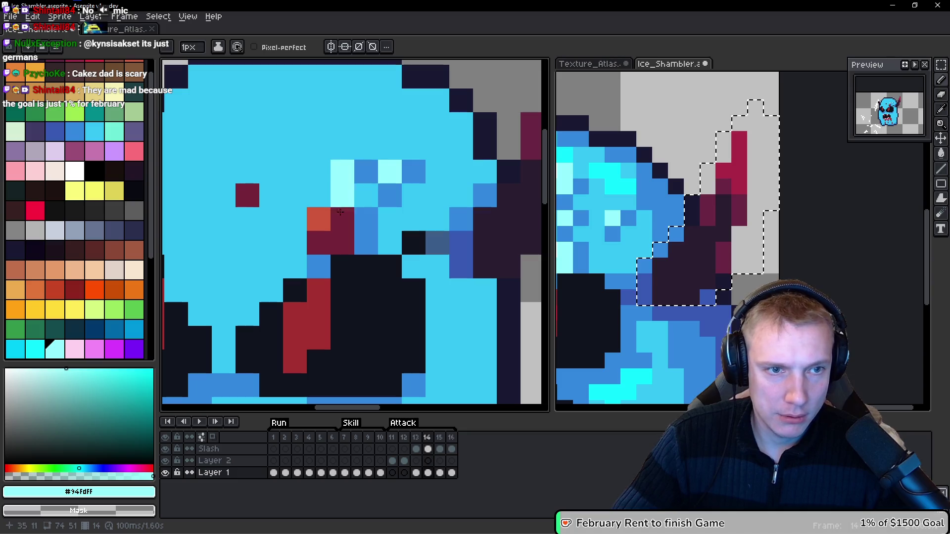
click(343, 242)
click(343, 218)
click(319, 242)
Step: Turn the orange face pixel near-white and the maroon pixel light cyan
click(67, 168)
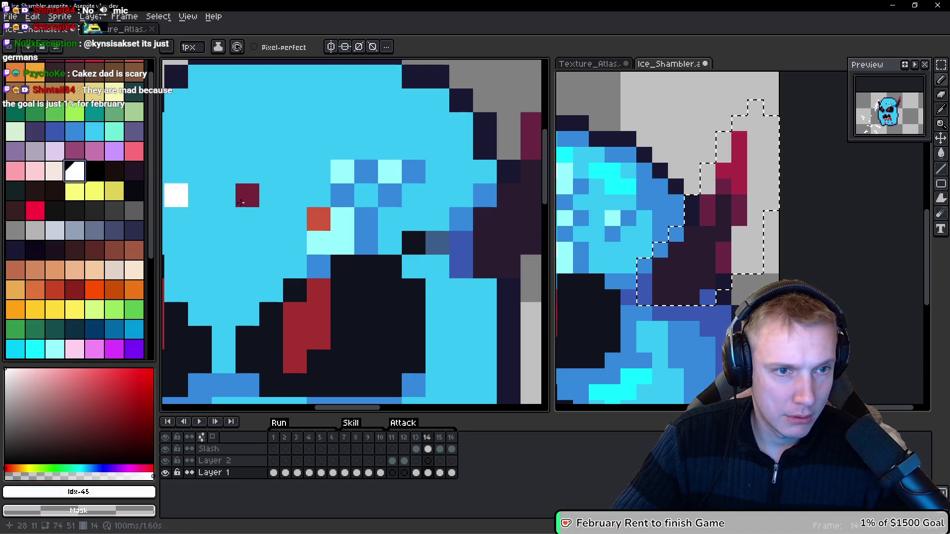
click(319, 219)
alt+click(341, 166)
click(248, 195)
Step: Go back to frame 11 and lasso-select the face area
key(comma)
scroll(444, 207, down, 3)
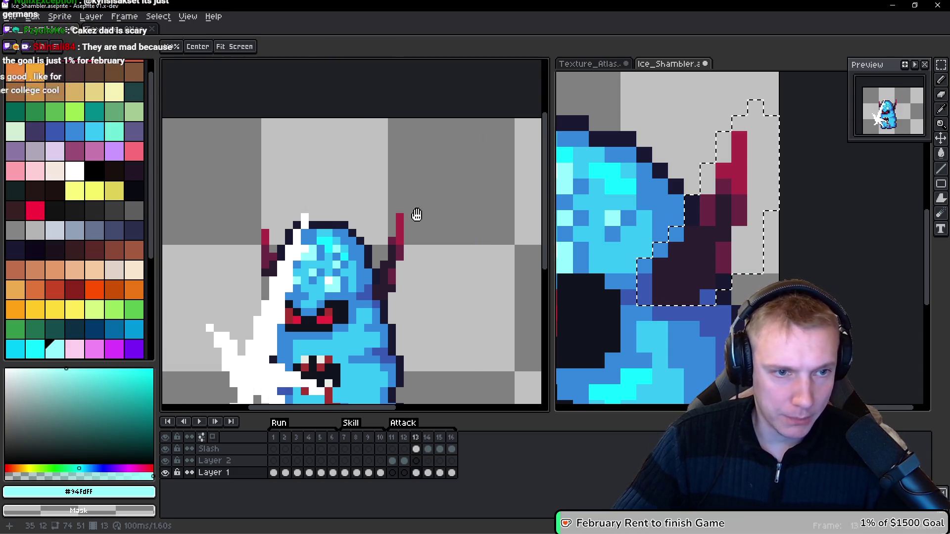
key(comma)
key(comma)
scroll(387, 211, up, 2)
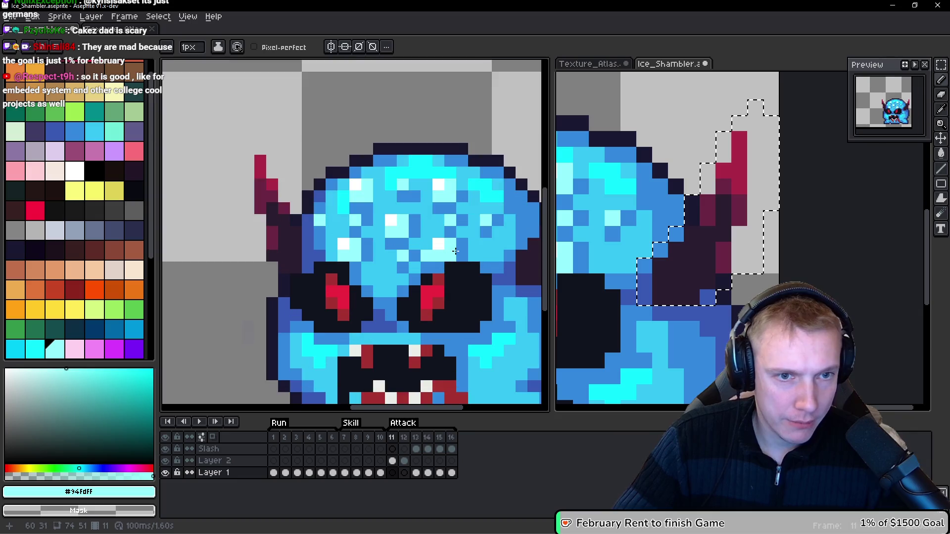
key(q)
drag(376, 145, 266, 146)
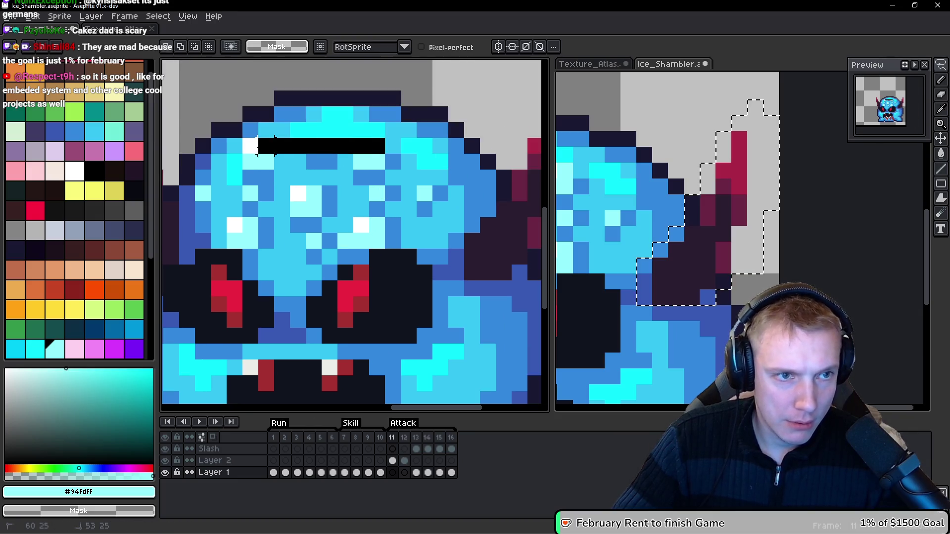
mouse_move(233, 225)
mouse_down()
mouse_move(341, 243)
mouse_move(391, 168)
mouse_move(396, 174)
mouse_up()
scroll(372, 177, down, 1)
Step: On frame 14, paste the copied pixels onto the face, shift them into place and confirm
key(Return)
scroll(422, 132, down, 1)
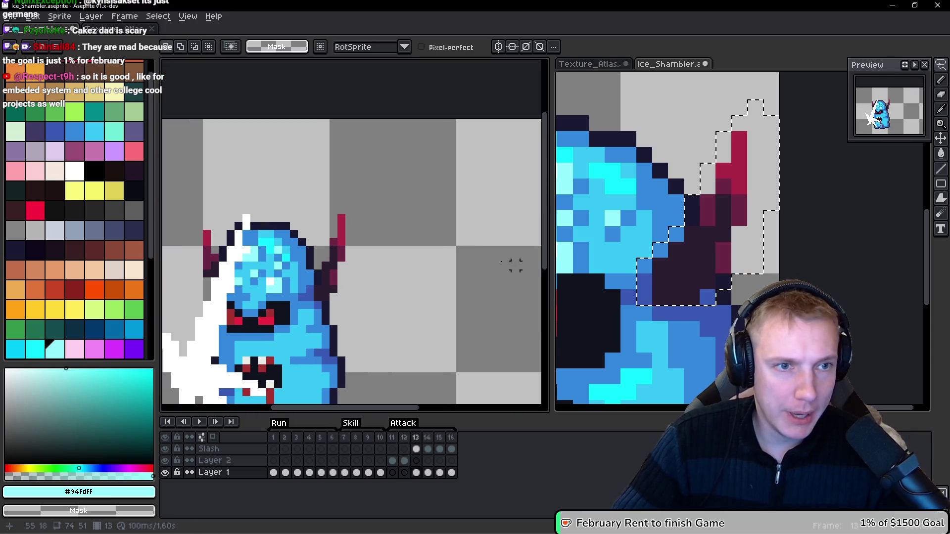
scroll(433, 249, up, 1)
scroll(404, 194, up, 1)
key(ctrl+v)
drag(366, 248, 388, 250)
key(Return)
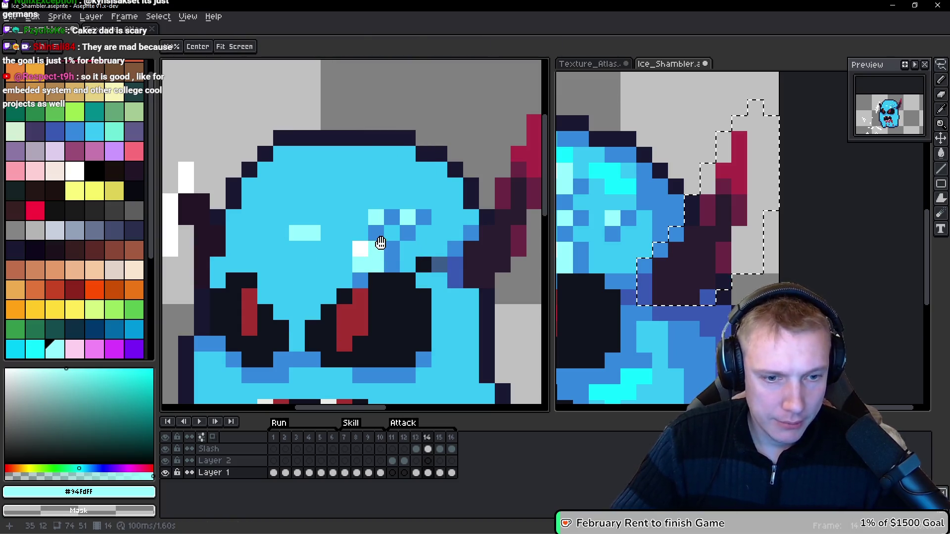
Step: Step back through frames 13 and 12 to frame 11 with the face in view
key(Left)
scroll(380, 243, down, 3)
key(Left)
drag(392, 199, 285, 159)
key(Left)
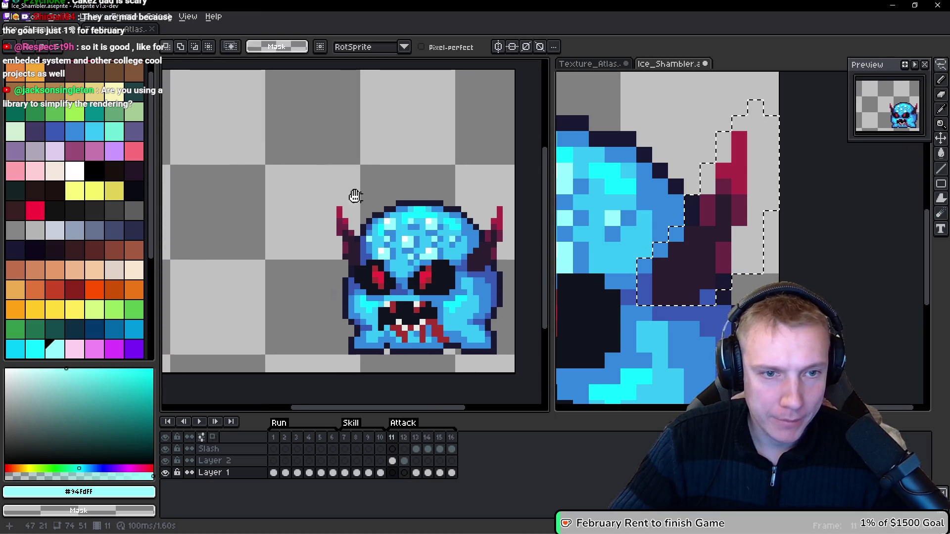
drag(354, 195, 343, 186)
Step: On frame 11's Layer 2, lasso the ice-speckled forehead texture
key(Up)
scroll(404, 208, up, 2)
drag(404, 207, 349, 169)
mouse_move(412, 167)
mouse_down()
mouse_move(333, 152)
mouse_move(246, 206)
mouse_up()
mouse_move(254, 240)
mouse_down()
mouse_move(342, 250)
mouse_move(438, 178)
mouse_move(414, 165)
mouse_up()
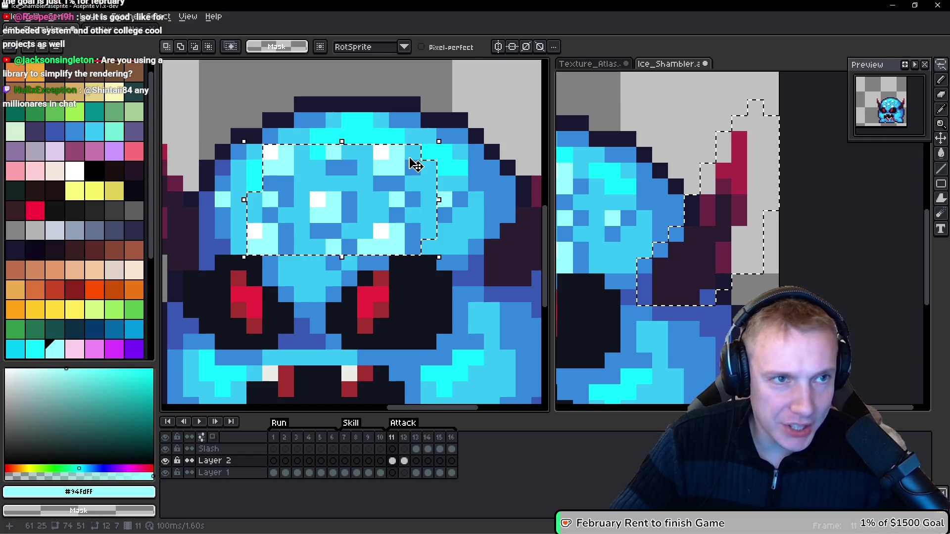
Step: Paste the ice texture into frame 14, place it on the forehead, commit, and undo stray black pixels
key(Return)
scroll(415, 193, down, 3)
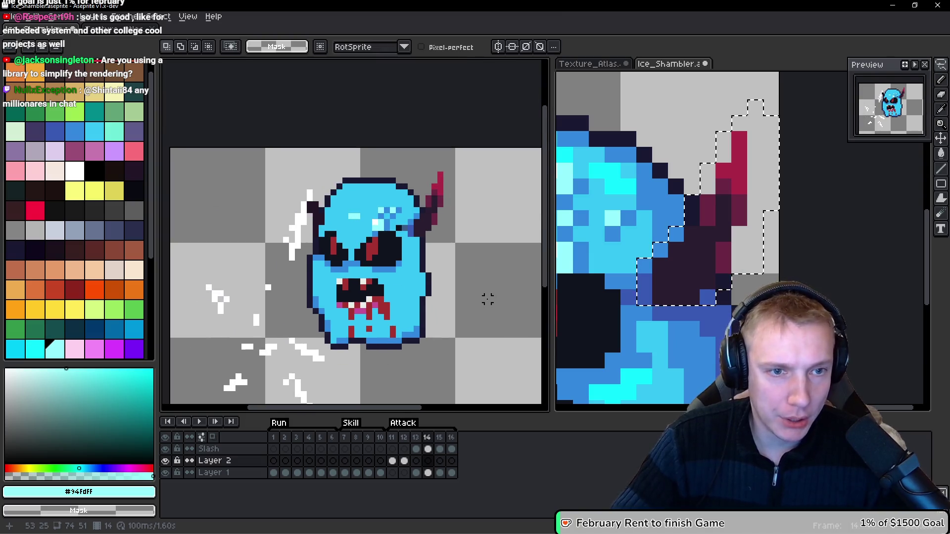
key(ctrl+v)
scroll(495, 316, up, 2)
mouse_move(435, 291)
mouse_down()
mouse_move(310, 153)
mouse_move(462, 275)
mouse_move(311, 201)
mouse_move(305, 212)
mouse_up()
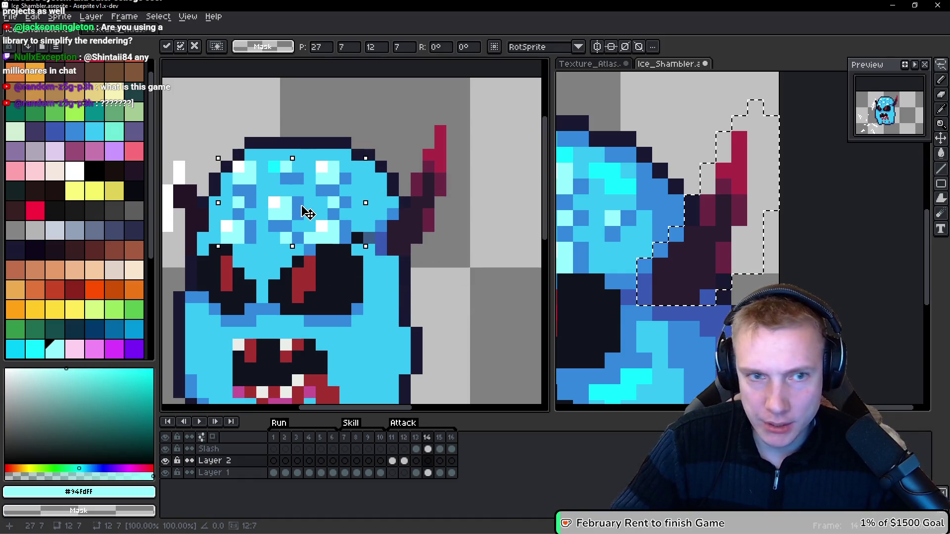
drag(305, 213, 311, 211)
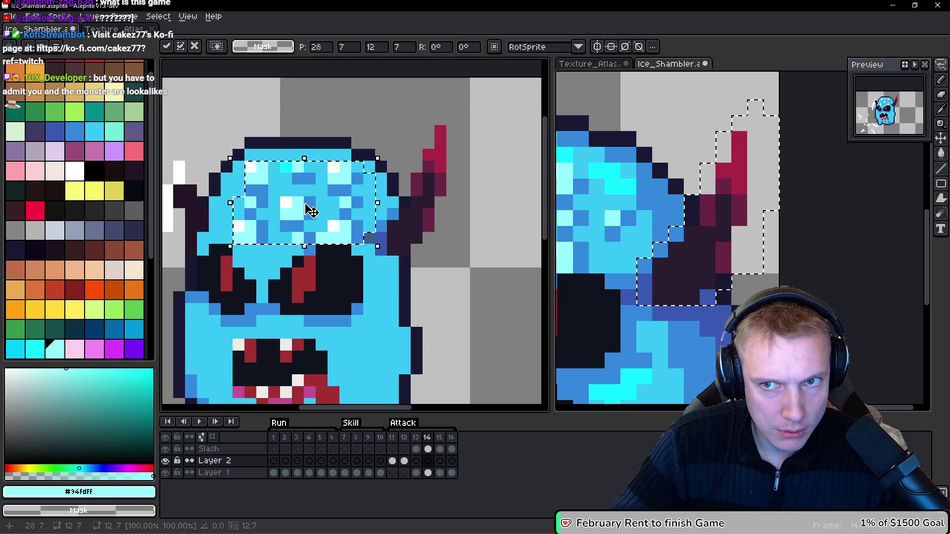
scroll(311, 213, up, 3)
key(Return)
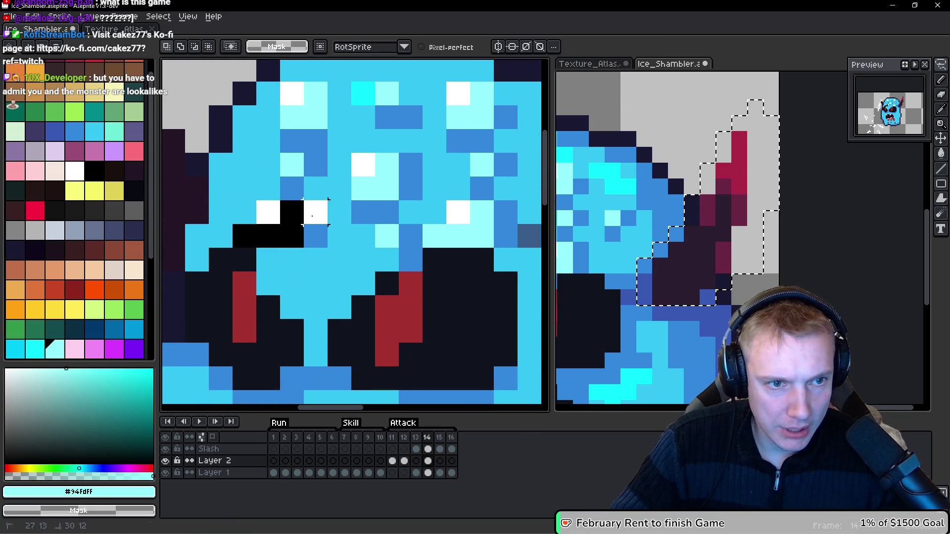
key(ctrl+z)
key(ctrl+z)
key(ctrl+z)
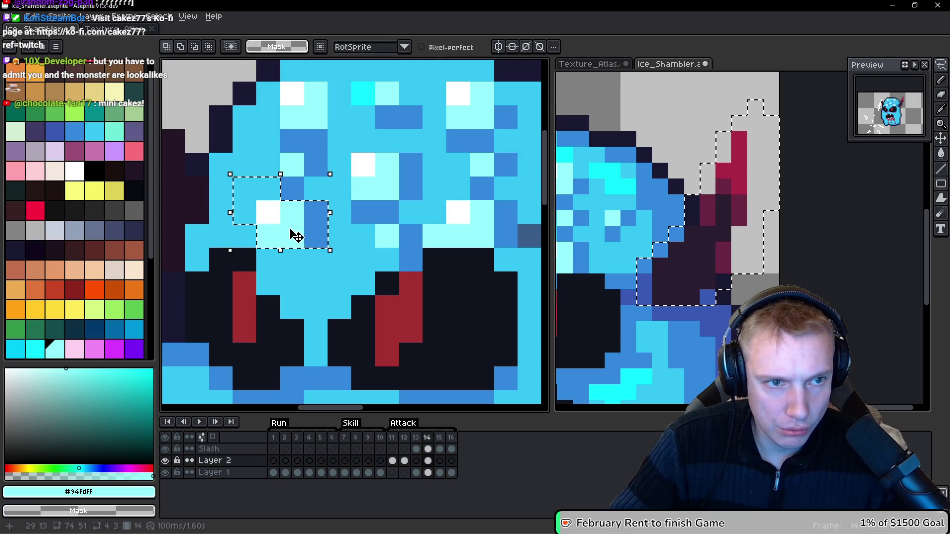
scroll(404, 235, down, 5)
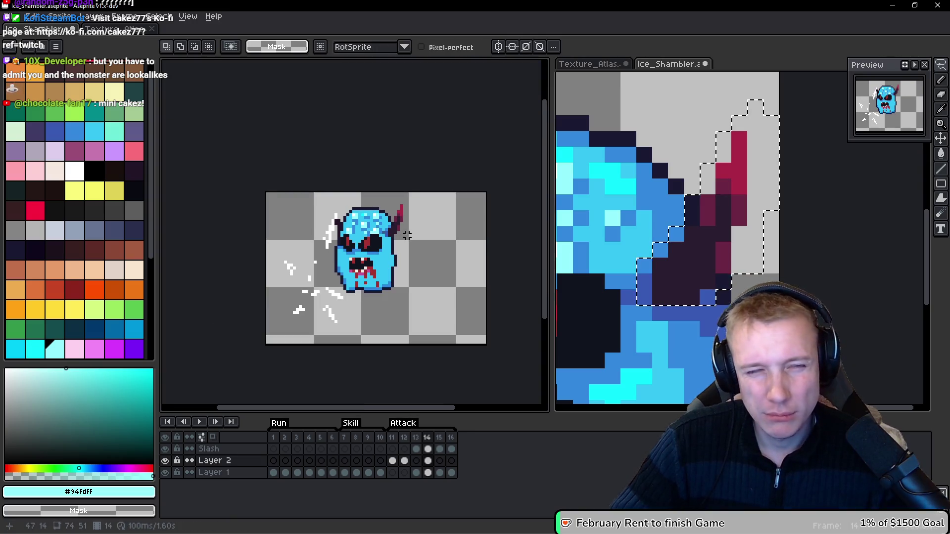
scroll(407, 236, up, 3)
Step: Pencil mid-blue #3388dc pixels along the forehead's edge and top
key(b)
alt+click(406, 221)
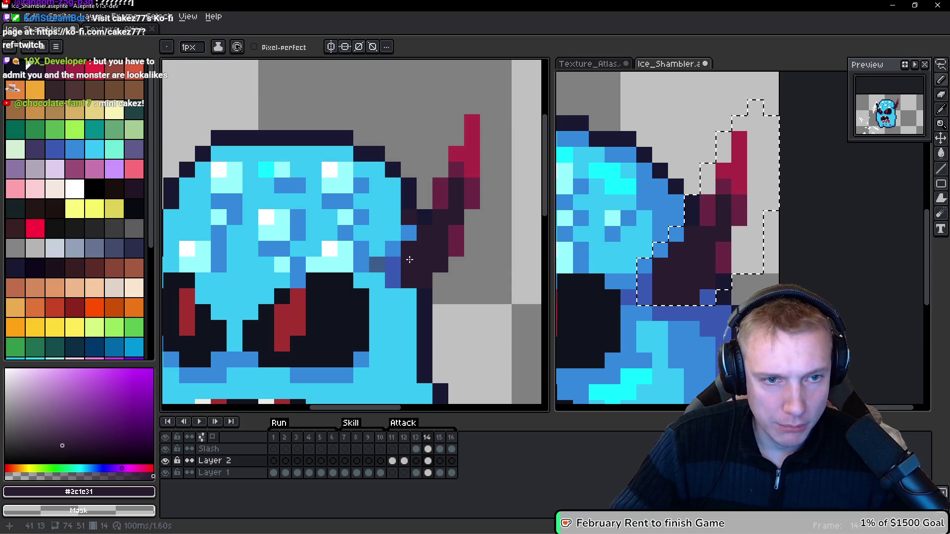
alt+click(406, 231)
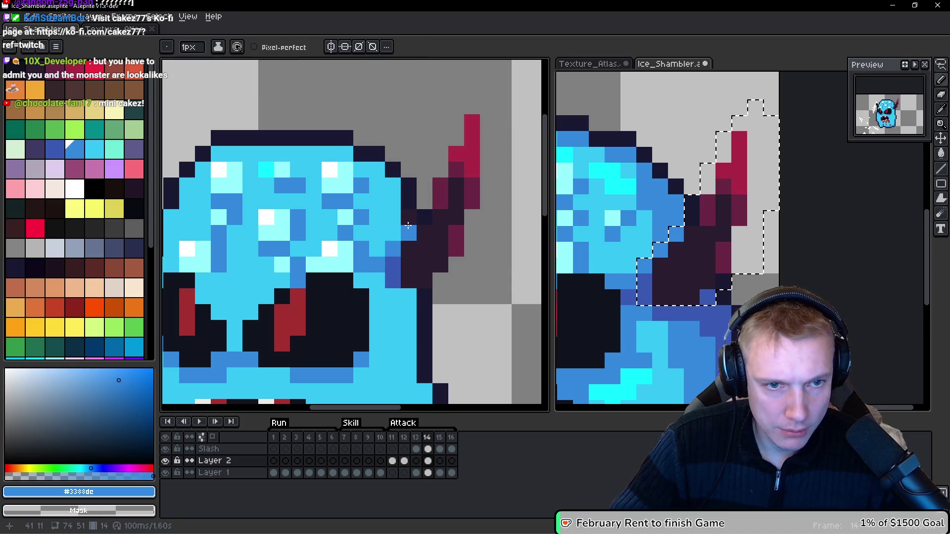
drag(394, 218, 391, 191)
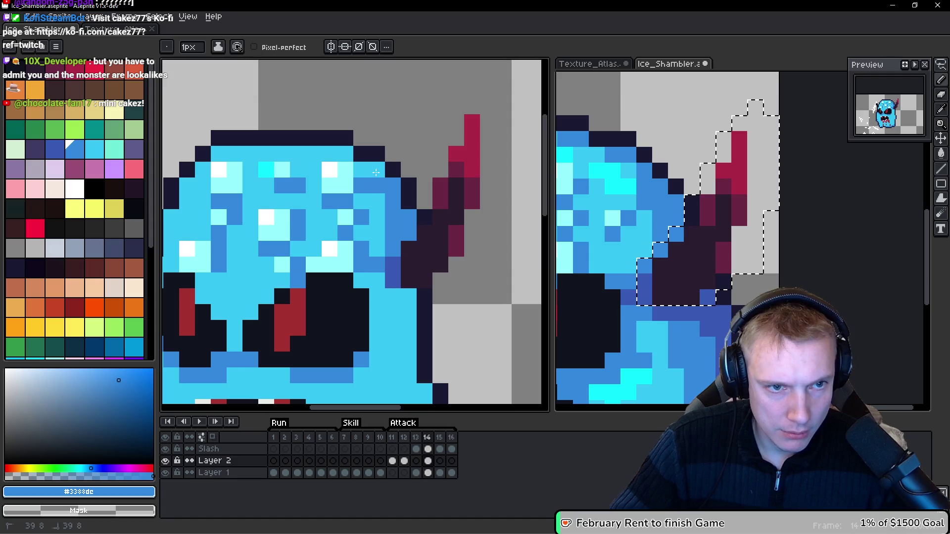
drag(331, 185, 385, 194)
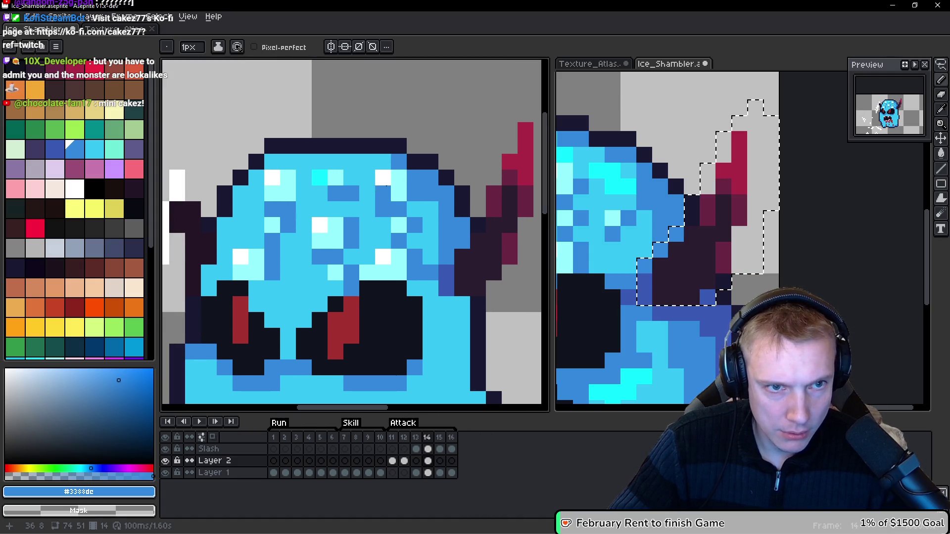
drag(277, 160, 290, 157)
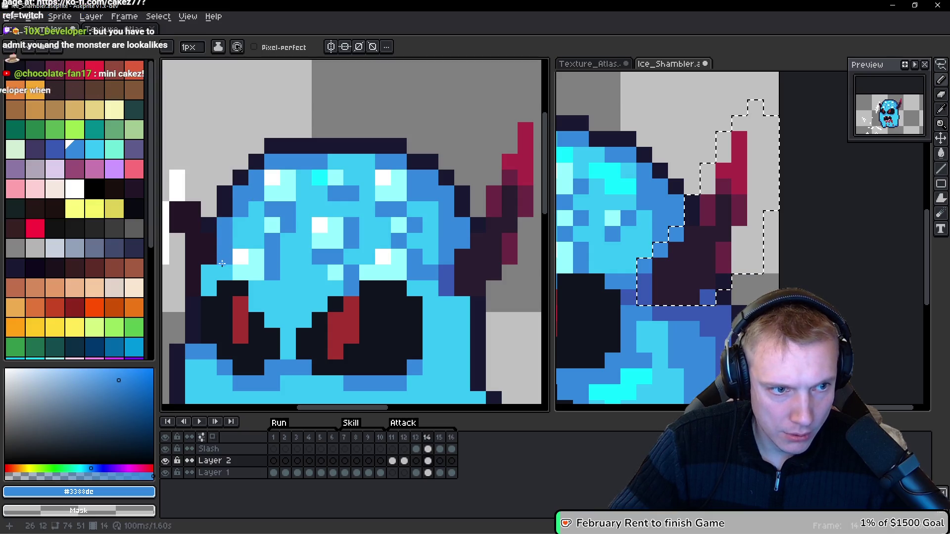
Step: Step between frames 13 and 14 to compare the result
scroll(238, 254, down, 4)
key(Left)
key(Right)
key(Right)
scroll(255, 269, up, 3)
Step: Switch to the other monster sprite, undo the lifted outline pixels and clear the selection
key(b)
drag(711, 263, 700, 229)
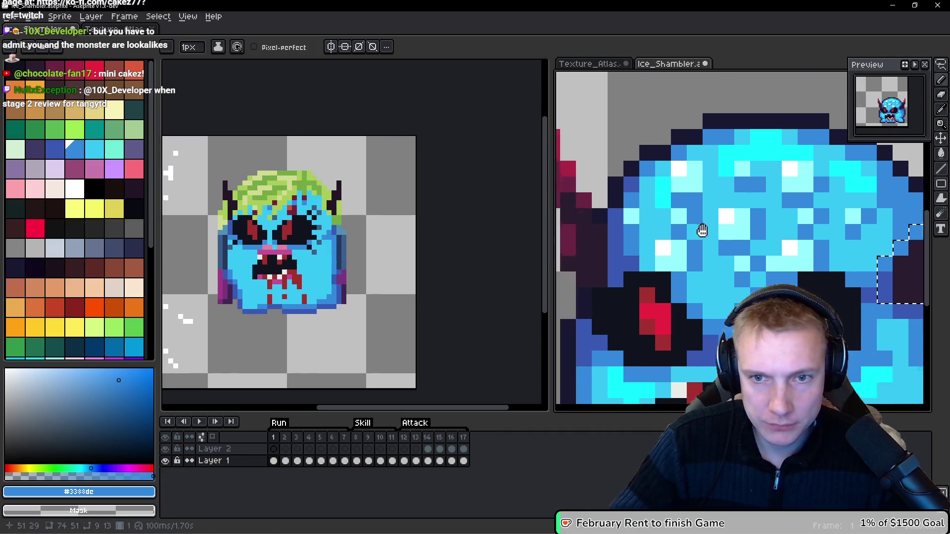
key(m)
key(ctrl+z)
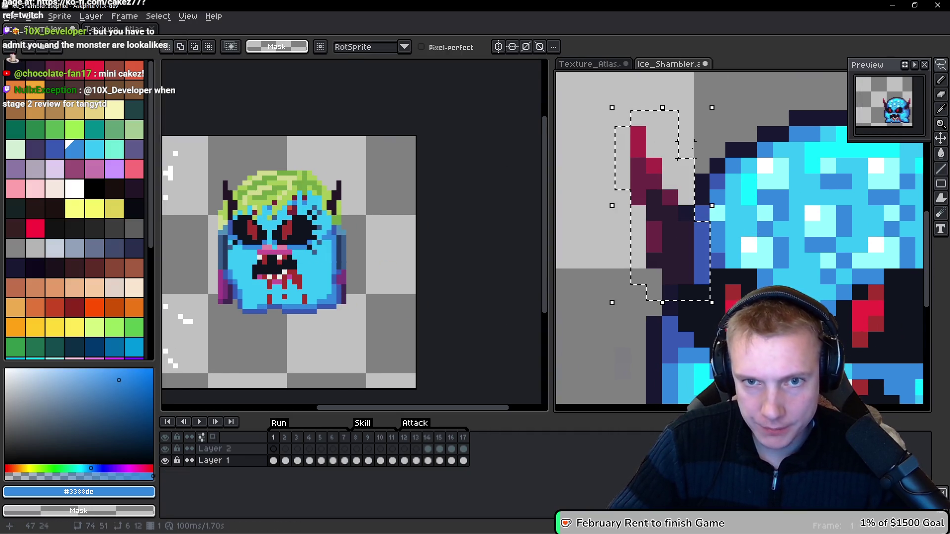
key(ctrl+d)
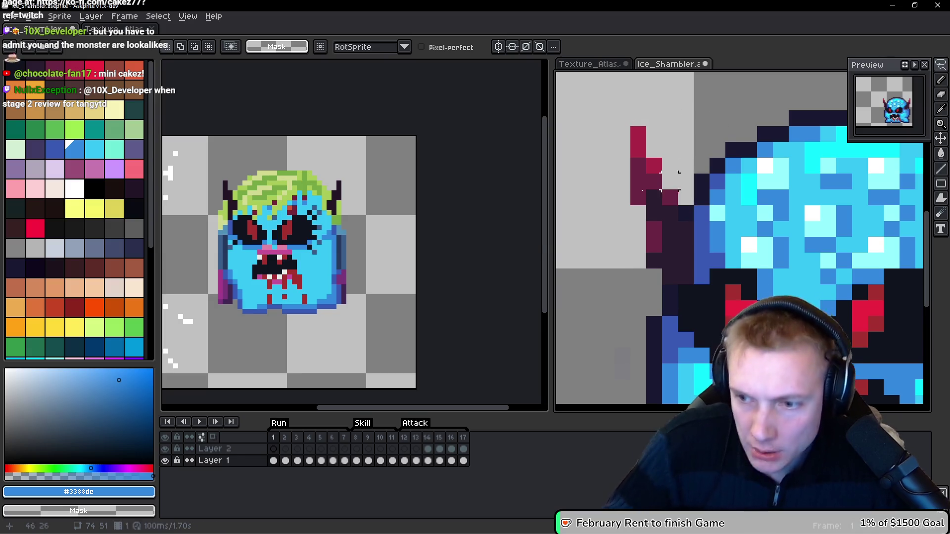
Step: Paste the copied horn onto the slash frame at the head's upper left and commit it
key(ctrl+Tab)
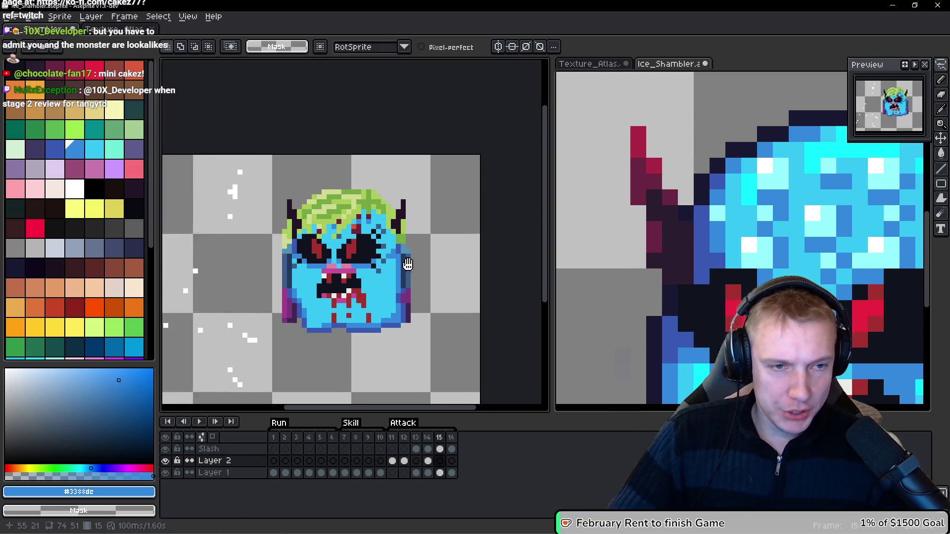
key(m)
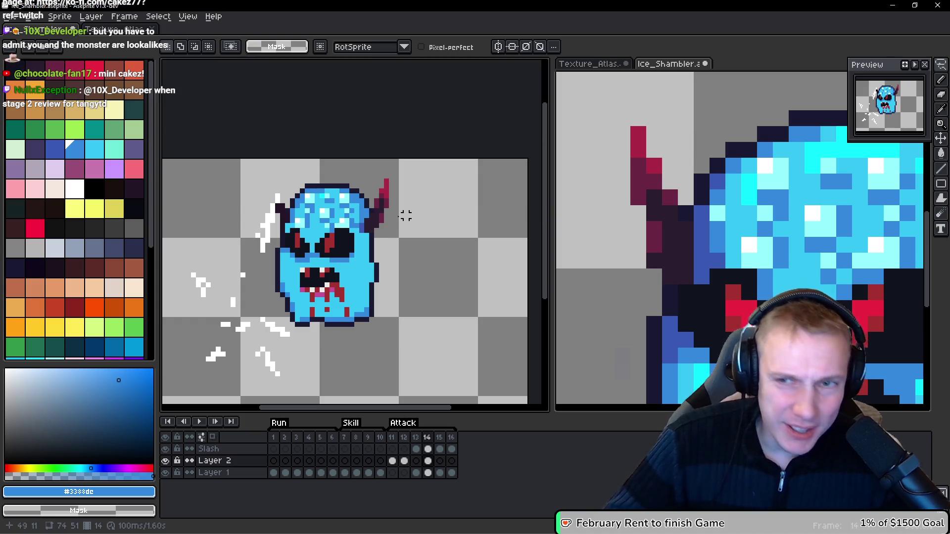
scroll(346, 266, up, 1)
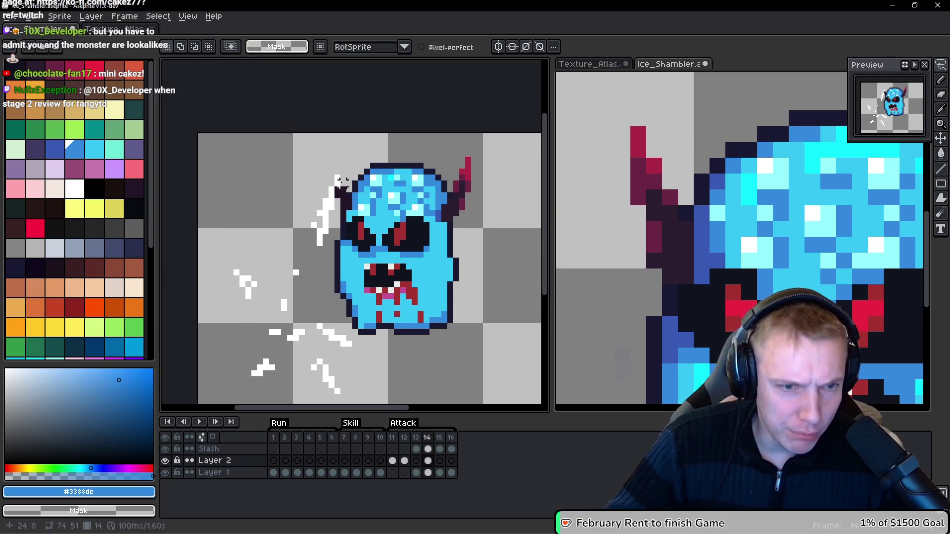
scroll(342, 182, up, 1)
key(ctrl+v)
drag(520, 345, 342, 189)
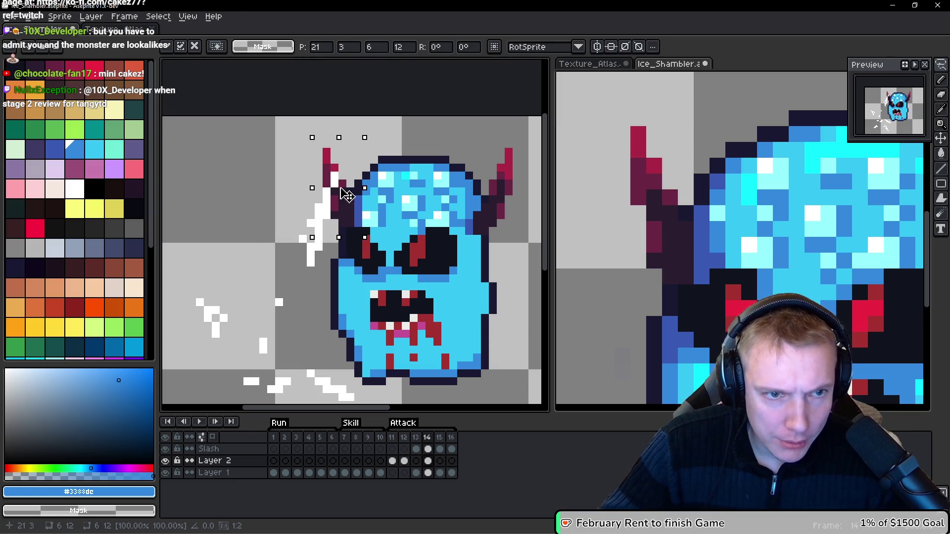
scroll(346, 194, down, 2)
key(h)
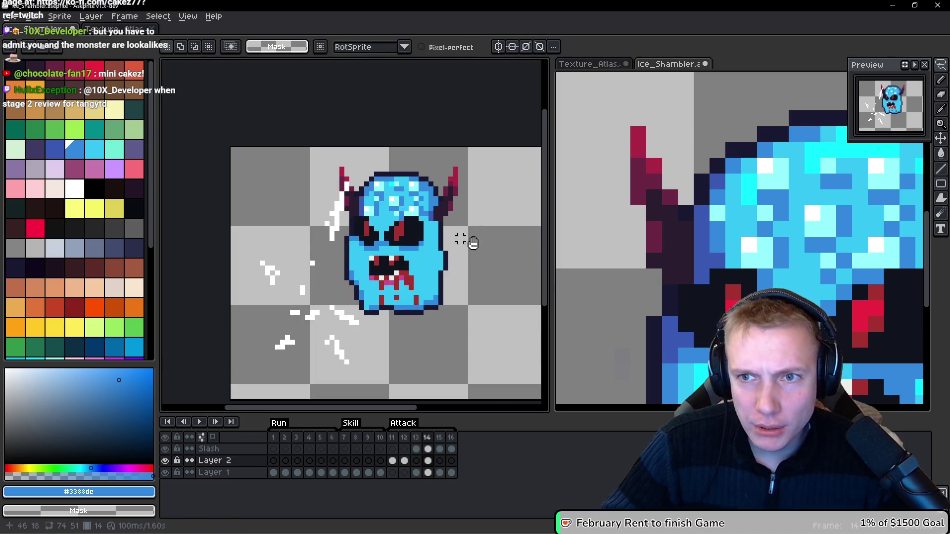
Step: Compare with the original Shambler sprite, then return to the Ice Shambler attack frame
key(Right)
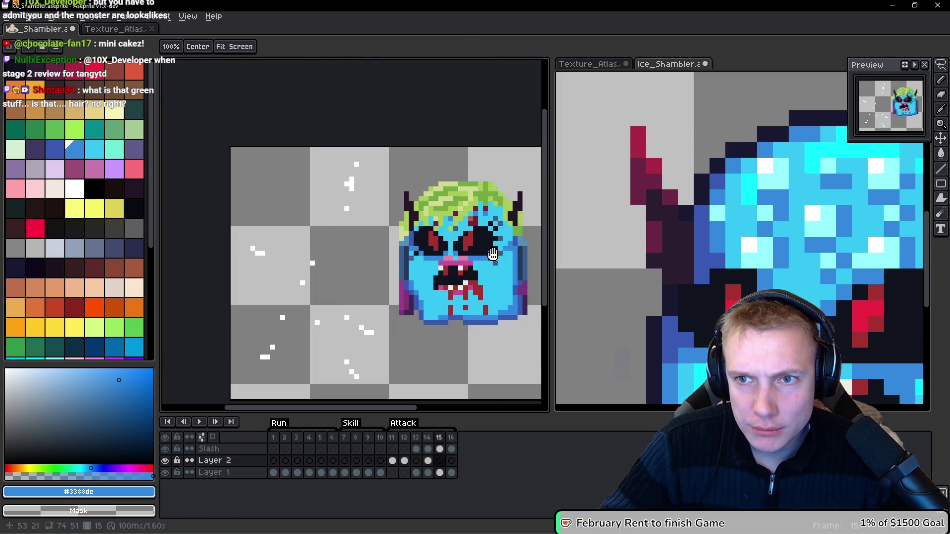
key(Home)
key(m)
scroll(749, 243, down, 3)
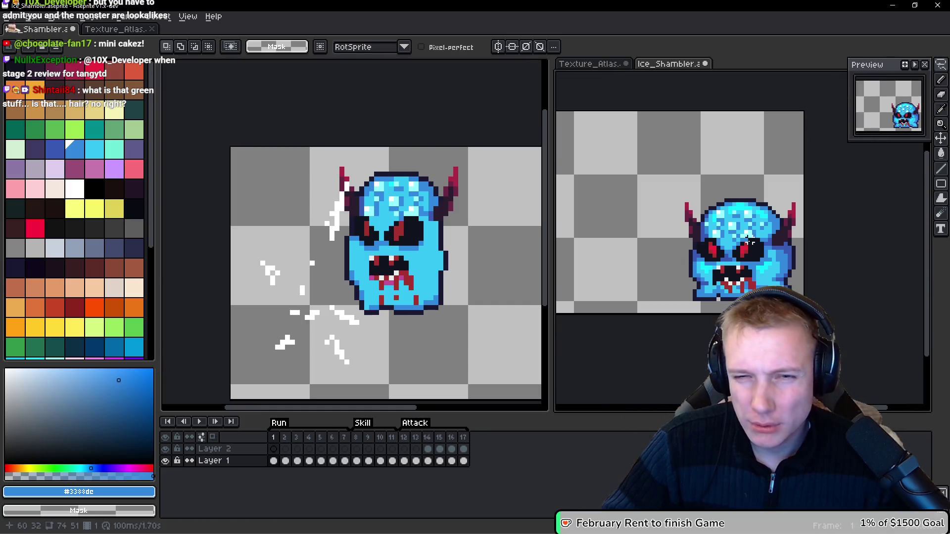
key(ctrl+z)
scroll(420, 218, up, 3)
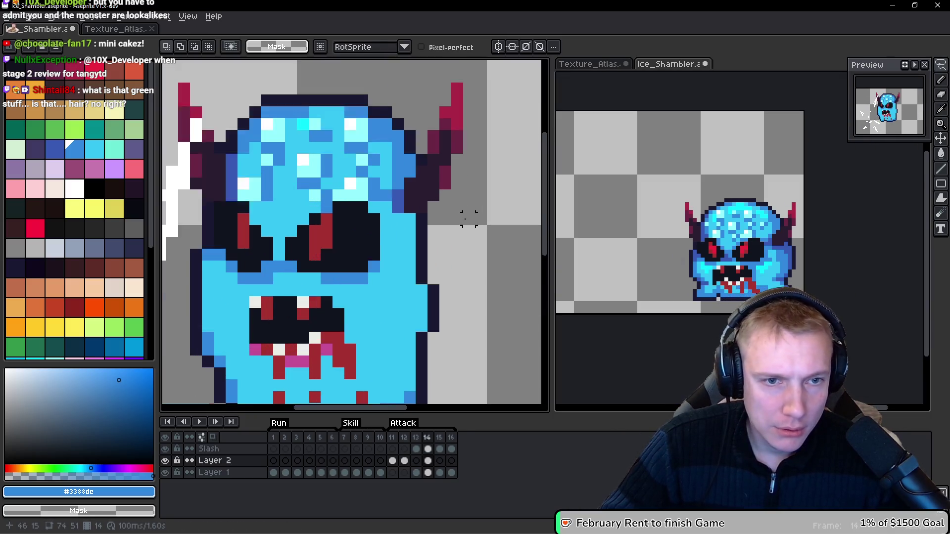
Step: Paint a dark navy outline along the body's right edge and a light-blue column inside it
key(b)
alt+click(416, 212)
drag(416, 212, 422, 244)
drag(418, 286, 419, 298)
alt+click(361, 265)
drag(406, 223, 406, 301)
Step: Add a short dark outline beside the body edge and fill a stray pixel light blue
scroll(474, 271, down, 2)
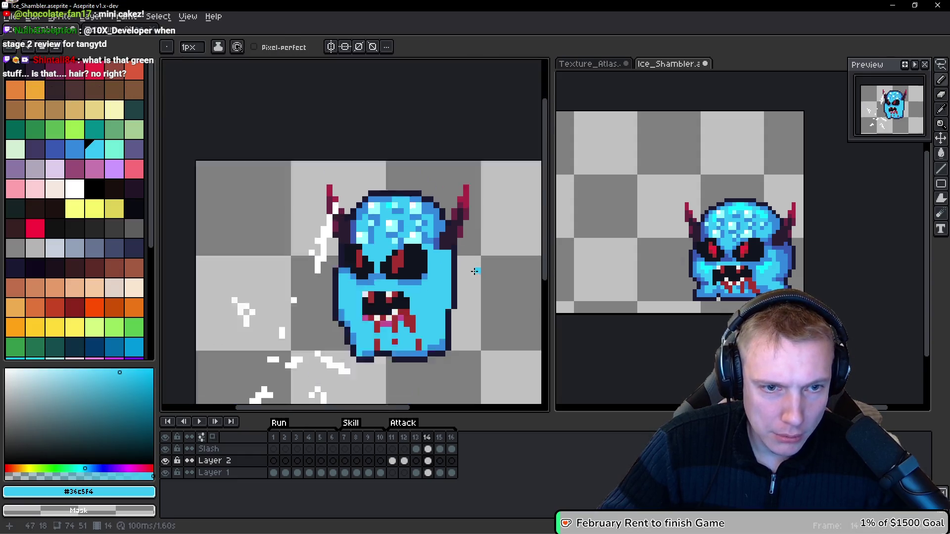
scroll(474, 271, up, 2)
alt+click(419, 247)
drag(428, 266, 430, 292)
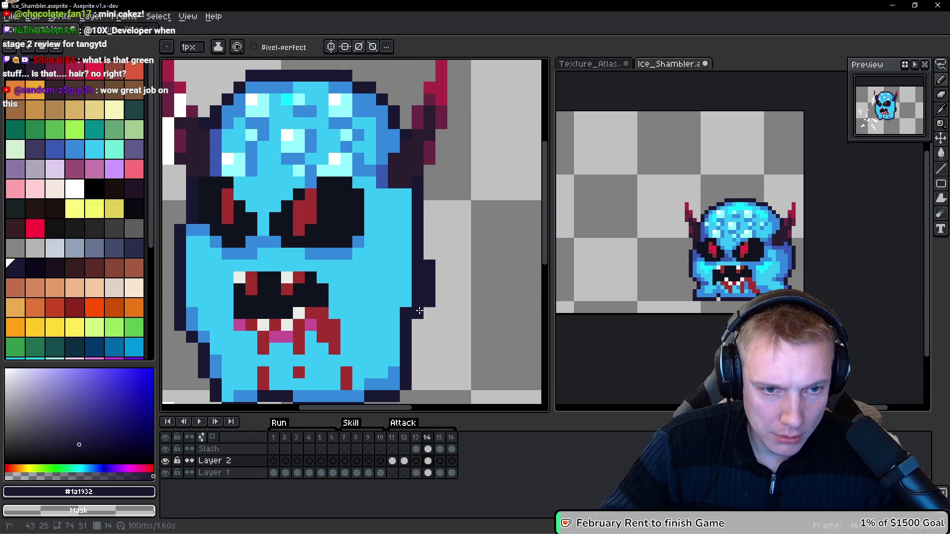
alt+click(407, 303)
click(416, 300)
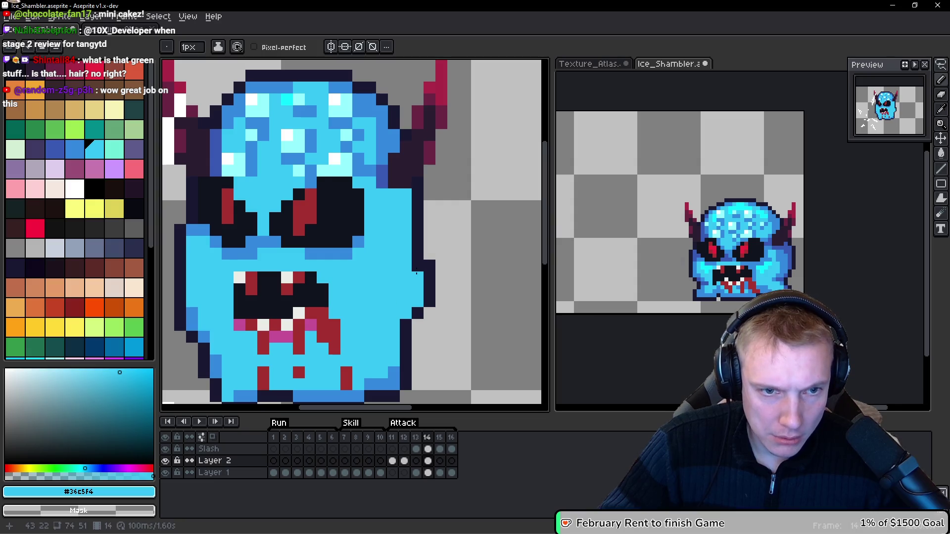
Step: Add a dark outline pixel at the monster's right body edge
alt+click(429, 270)
click(429, 245)
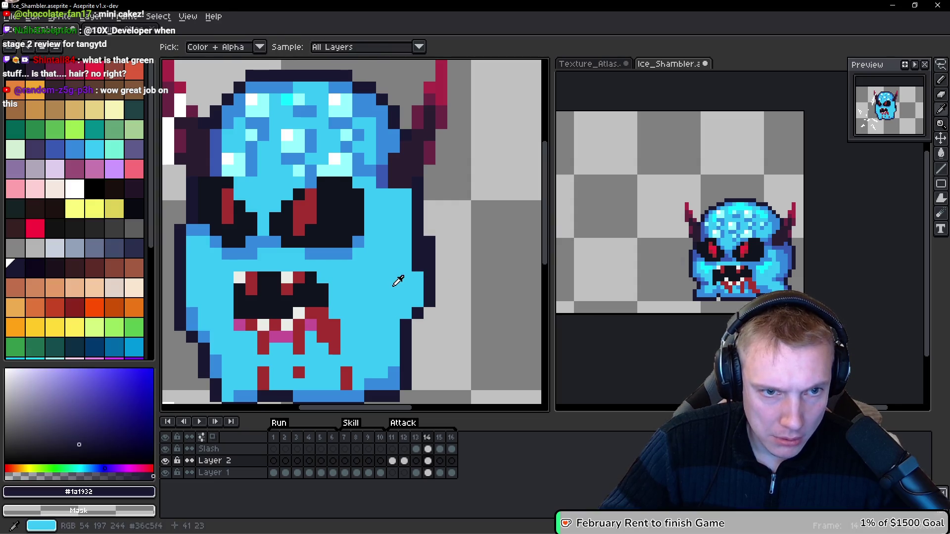
alt+click(396, 277)
scroll(489, 262, down, 3)
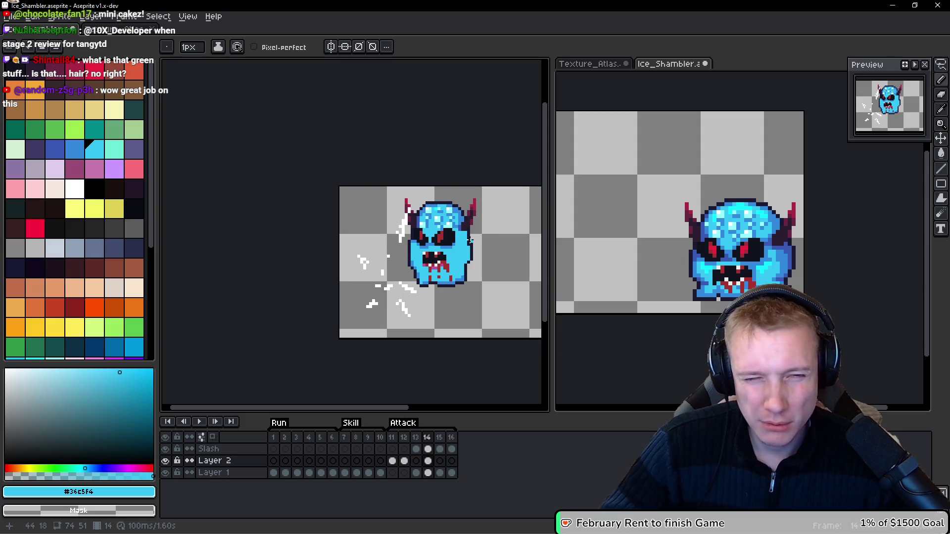
scroll(472, 243, up, 1)
scroll(435, 233, up, 2)
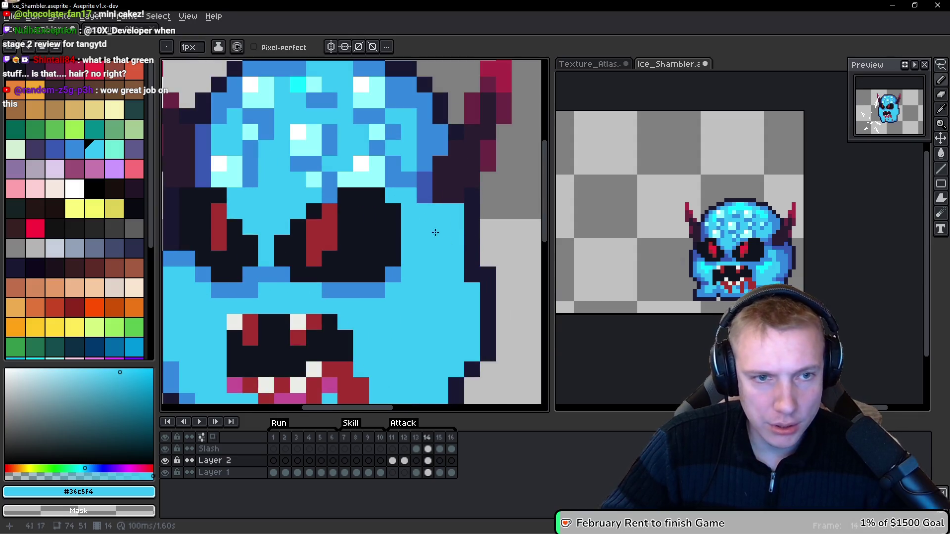
Step: Shade the right side, lower body row and upper rows in mid-blue #3388dc
alt+click(430, 131)
mouse_move(456, 209)
mouse_down()
mouse_move(456, 277)
mouse_move(469, 291)
mouse_move(424, 291)
mouse_up()
click(440, 275)
click(439, 220)
mouse_move(428, 212)
mouse_down()
mouse_move(408, 212)
mouse_move(406, 197)
mouse_up()
drag(410, 226, 407, 271)
scroll(398, 289, left, 2)
click(396, 296)
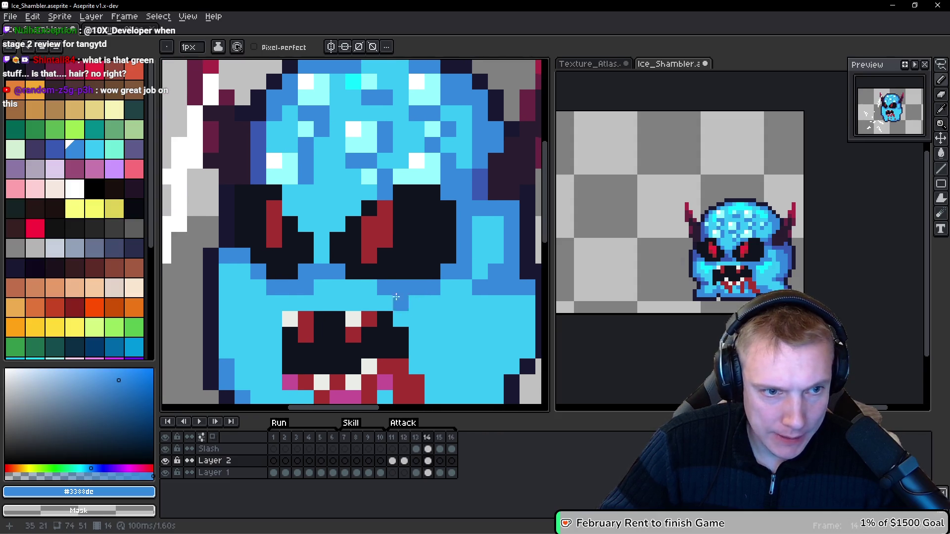
Step: Add mid-blue shading pixels beside the eye
drag(323, 240, 369, 192)
click(302, 209)
drag(290, 208, 290, 192)
click(322, 208)
scroll(321, 209, down, 4)
scroll(324, 211, up, 1)
scroll(323, 212, up, 3)
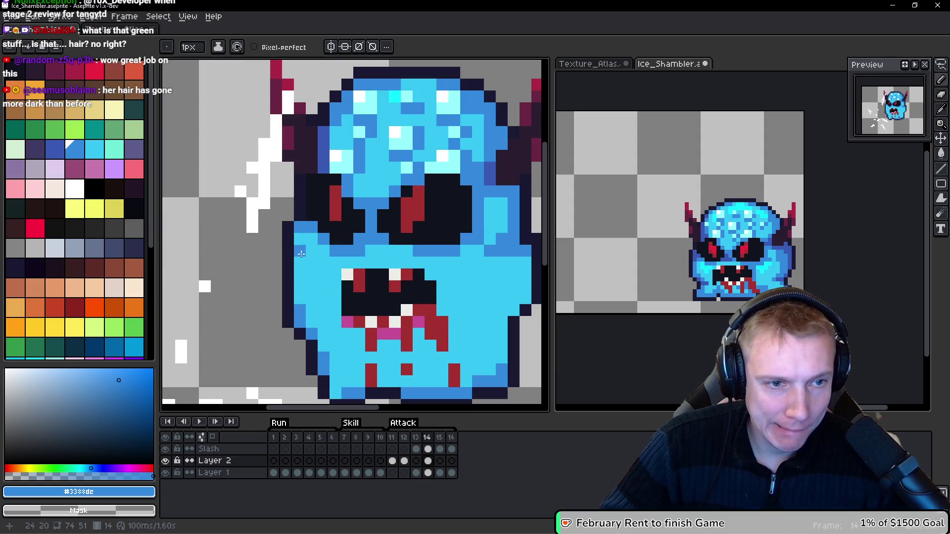
Step: Shade the monster's left edge, the head's left side and the lower-left body in mid-blue
mouse_move(304, 246)
mouse_down()
mouse_move(300, 304)
mouse_move(311, 324)
mouse_move(335, 322)
mouse_move(317, 336)
mouse_move(323, 343)
mouse_up()
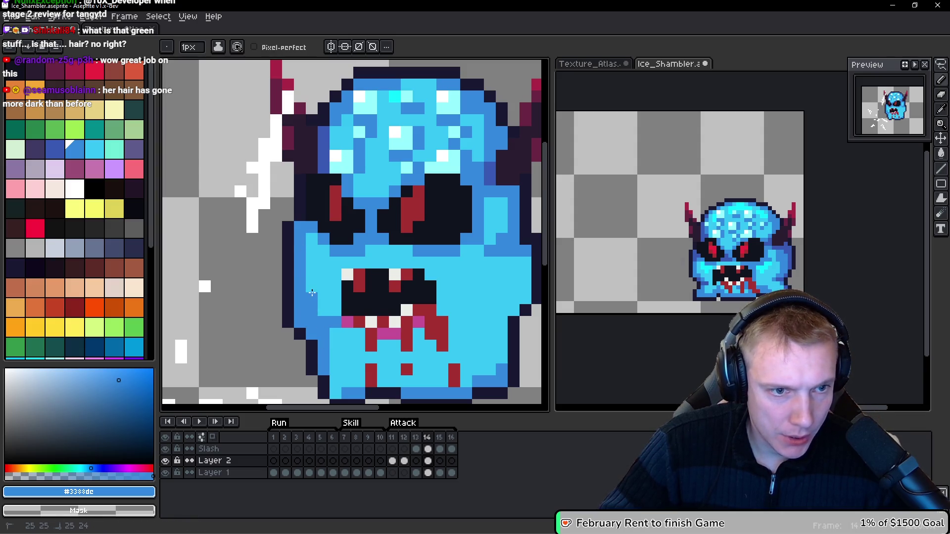
drag(310, 234, 313, 275)
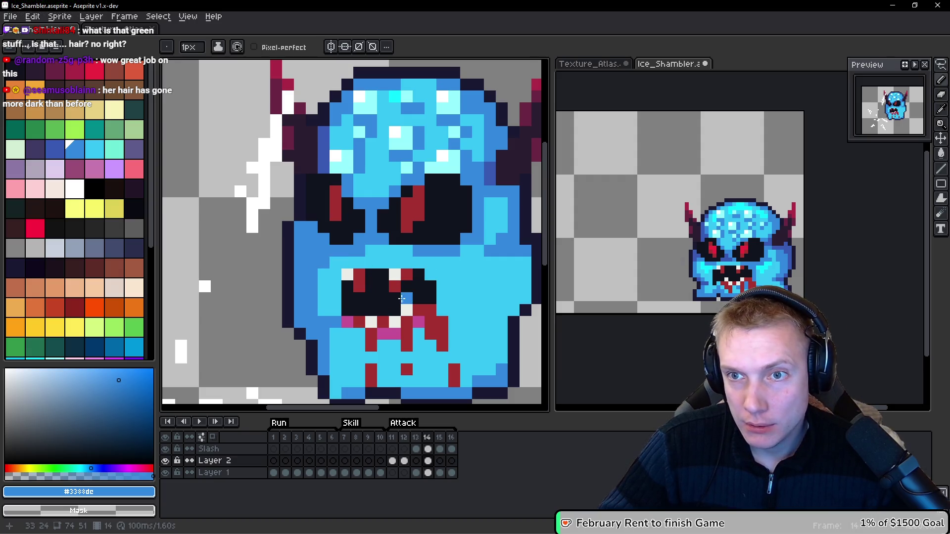
scroll(396, 82, up, 2)
mouse_move(274, 203)
mouse_down()
mouse_move(273, 179)
mouse_move(290, 158)
mouse_move(318, 273)
mouse_up()
scroll(336, 296, down, 5)
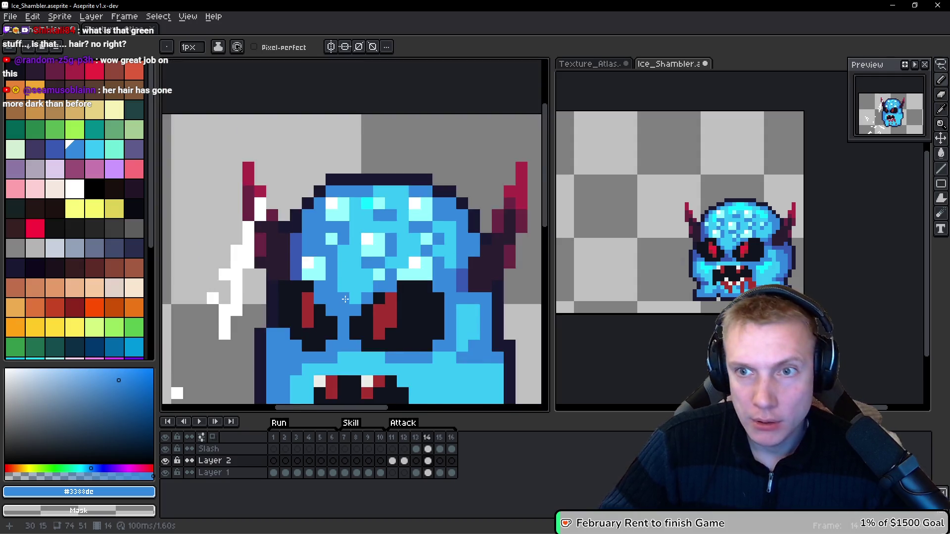
drag(422, 314, 408, 279)
scroll(408, 280, up, 4)
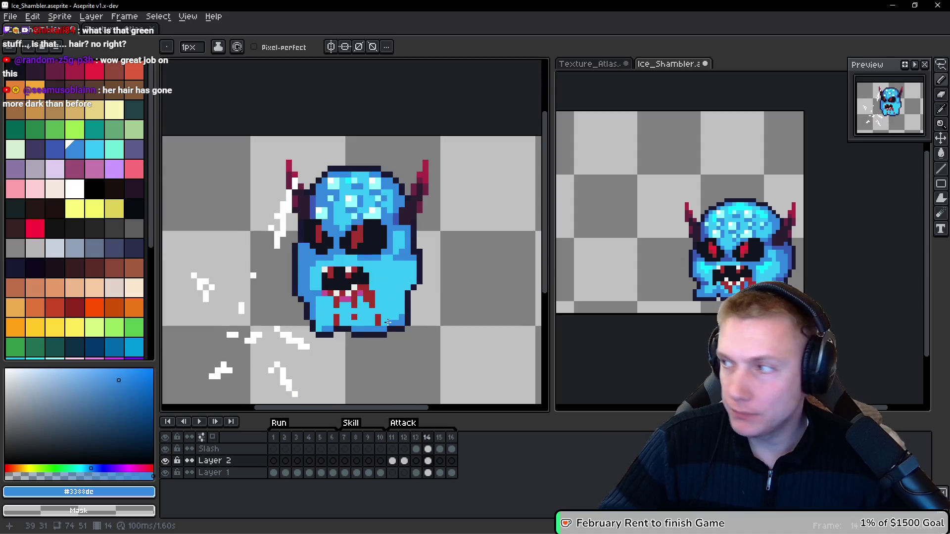
mouse_move(301, 289)
mouse_down()
mouse_move(296, 265)
mouse_move(333, 276)
mouse_up()
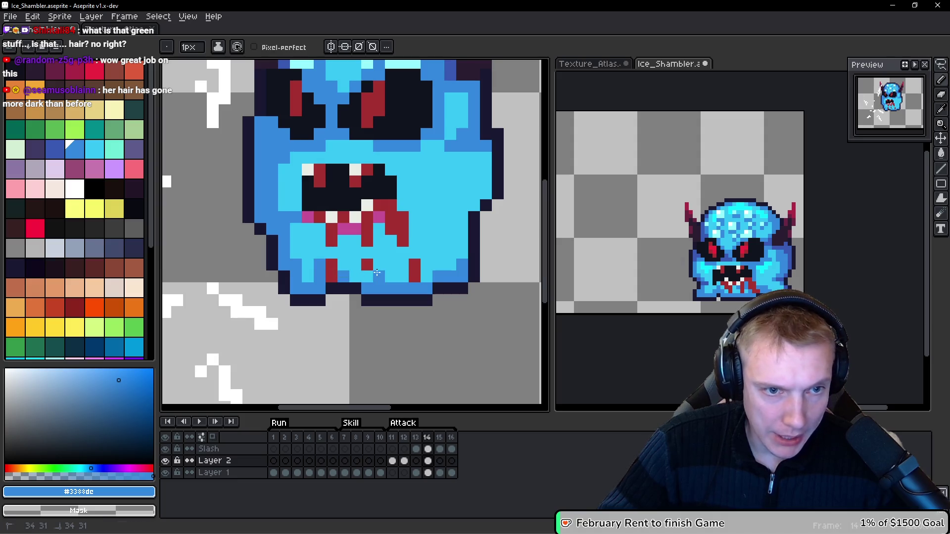
Step: Touch up the rows and pixels along the right edge in mid-blue
drag(473, 206, 446, 218)
mouse_move(481, 186)
mouse_down()
mouse_move(486, 166)
mouse_move(470, 196)
mouse_up()
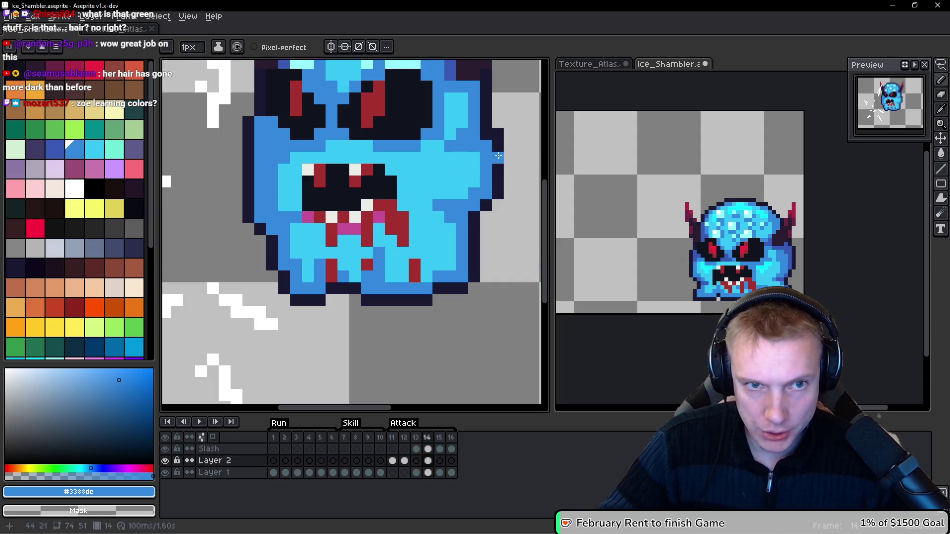
scroll(416, 157, down, 6)
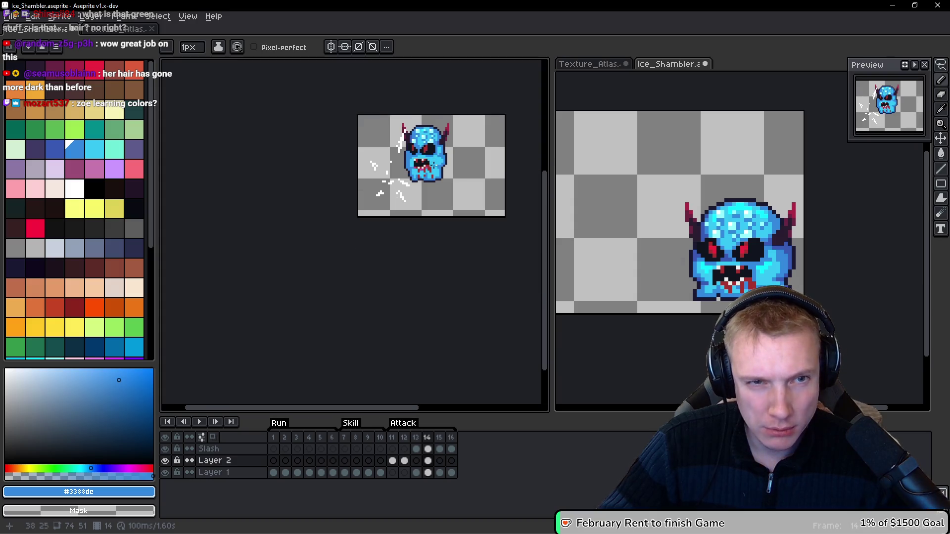
scroll(398, 227, up, 4)
scroll(399, 227, up, 1)
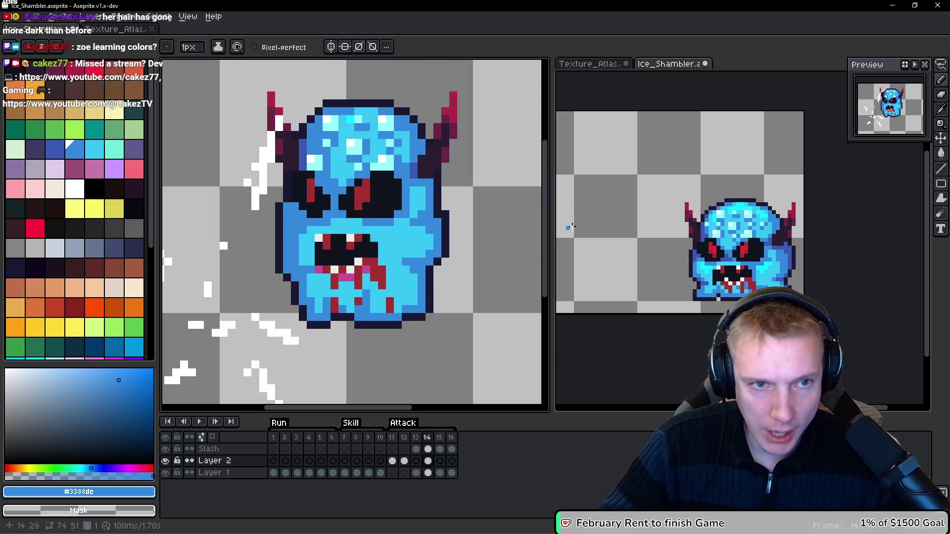
scroll(405, 167, up, 1)
alt+click(423, 166)
Step: Paint dark blue #3859b3 shading rows and pixels on the monster's right side
click(428, 212)
drag(450, 197, 411, 197)
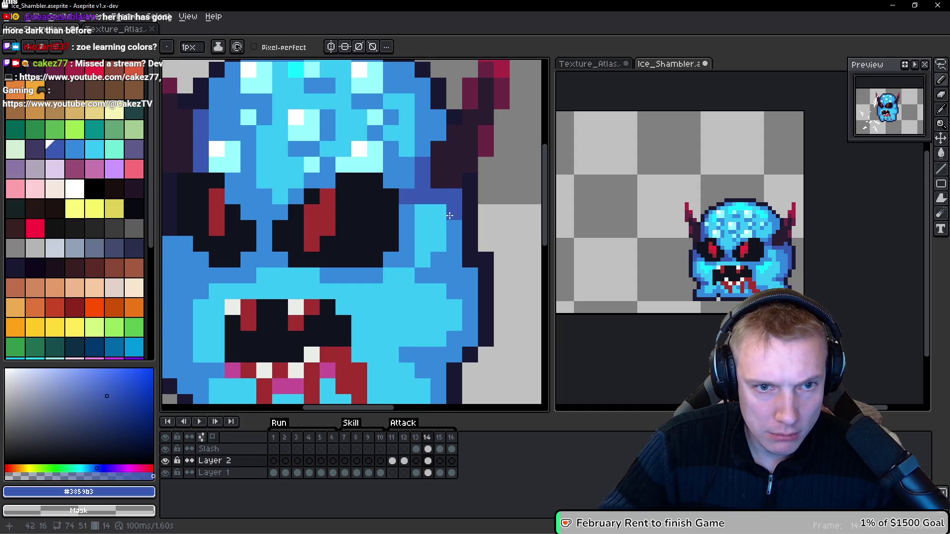
drag(476, 276, 454, 264)
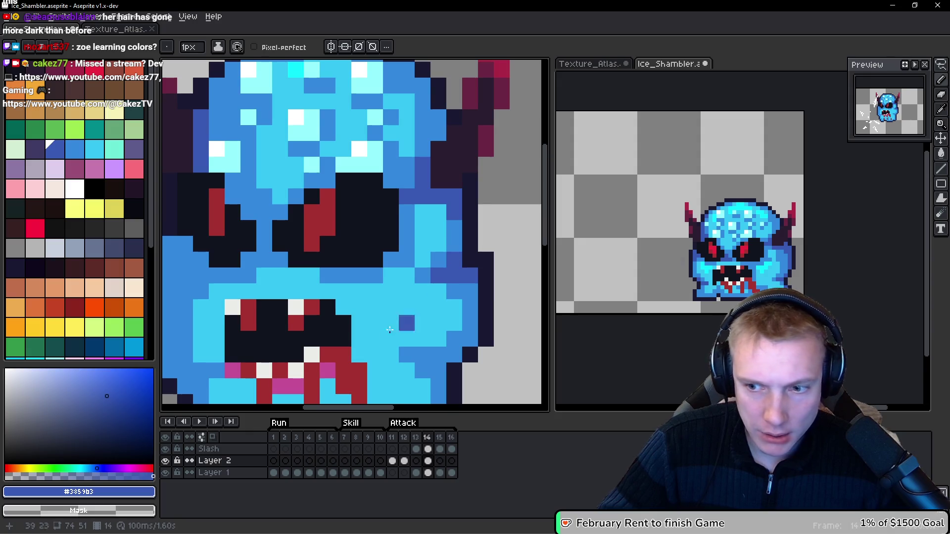
scroll(389, 330, down, 3)
click(468, 268)
click(468, 284)
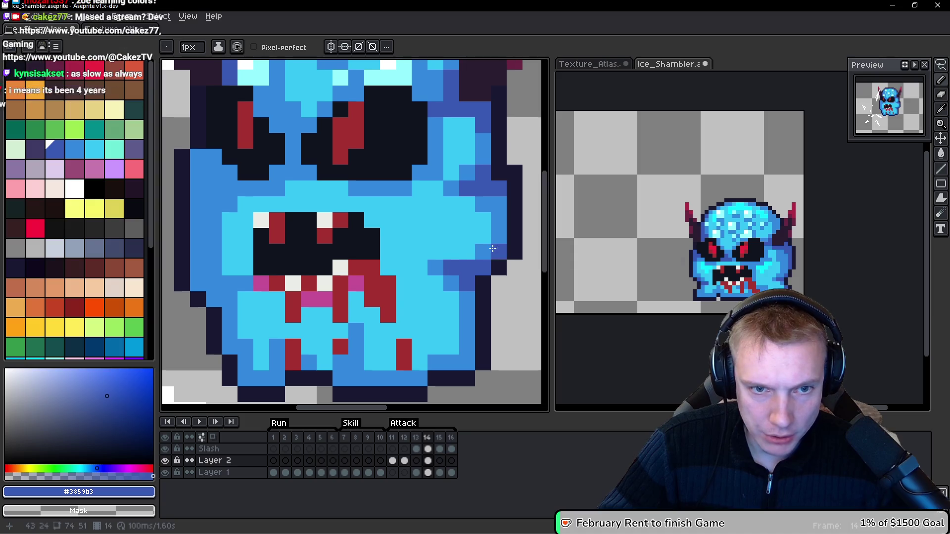
Step: Fix the mouth pixels: tooth dark blue, one light cyan, one dark navy; then select Layer 1
drag(387, 305, 397, 263)
scroll(480, 202, up, 2)
scroll(479, 202, right, 2)
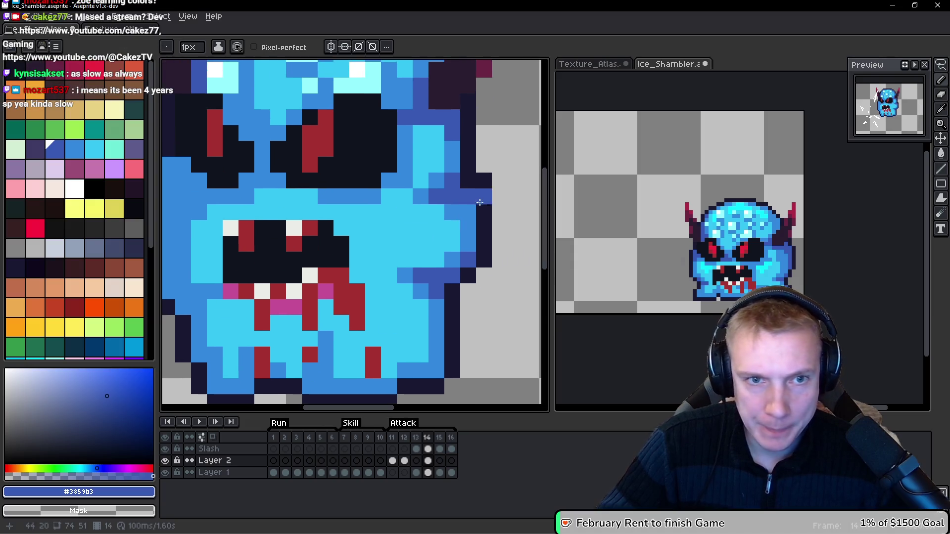
scroll(418, 278, down, 1)
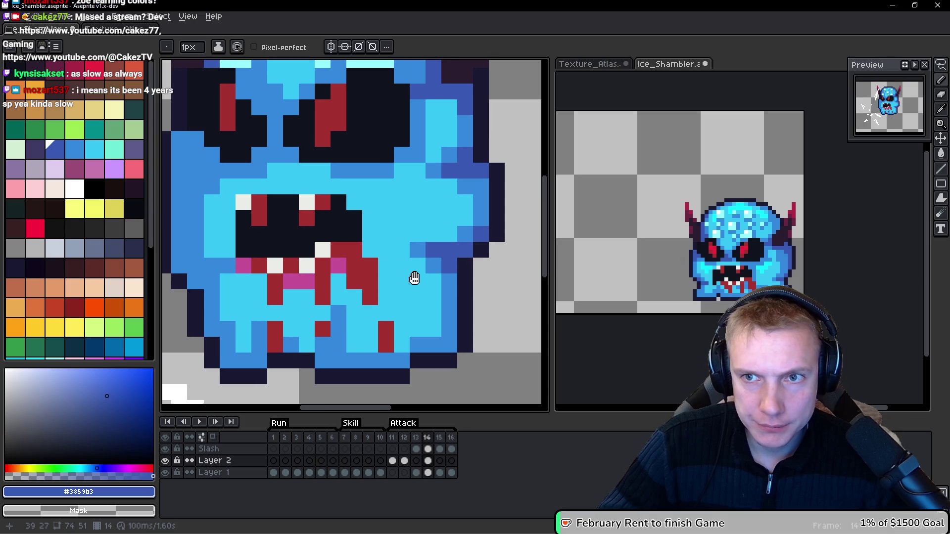
scroll(413, 276, up, 2)
scroll(414, 275, left, 5)
click(371, 301)
alt+click(260, 176)
click(276, 192)
alt+click(267, 176)
click(274, 198)
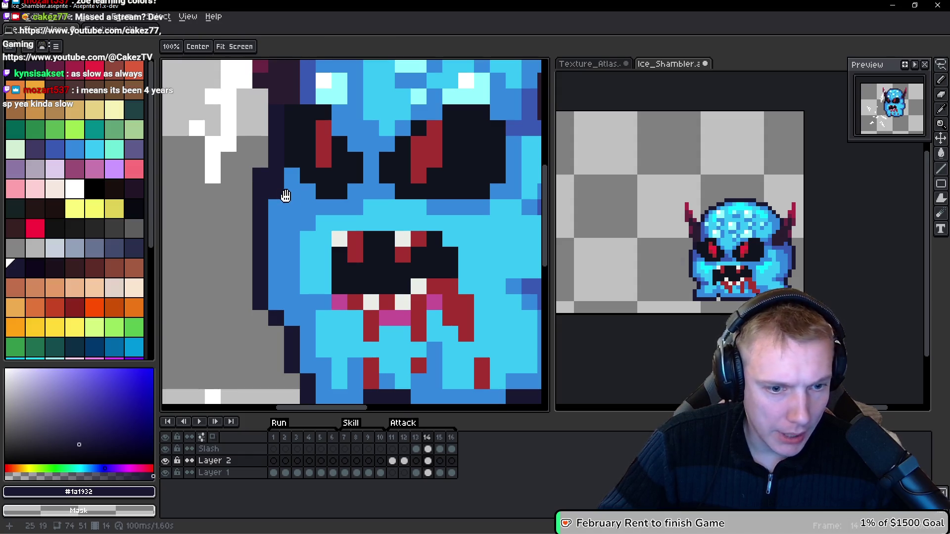
ctrl+click(284, 195)
scroll(284, 195, down, 4)
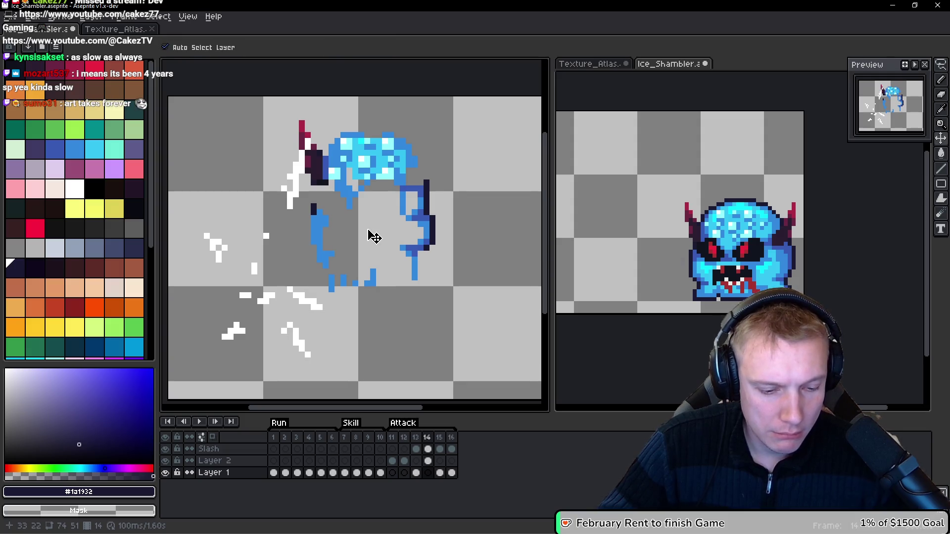
ctrl+click(367, 229)
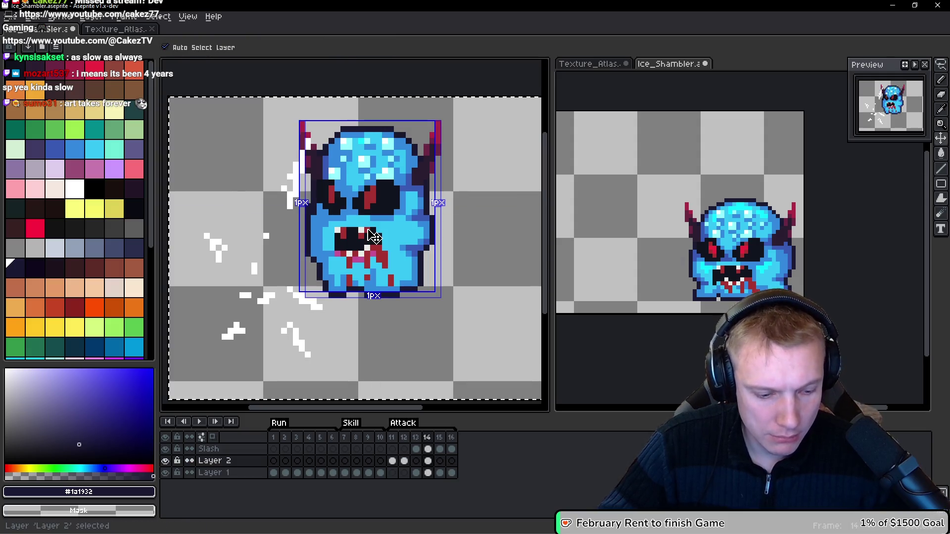
key(Right)
ctrl+click(366, 229)
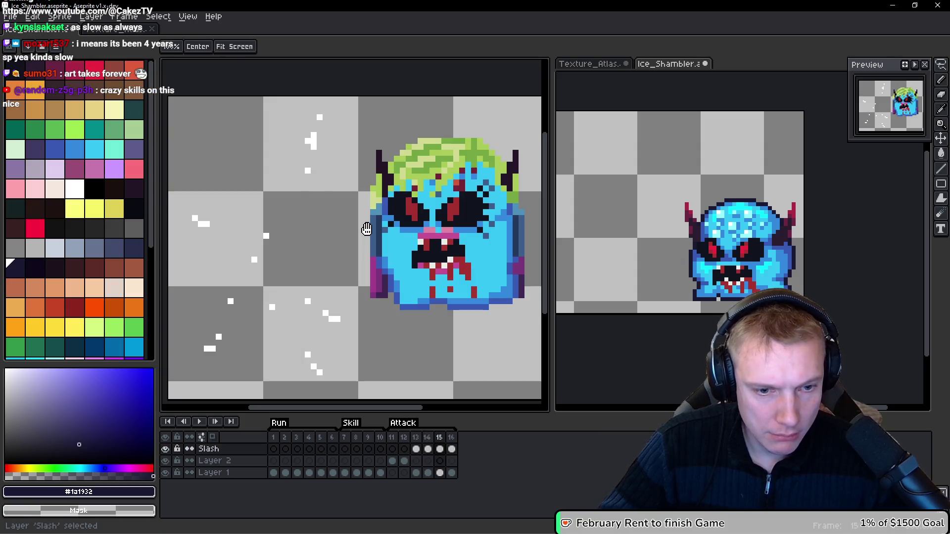
key(Left)
ctrl+click(367, 229)
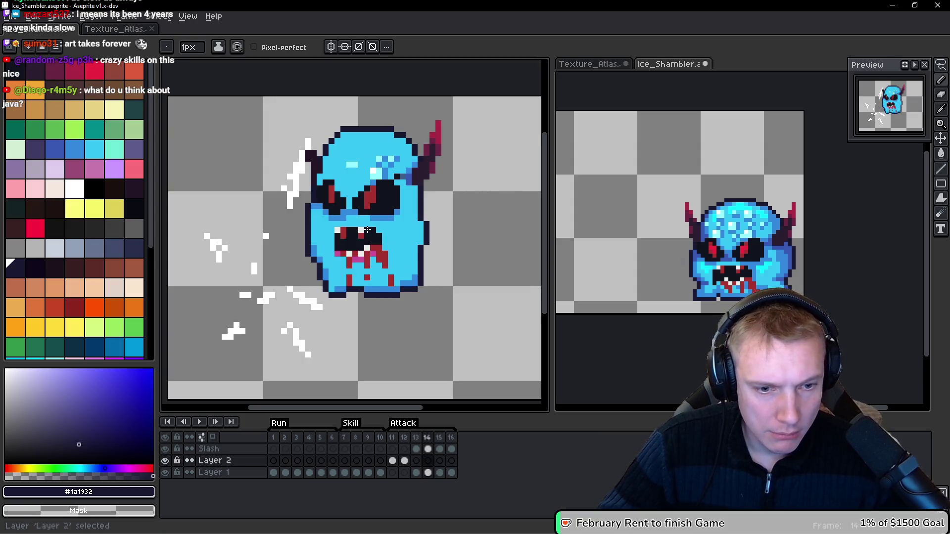
ctrl+click(369, 233)
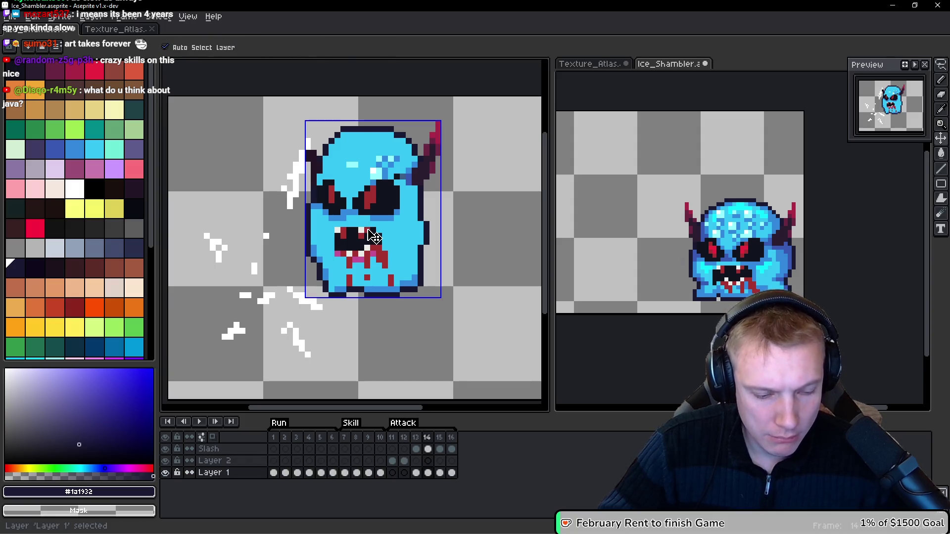
scroll(324, 176, up, 3)
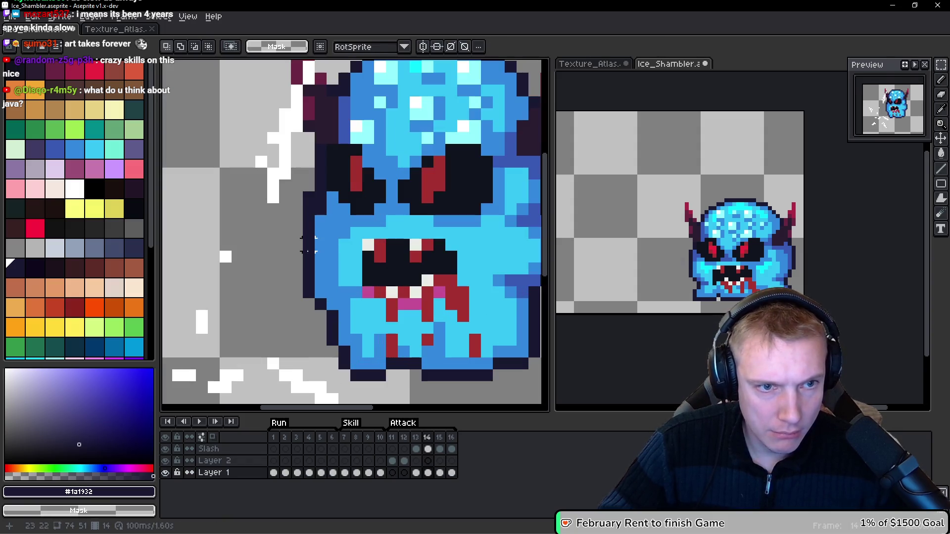
key(b)
scroll(308, 206, down, 2)
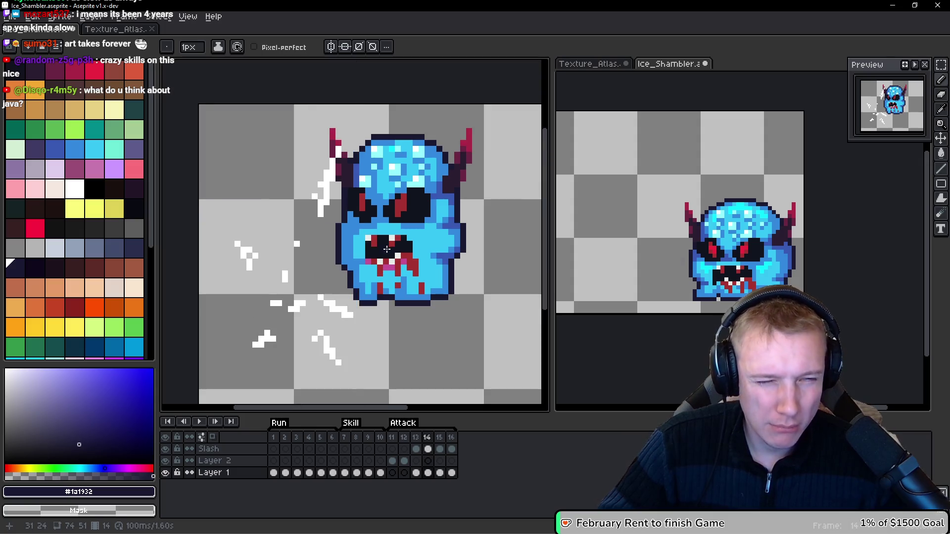
scroll(294, 287, up, 3)
key(alt)
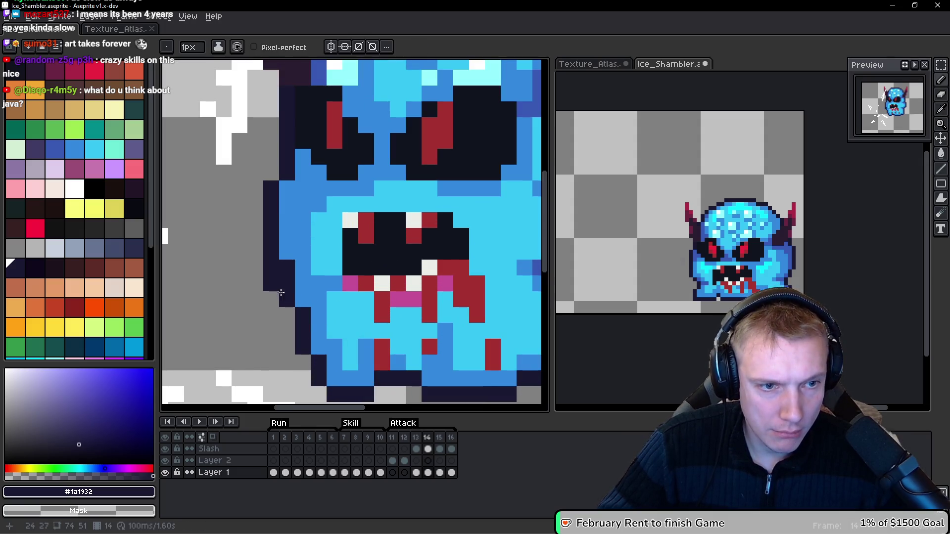
scroll(289, 298, down, 3)
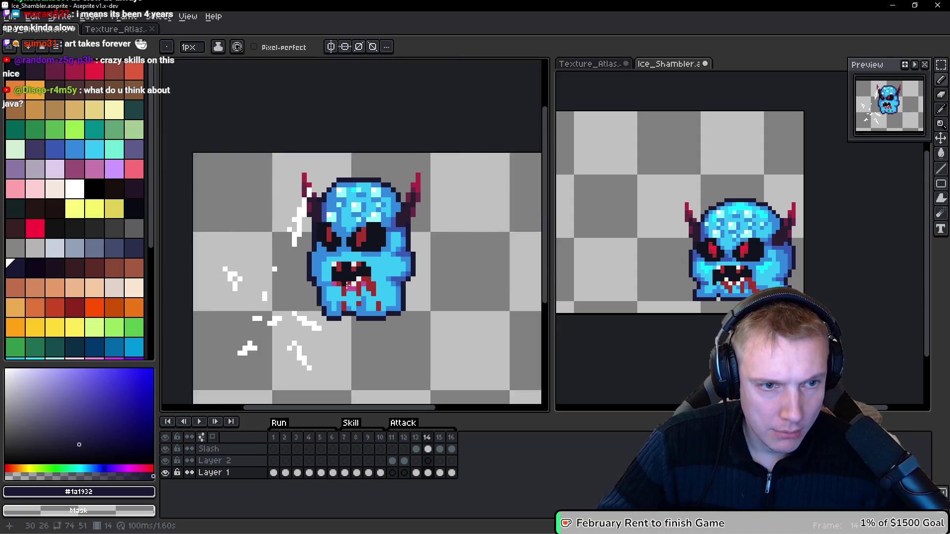
scroll(340, 283, up, 3)
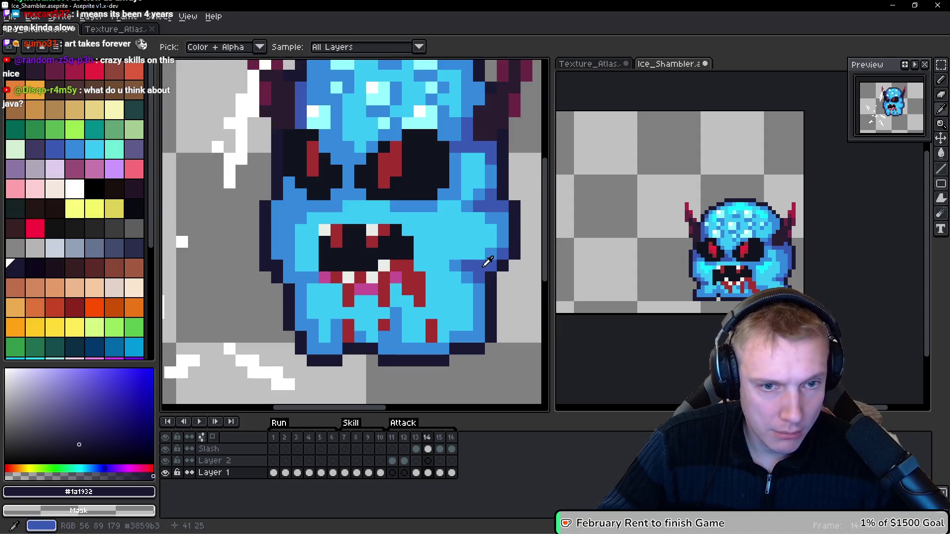
Step: Repaint the top tooth, mouth, below-nose and bottom-edge pixels in dark blue #3859b3
alt+click(250, 278)
scroll(250, 279, up, 2)
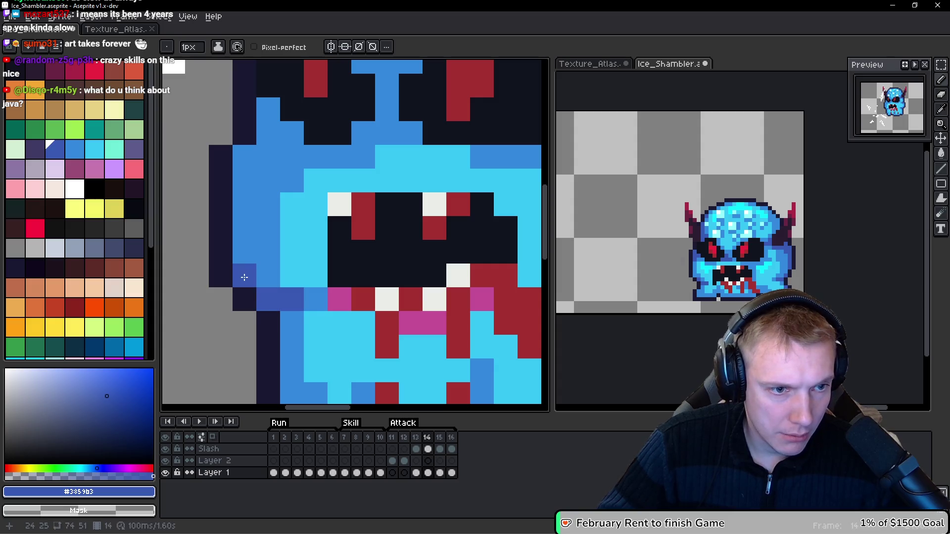
scroll(305, 302, down, 2)
scroll(305, 301, up, 2)
click(276, 235)
scroll(352, 241, down, 2)
click(352, 240)
scroll(352, 240, up, 2)
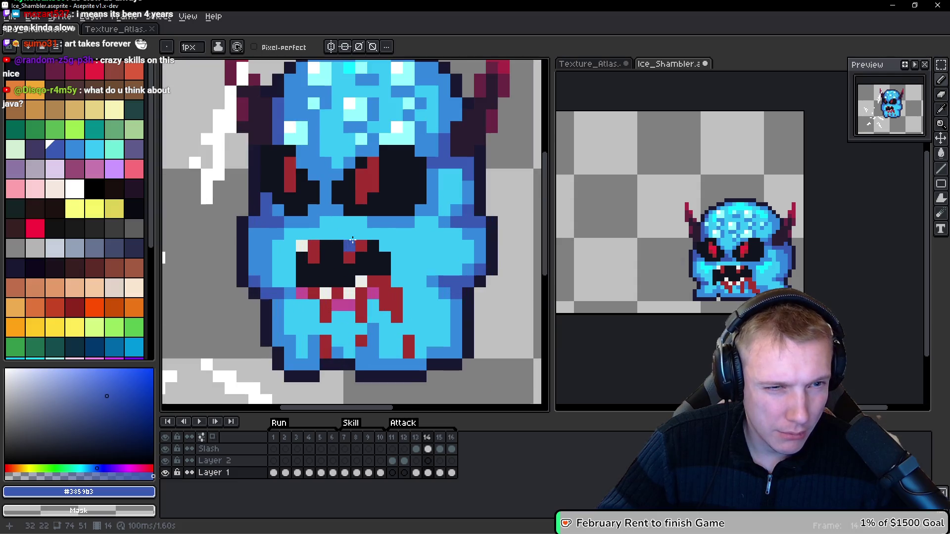
scroll(327, 199, up, 2)
click(322, 219)
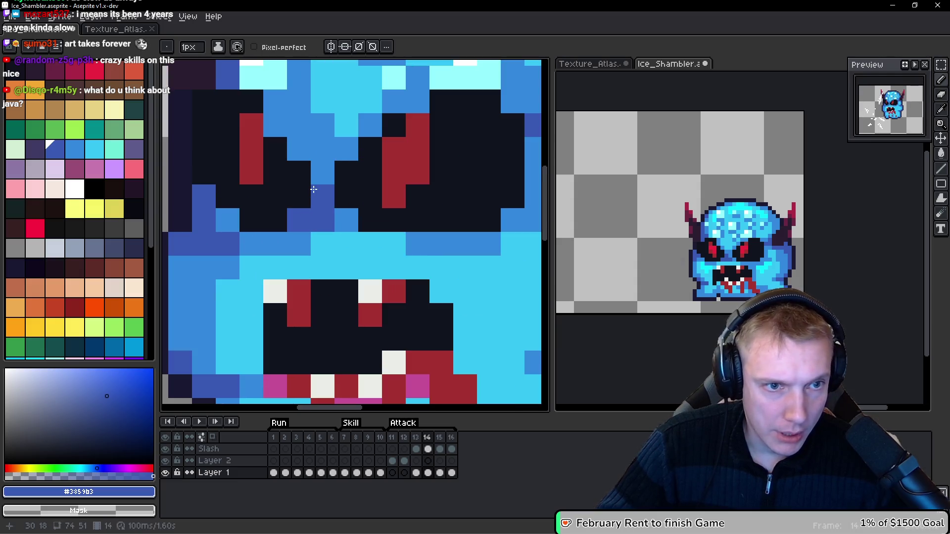
scroll(325, 221, down, 3)
scroll(396, 247, up, 4)
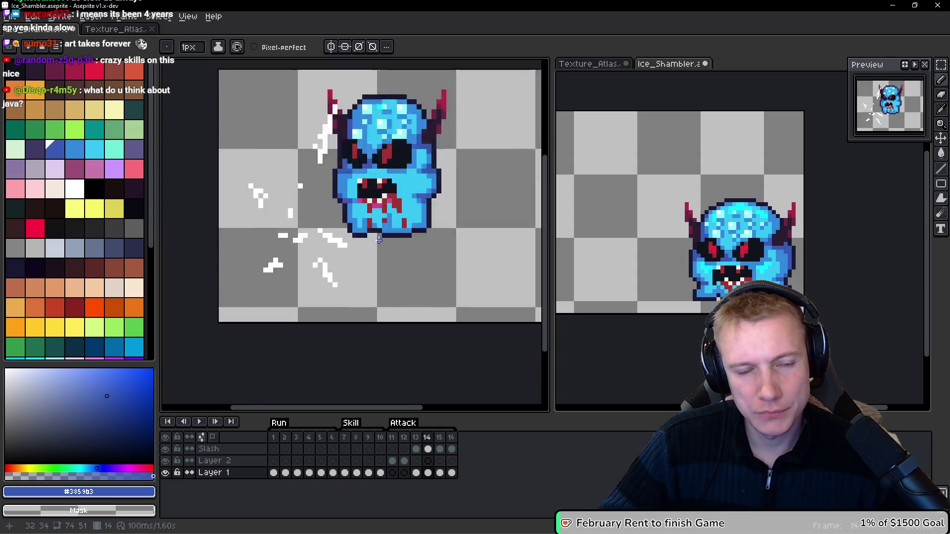
click(399, 204)
scroll(399, 195, down, 2)
scroll(520, 119, up, 2)
Step: Recolour one pixel medium blue #3388dc and darken the bottom-right edge in #3859b3
alt+click(308, 279)
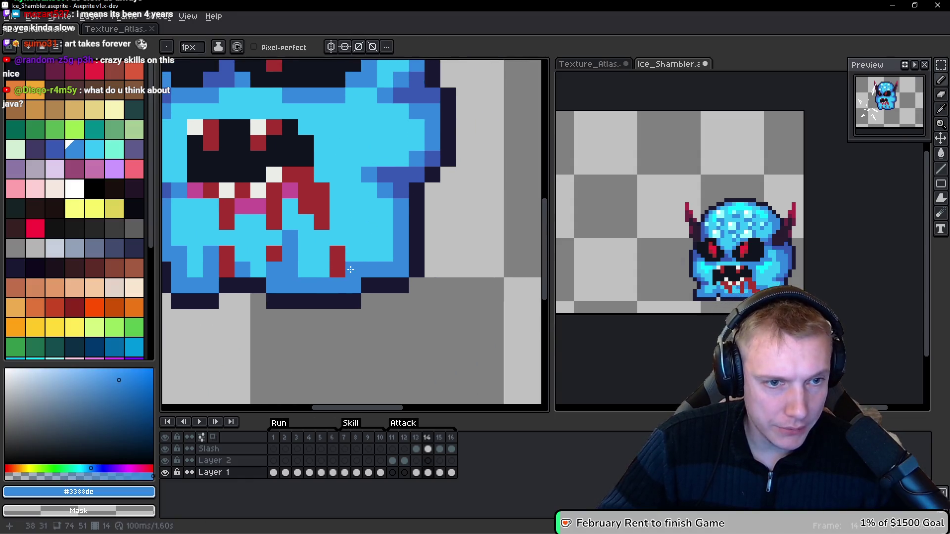
click(339, 225)
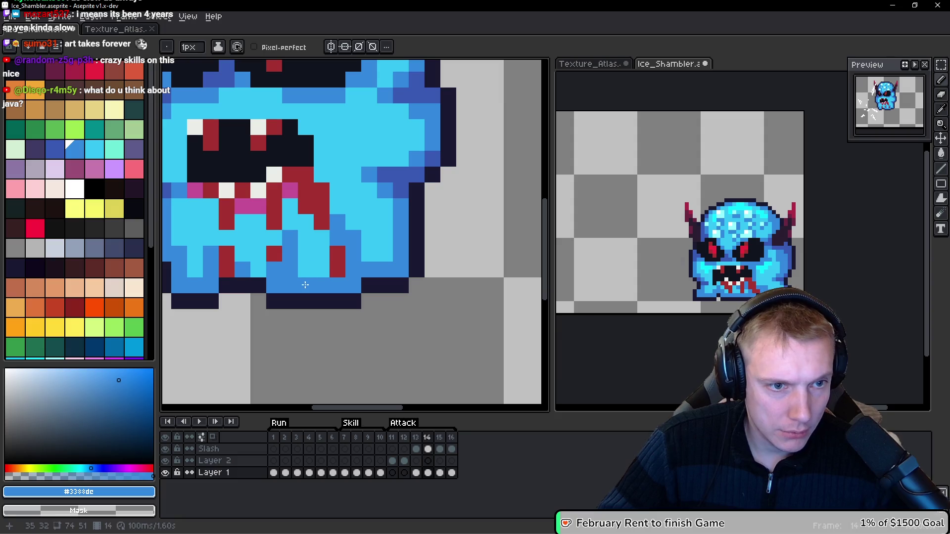
alt+click(307, 264)
scroll(289, 254, down, 1)
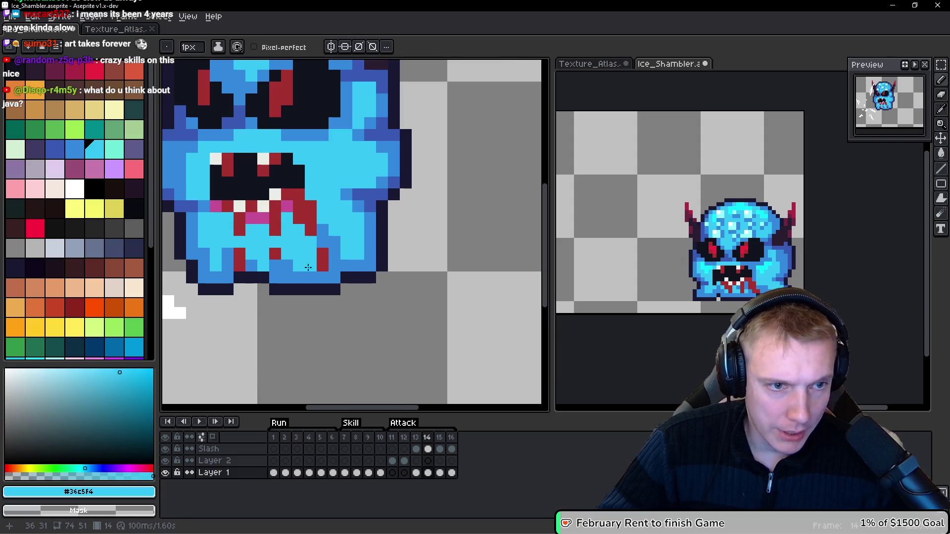
alt+click(286, 268)
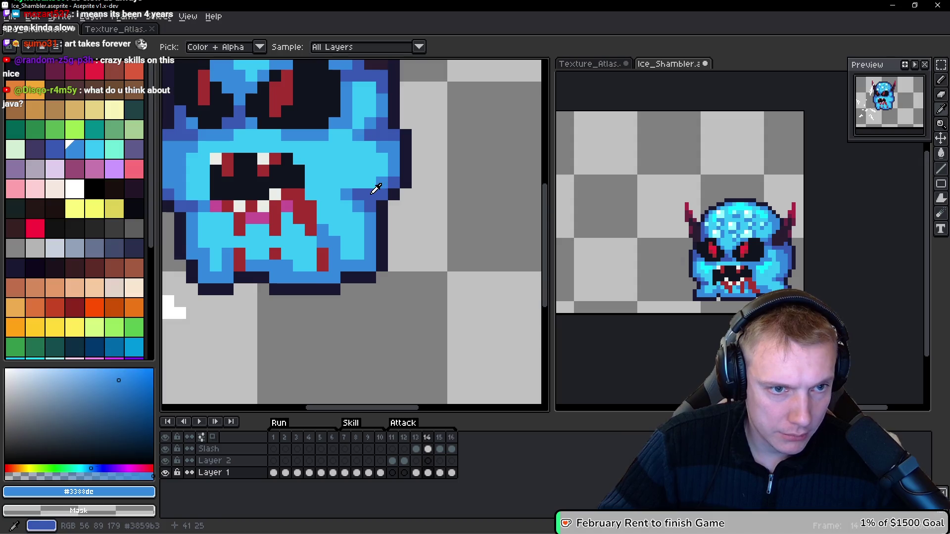
alt+click(380, 187)
scroll(313, 280, up, 1)
click(334, 292)
mouse_move(336, 285)
mouse_down()
mouse_move(356, 225)
mouse_move(331, 270)
mouse_up()
scroll(331, 270, left, 5)
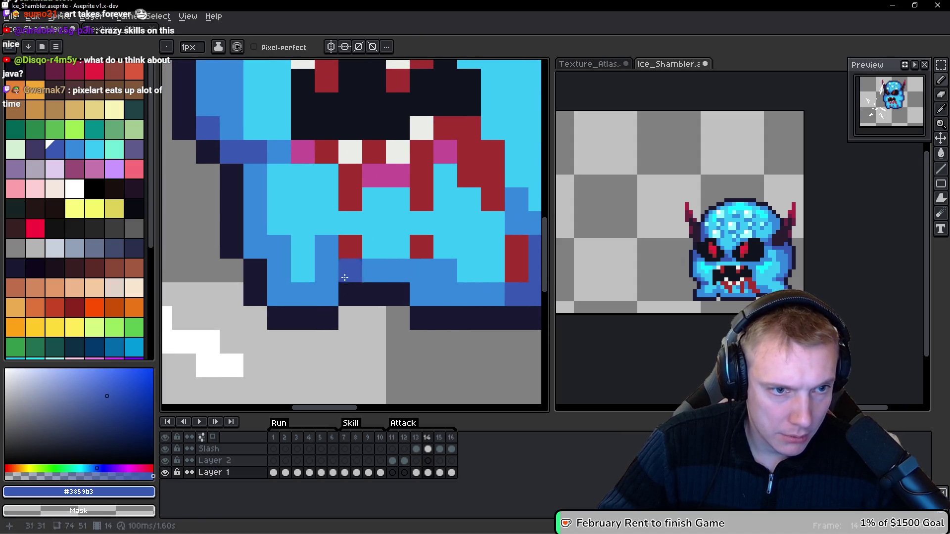
Step: Turn a cyan pixel medium blue and darken the left-edge cells beside the mouth
alt+click(329, 249)
click(341, 225)
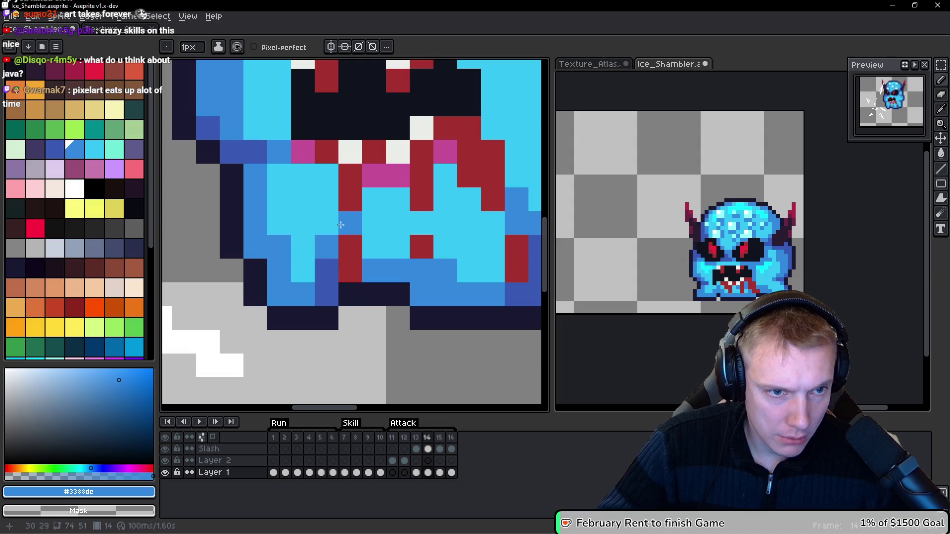
alt+click(328, 276)
drag(255, 199, 255, 175)
scroll(291, 224, down, 3)
scroll(290, 223, down, 2)
scroll(301, 197, up, 5)
click(212, 158)
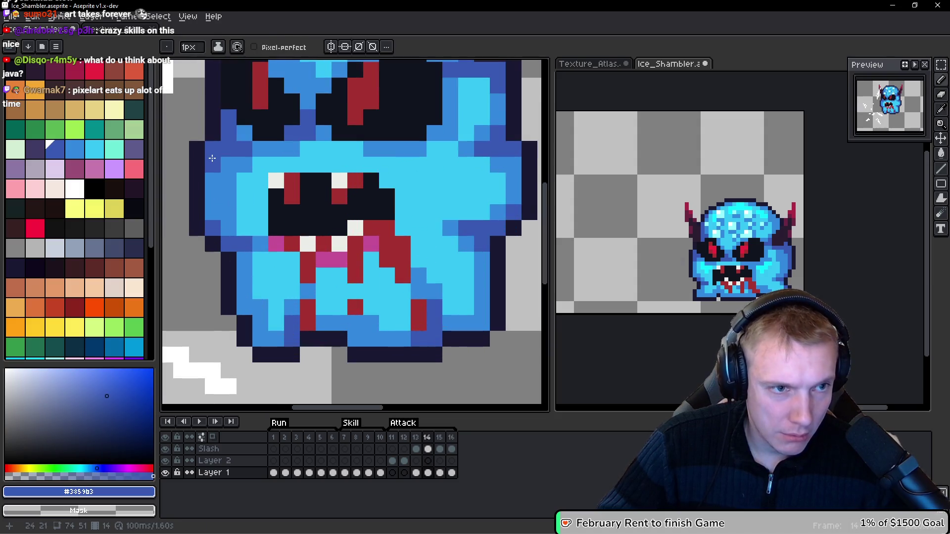
scroll(355, 198, down, 2)
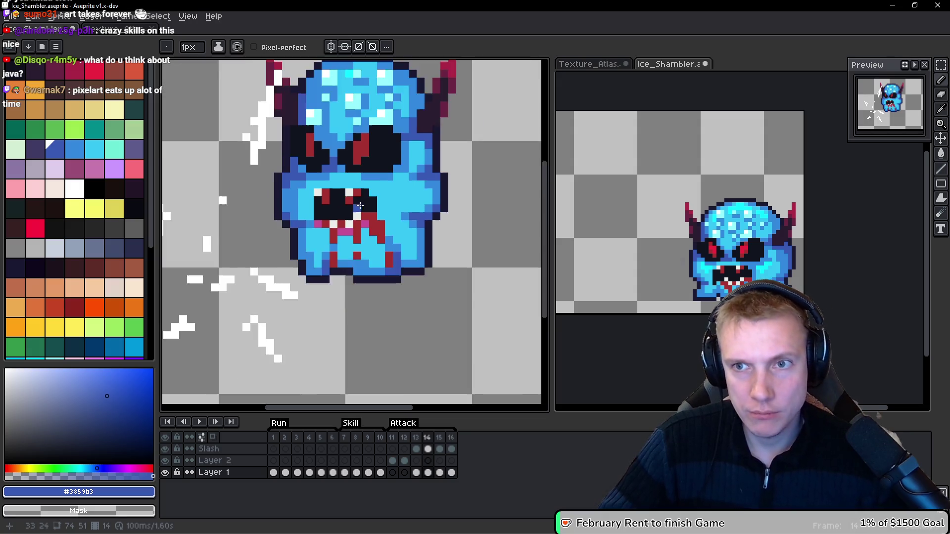
scroll(359, 203, down, 2)
scroll(363, 209, up, 1)
scroll(361, 205, up, 2)
scroll(248, 149, up, 2)
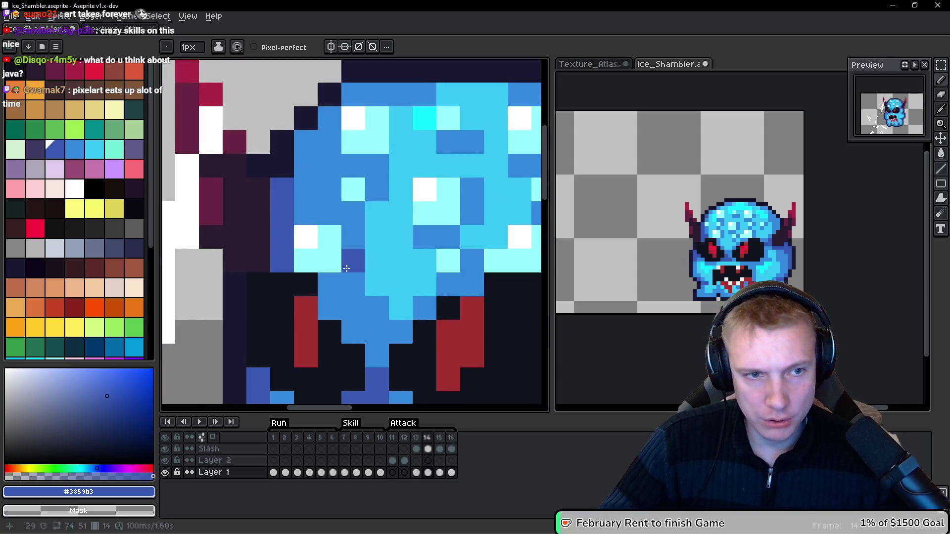
Step: Paint the cells below the eye dark blue, then check the neighbouring frame
drag(185, 112, 184, 156)
scroll(223, 173, down, 2)
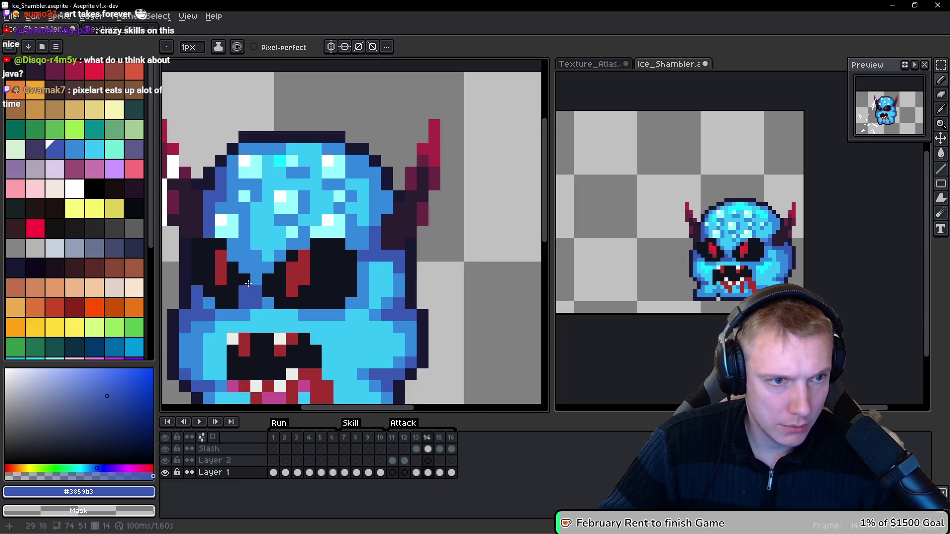
scroll(267, 223, up, 2)
scroll(297, 241, down, 2)
scroll(336, 242, up, 1)
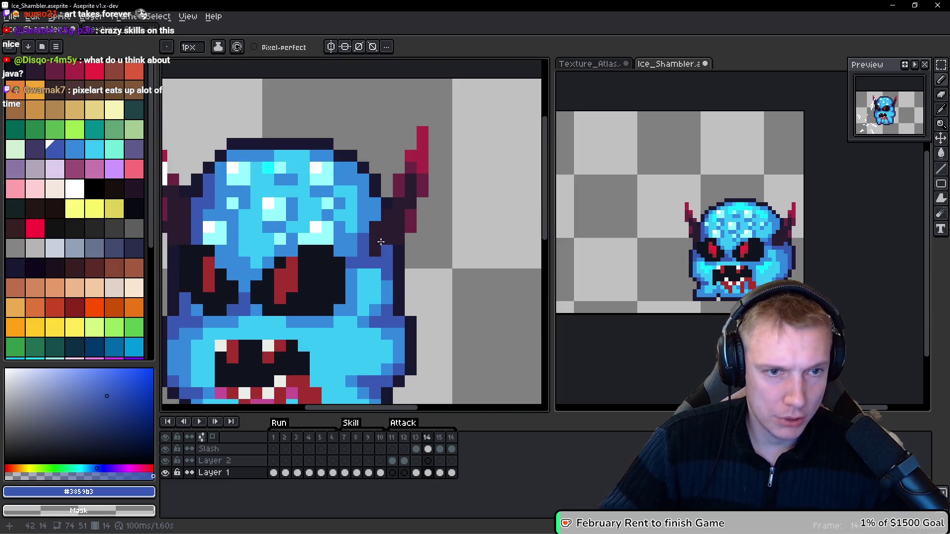
scroll(366, 243, down, 2)
drag(406, 263, 416, 220)
key(Left)
key(Right)
key(Right)
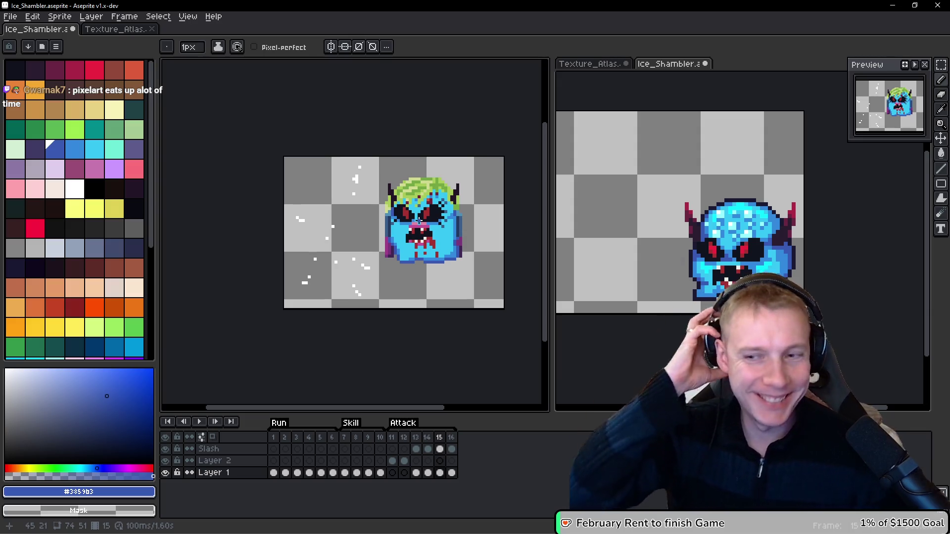
Step: Flip between frames 14, 15 and 16 to compare the attack poses
key(comma)
drag(493, 233, 462, 211)
key(period)
key(comma)
key(period)
key(period)
key(comma)
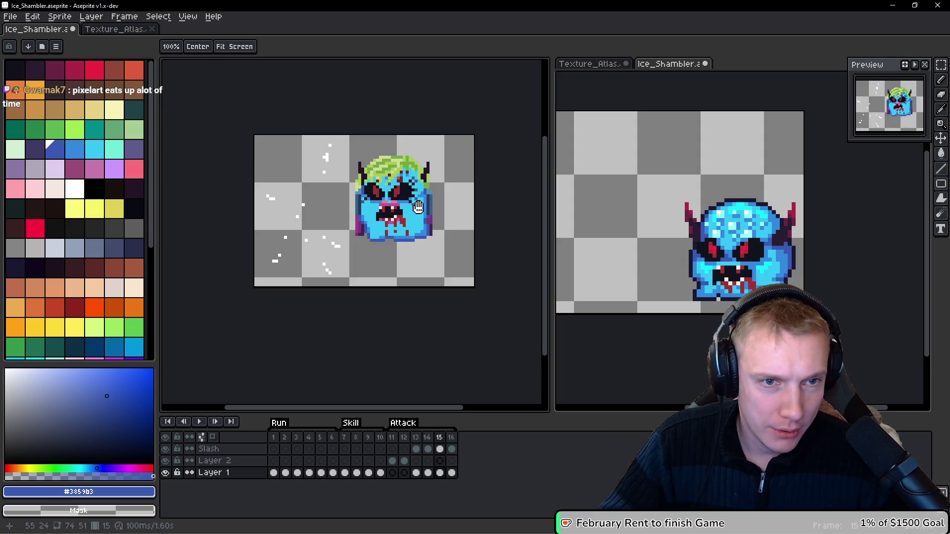
key(b)
scroll(429, 233, up, 2)
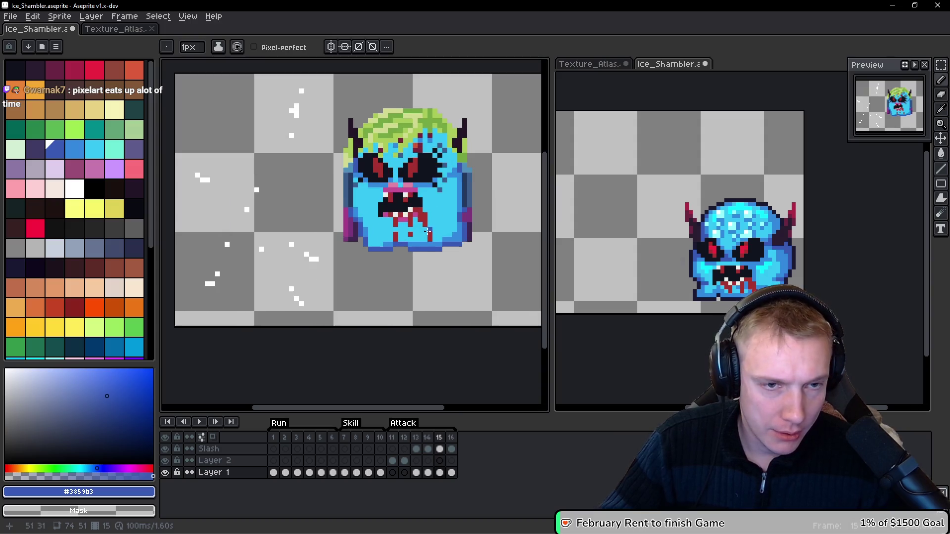
Step: Step back through frames 13 and 11 and recentre the monster in view
key(comma)
key(h)
key(comma)
key(comma)
key(comma)
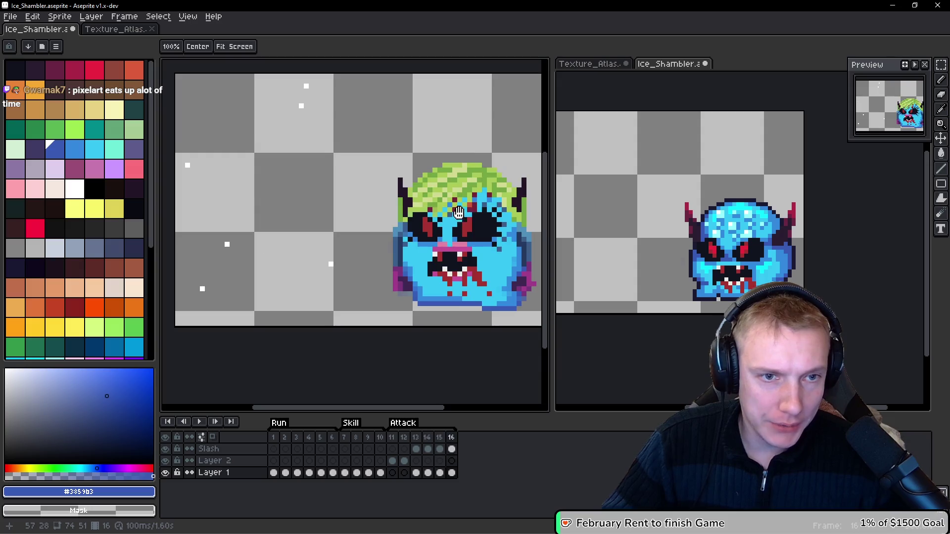
drag(444, 193, 406, 182)
key(period)
key(period)
key(comma)
key(comma)
drag(348, 275, 386, 281)
key(b)
scroll(387, 281, down, 2)
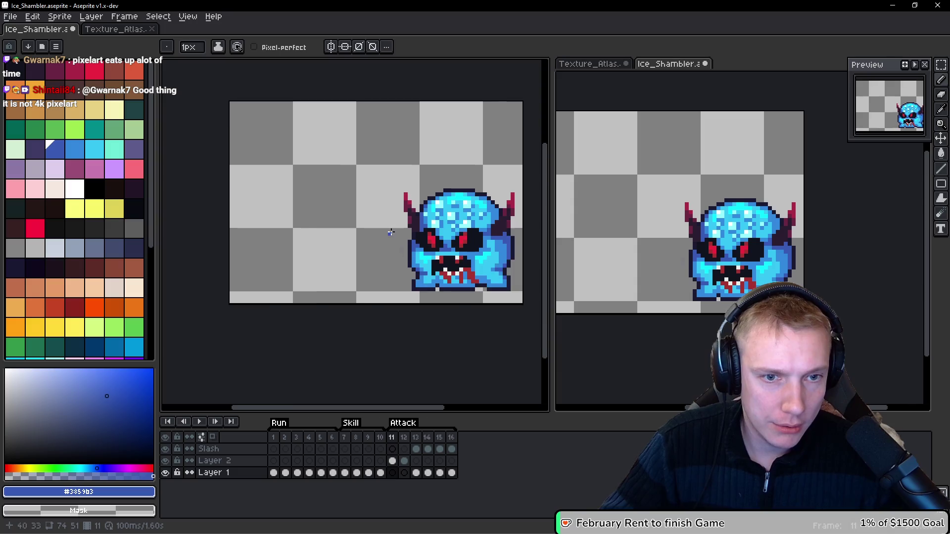
Step: Check Run frames 1–2, then lasso-select the monster freehand
click(278, 438)
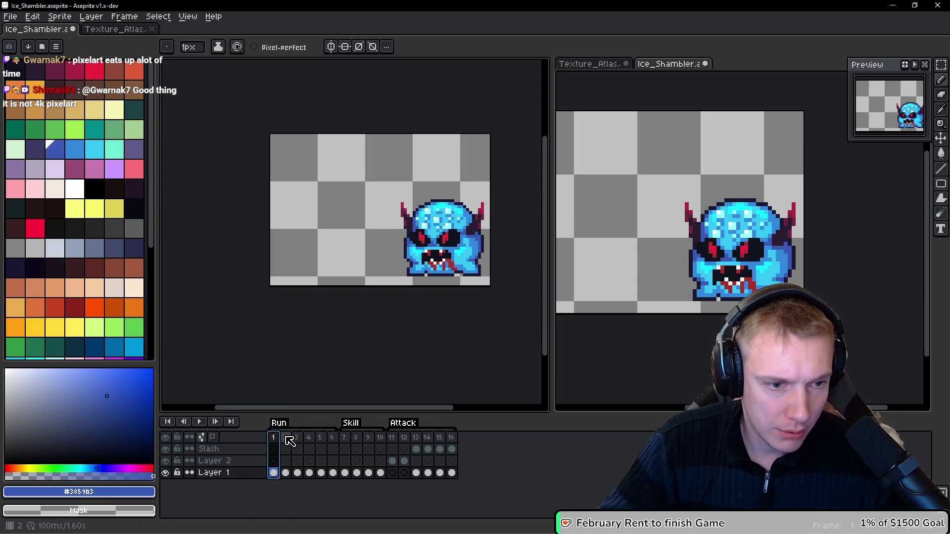
click(289, 440)
scroll(395, 205, up, 2)
key(q)
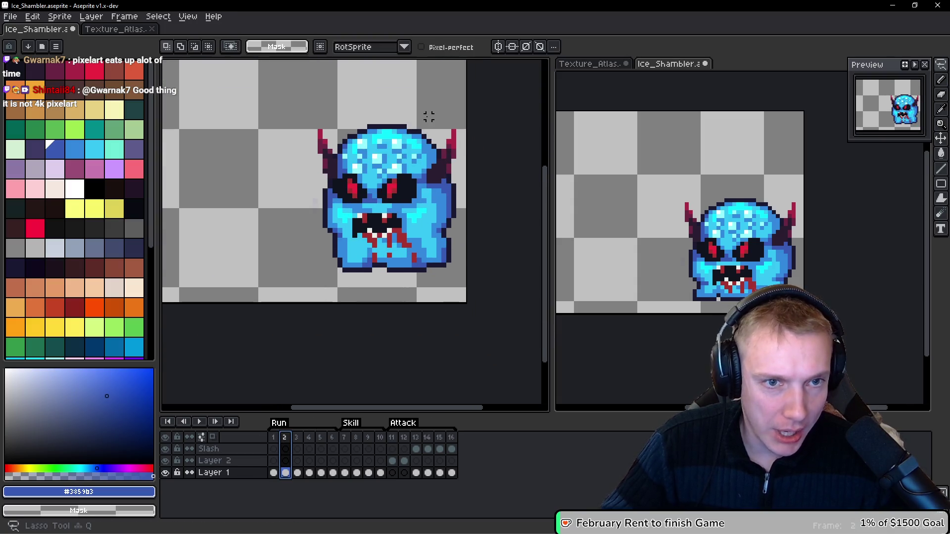
drag(428, 117, 284, 192)
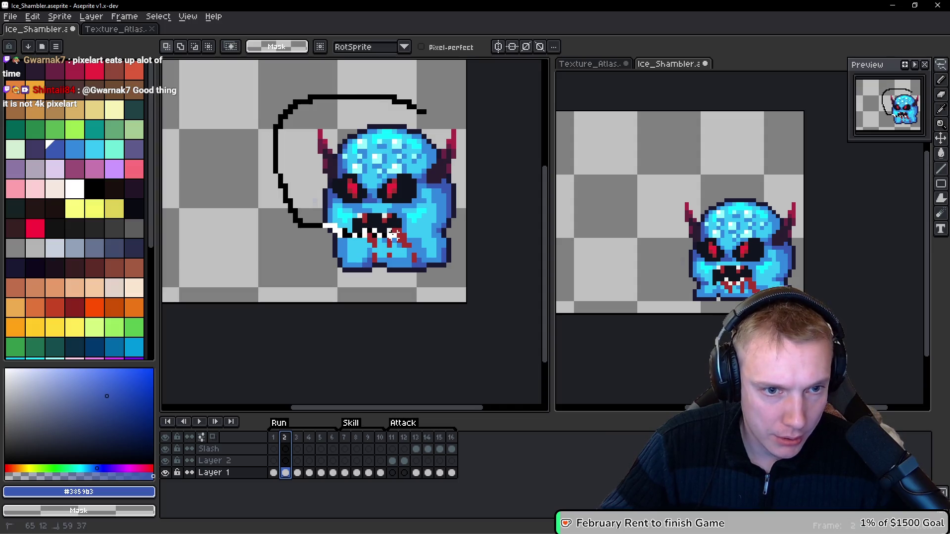
drag(392, 235, 394, 237)
mouse_move(413, 95)
mouse_down()
mouse_move(488, 258)
mouse_move(460, 297)
mouse_up()
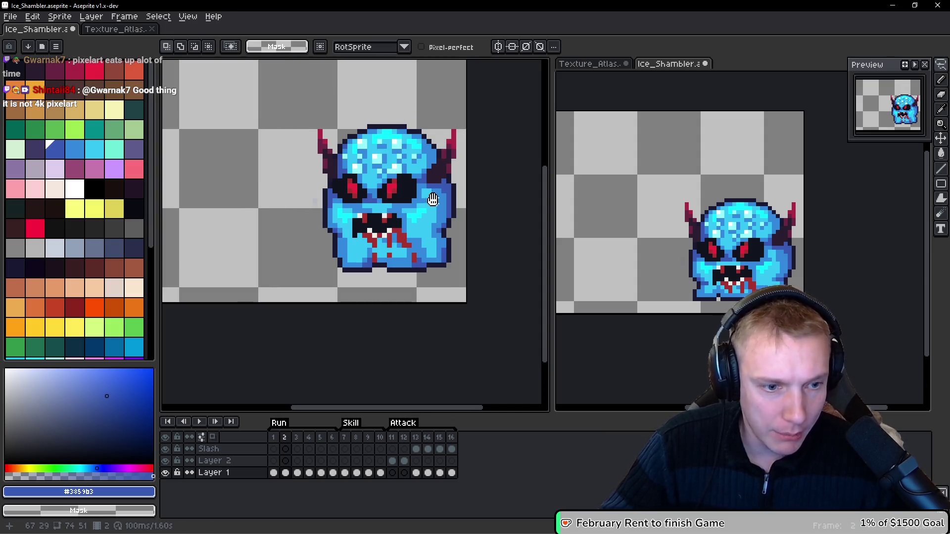
Step: Play the animation, then shift the selected monster pixels left on frame 15
key(Return)
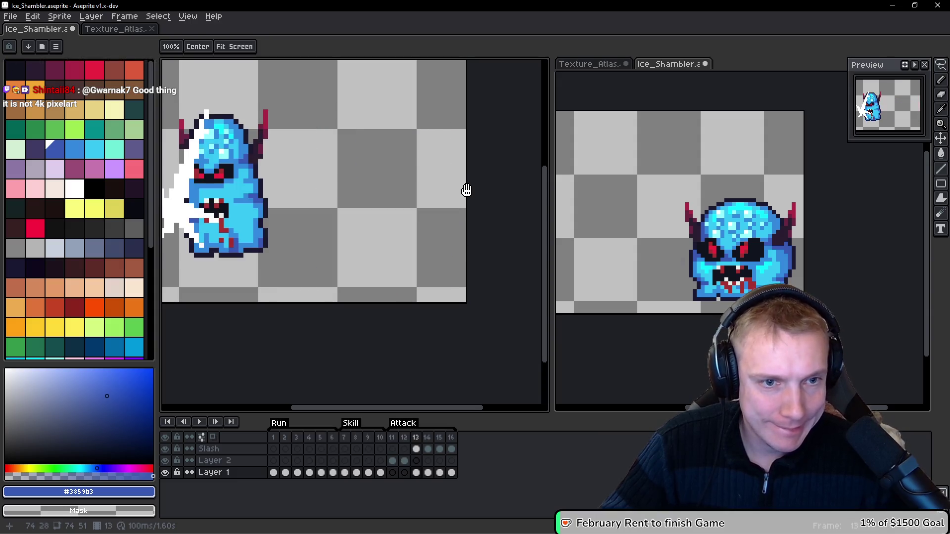
key(Return)
mouse_move(442, 169)
mouse_down()
mouse_move(376, 168)
mouse_move(347, 153)
mouse_move(390, 178)
mouse_move(358, 171)
mouse_up()
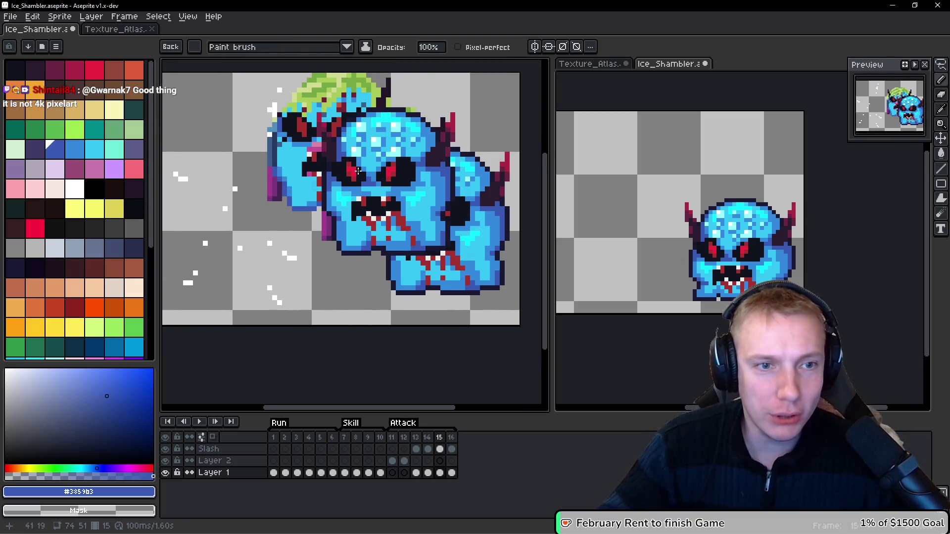
key(Escape)
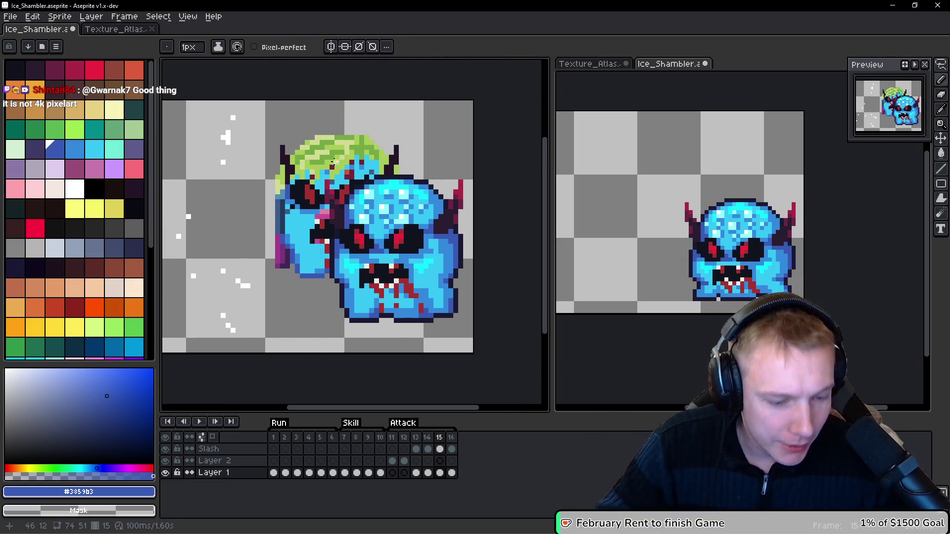
key(v)
key(ctrl+z)
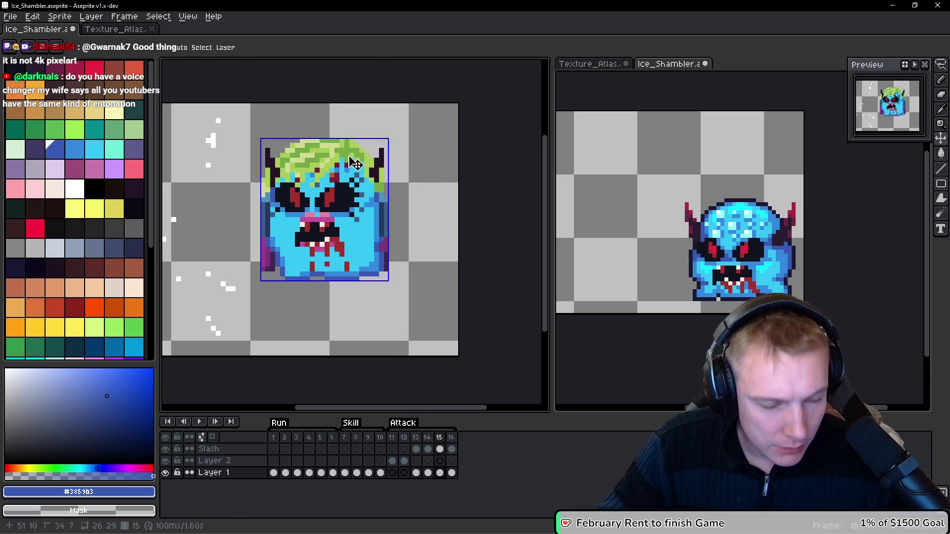
Step: Paste a copy of the blue monster on frame 15, nudged up and left into line
key(ctrl+v)
drag(406, 245, 406, 219)
key(Left)
key(Left)
key(Left)
key(Up)
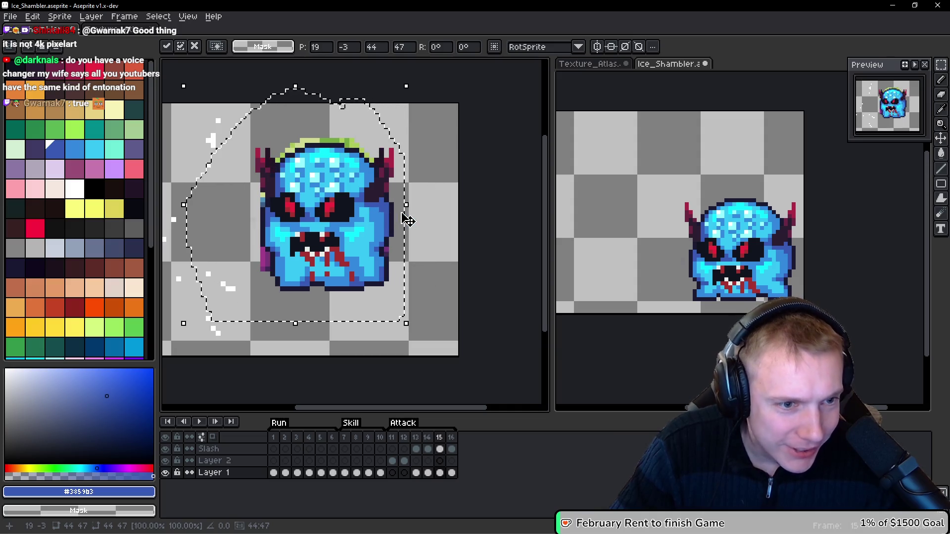
key(Up)
key(Up)
key(Up)
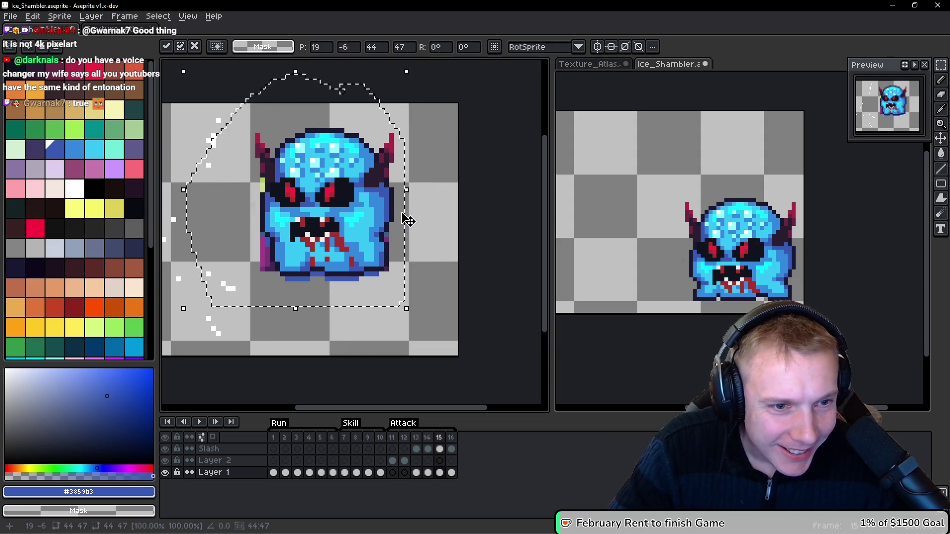
key(Down)
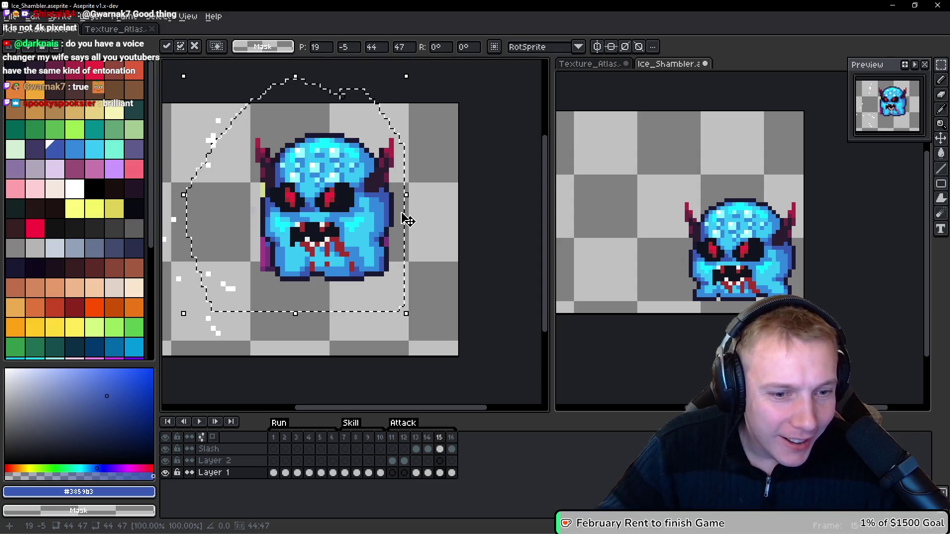
scroll(295, 202, left, 1)
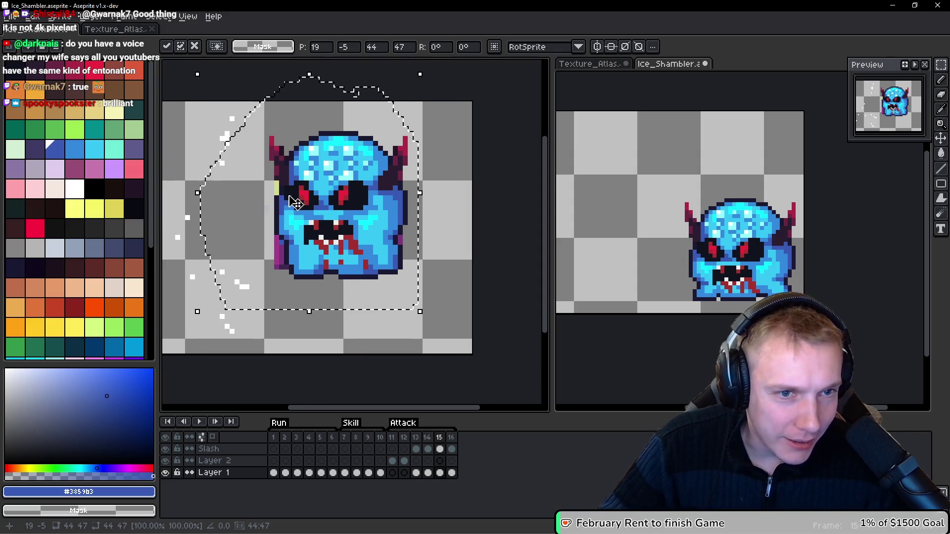
key(Return)
Step: Undo the green hair change on Layer 2 and compare frames 14 and 15
key(Up)
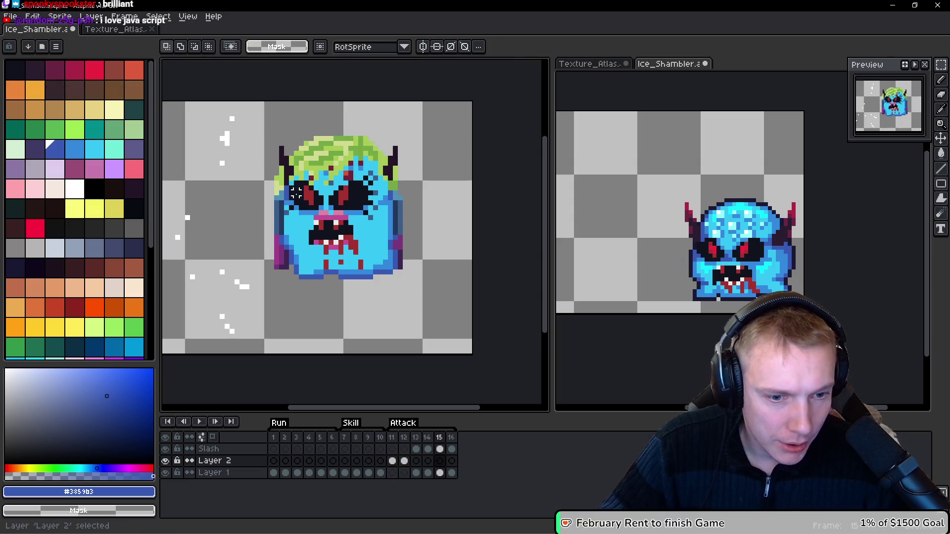
key(ctrl+z)
key(ctrl+z)
key(Down)
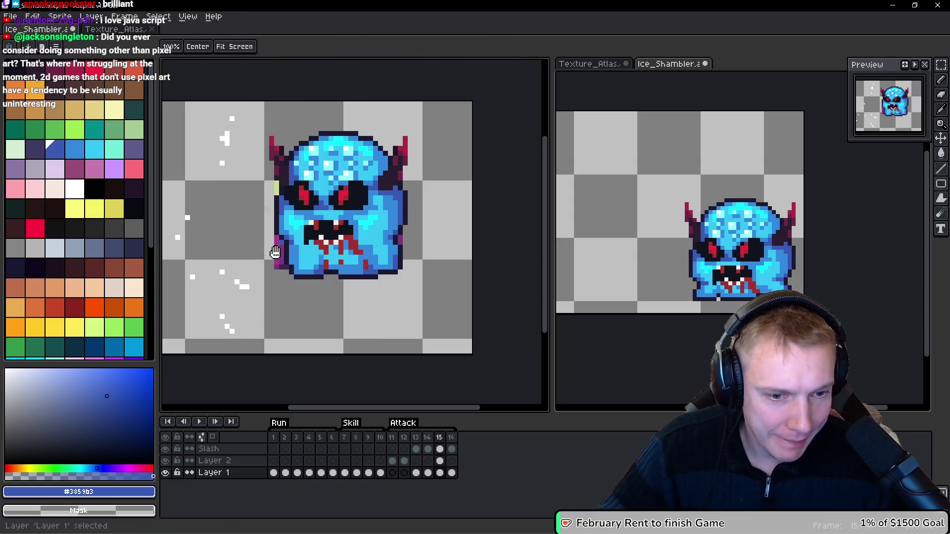
key(Left)
key(Right)
key(Right)
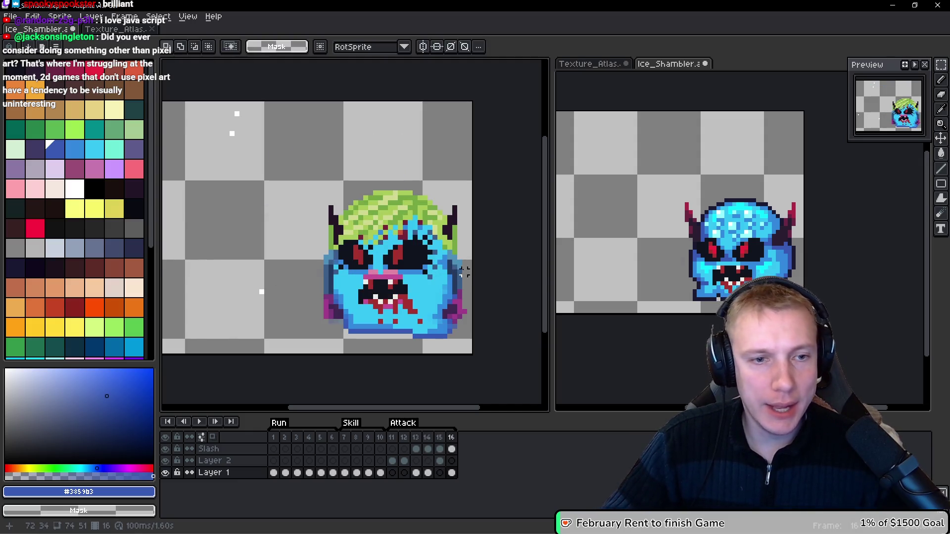
scroll(384, 234, down, 1)
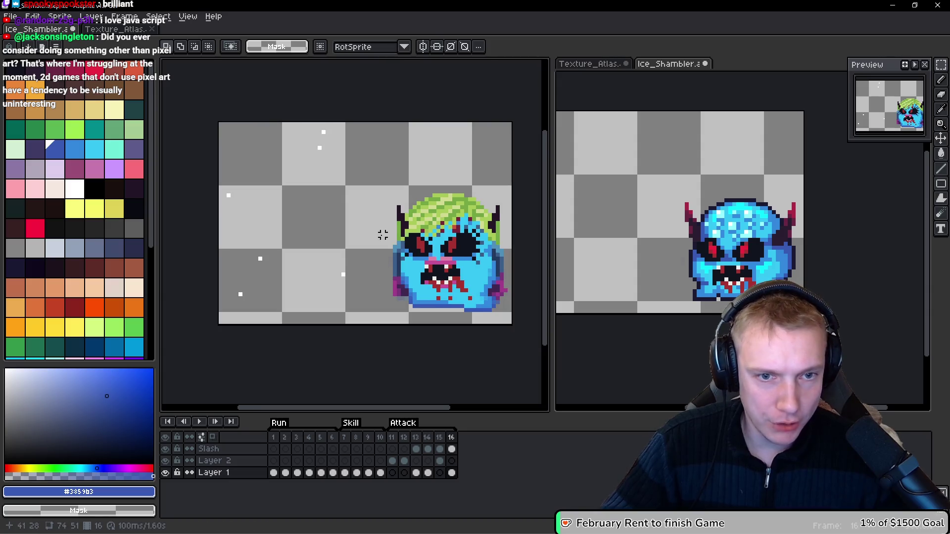
scroll(363, 215, up, 2)
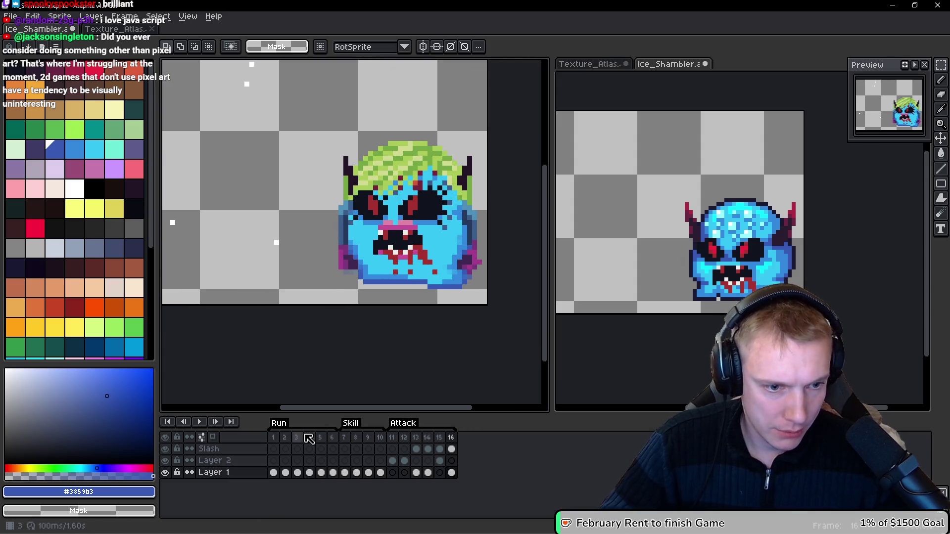
Step: Flip back and forth through run frames 2 to 6 to compare the poses
click(309, 438)
click(325, 437)
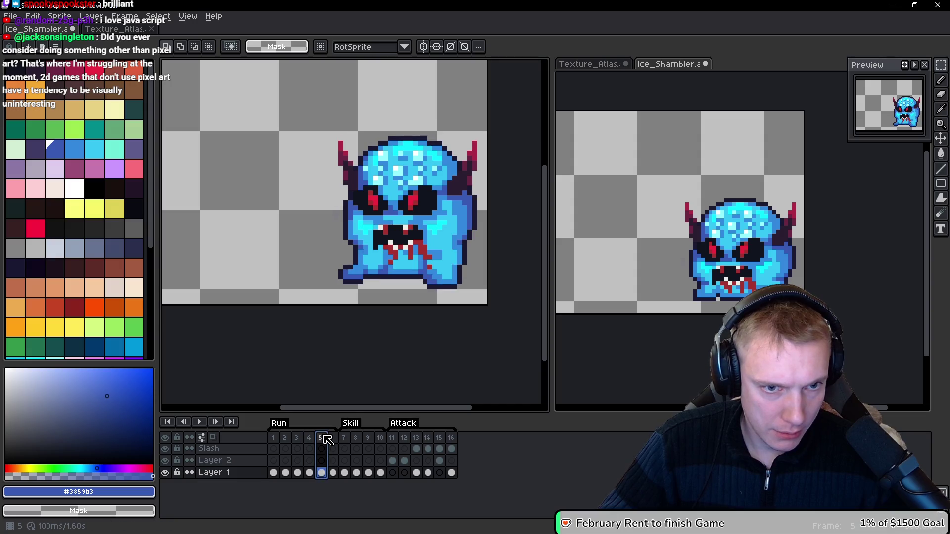
click(335, 438)
click(297, 438)
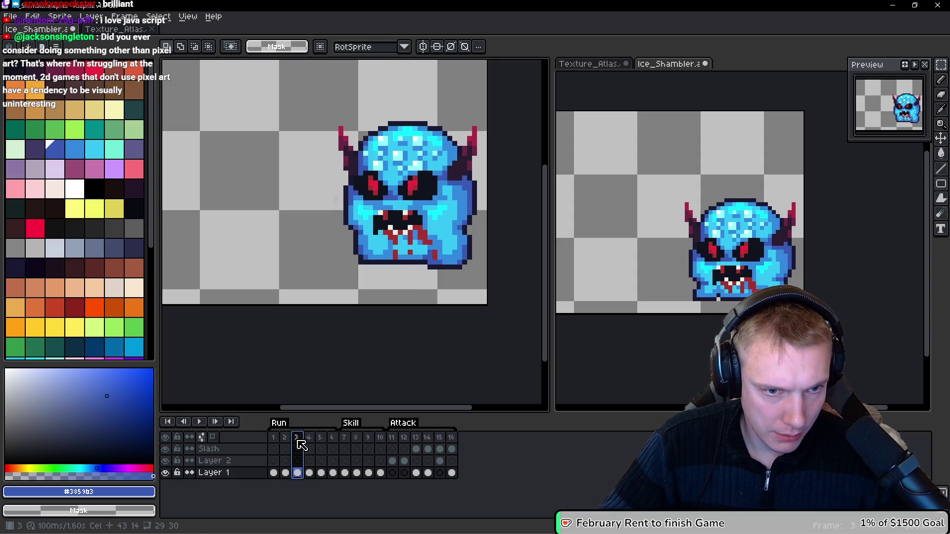
click(309, 439)
click(285, 440)
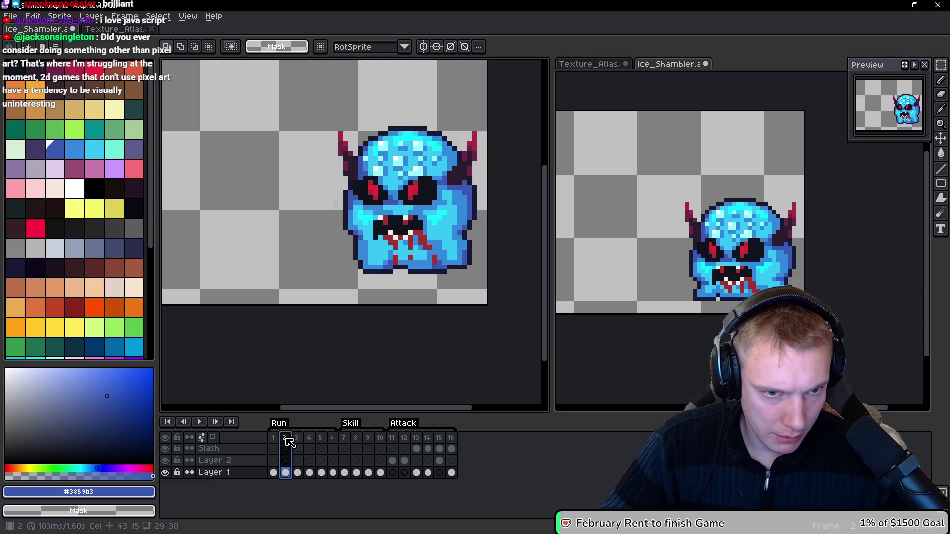
click(299, 441)
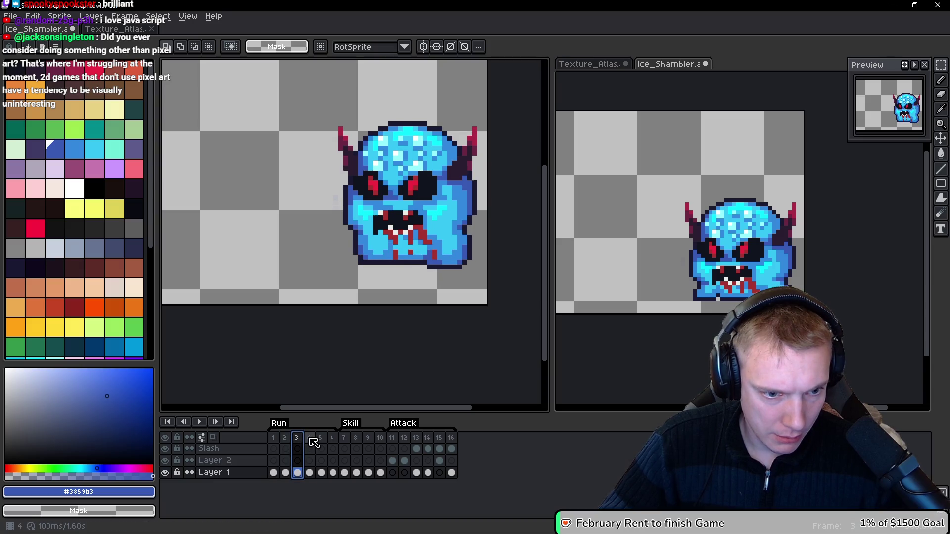
click(310, 441)
click(323, 438)
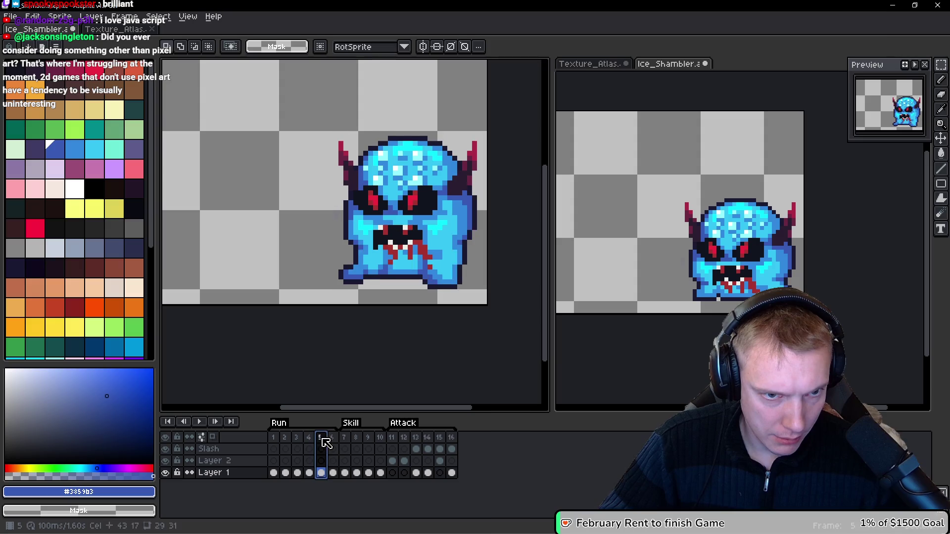
scroll(390, 255, up, 1)
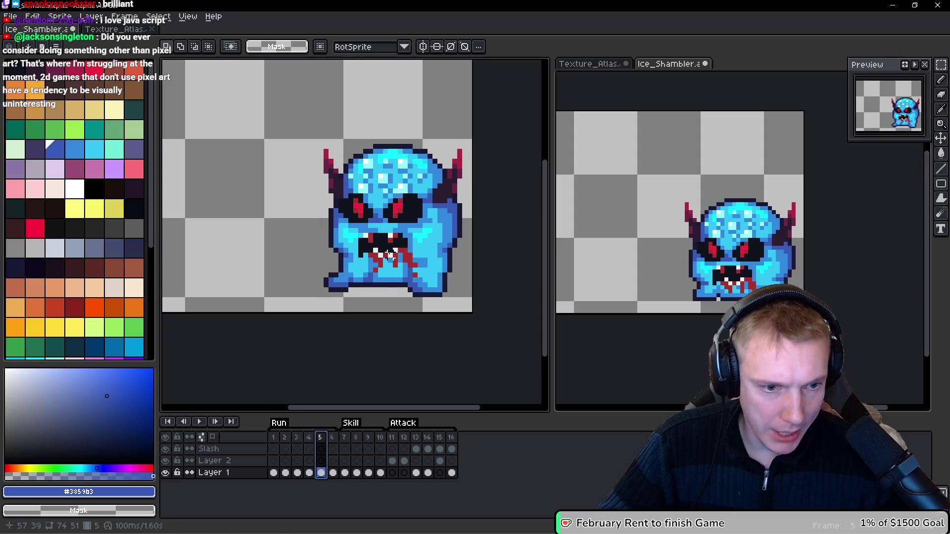
Step: Play and stop the animation, then cancel a paste onto Layer 2
key(Return)
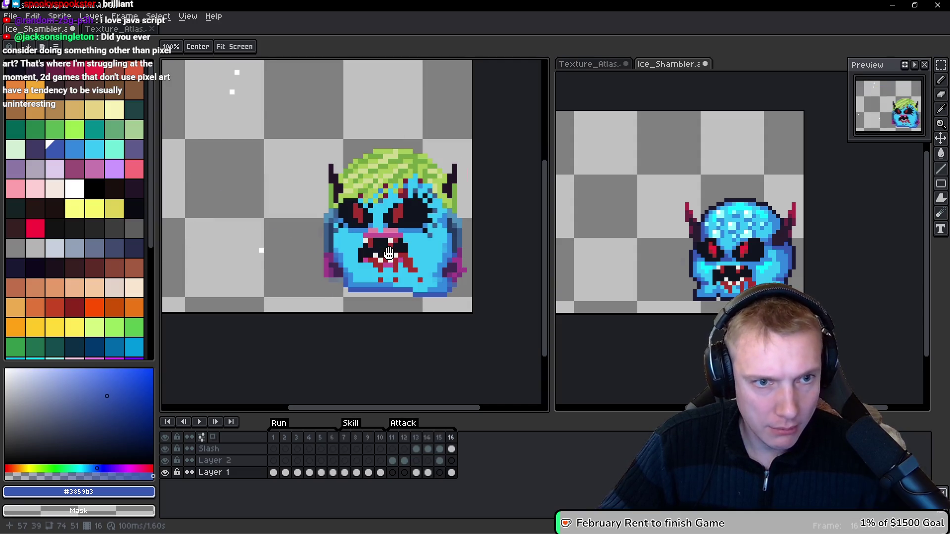
key(Return)
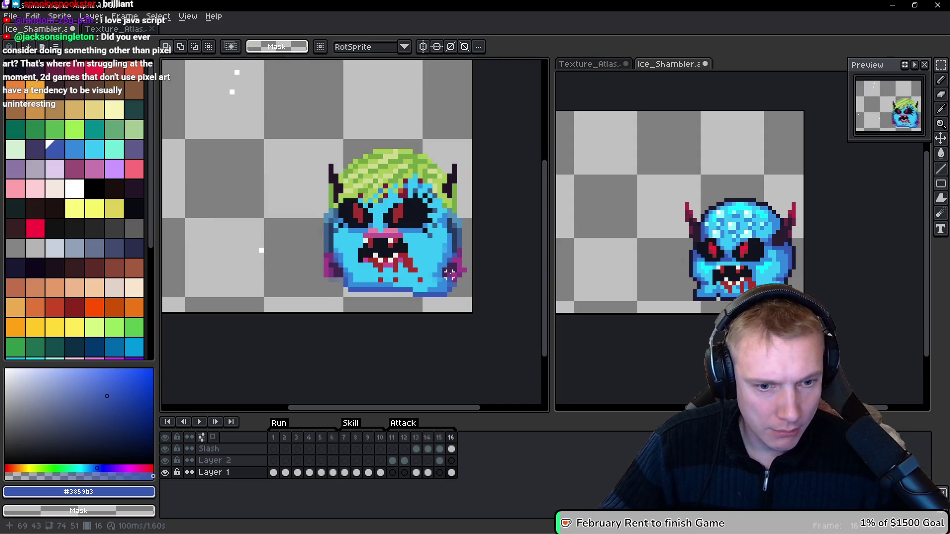
key(Up)
key(ctrl+v)
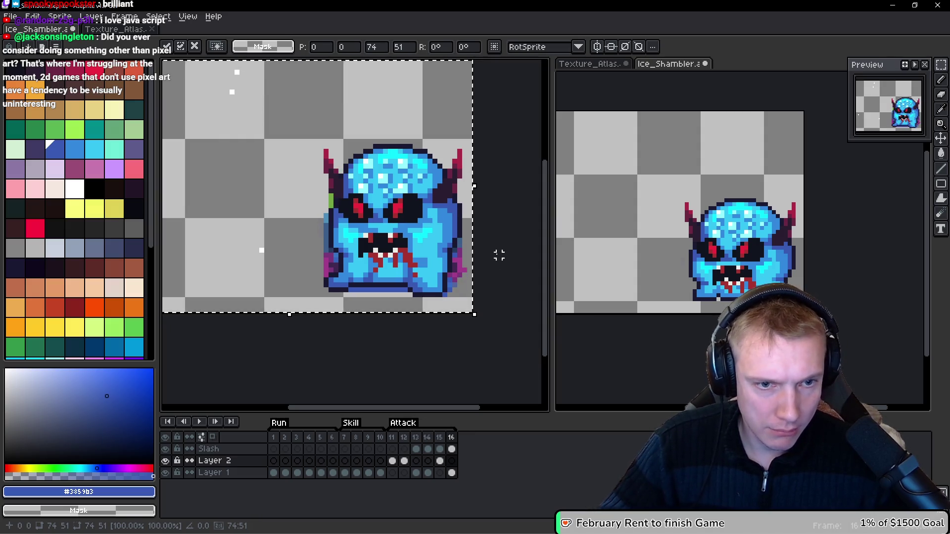
key(Escape)
key(Down)
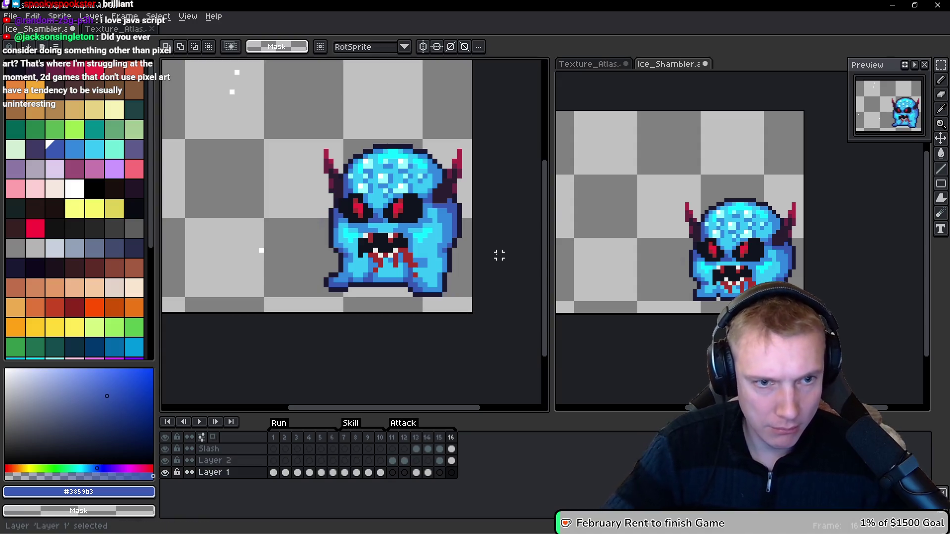
Step: Step through frames 15, 16 and 6, run from frame 1, and add frame 17
key(Left)
key(space)
key(Right)
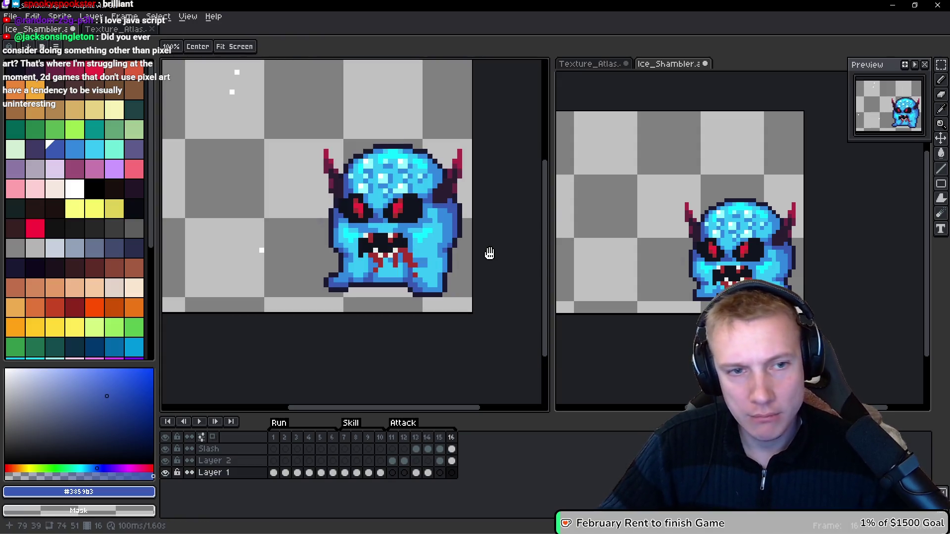
key(Left)
key(Left)
key(Left)
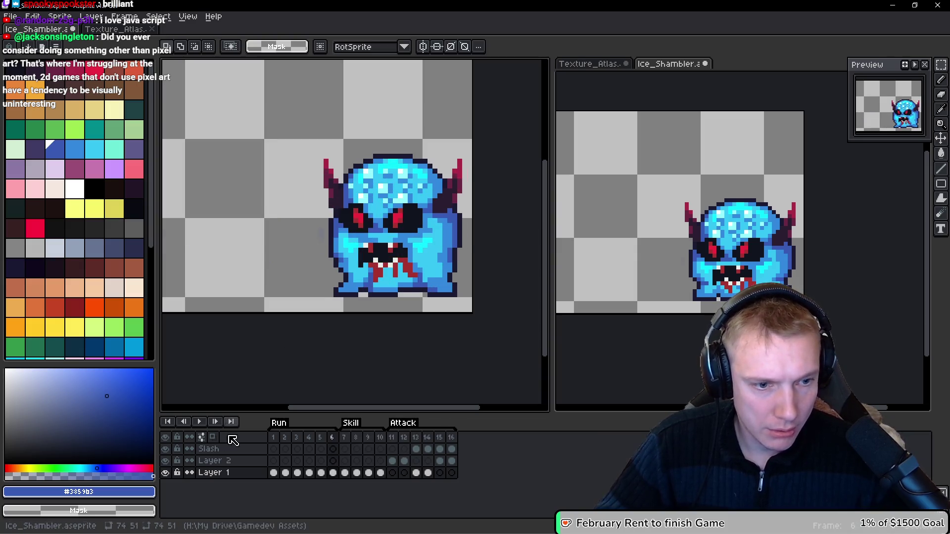
click(273, 437)
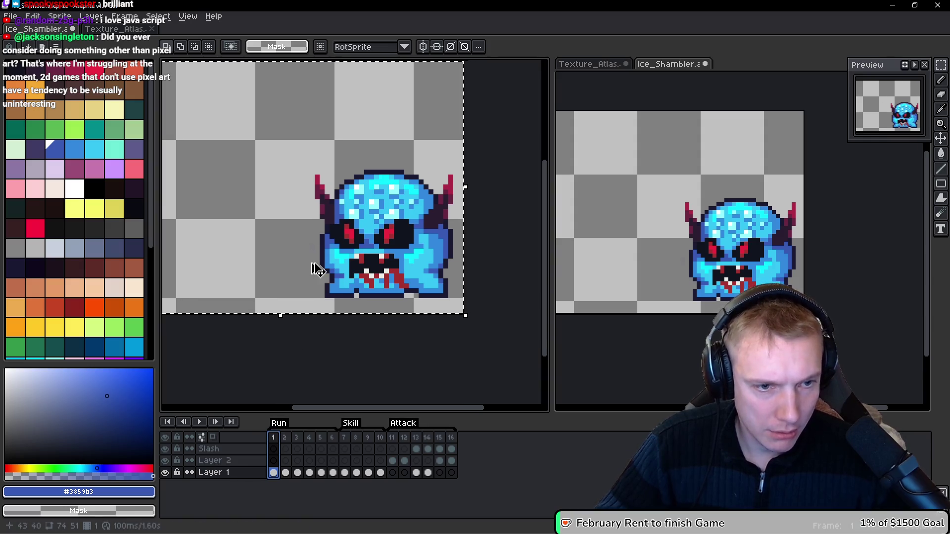
key(Right)
key(Return)
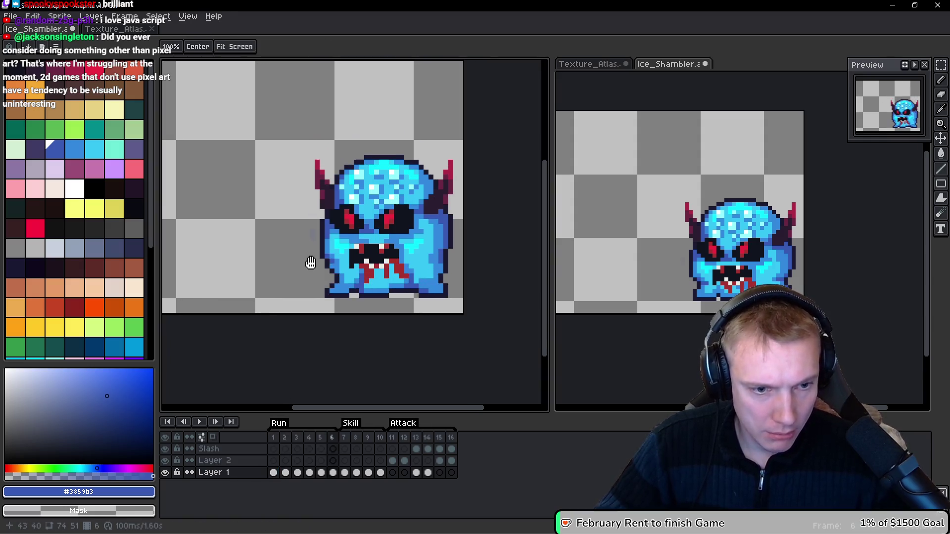
key(Right)
Step: Paste the monster into the new frame 17 and commit it
key(ctrl+c)
key(alt+n)
key(ctrl+v)
key(Return)
key(Left)
key(Right)
scroll(402, 212, down, 1)
scroll(401, 212, down, 1)
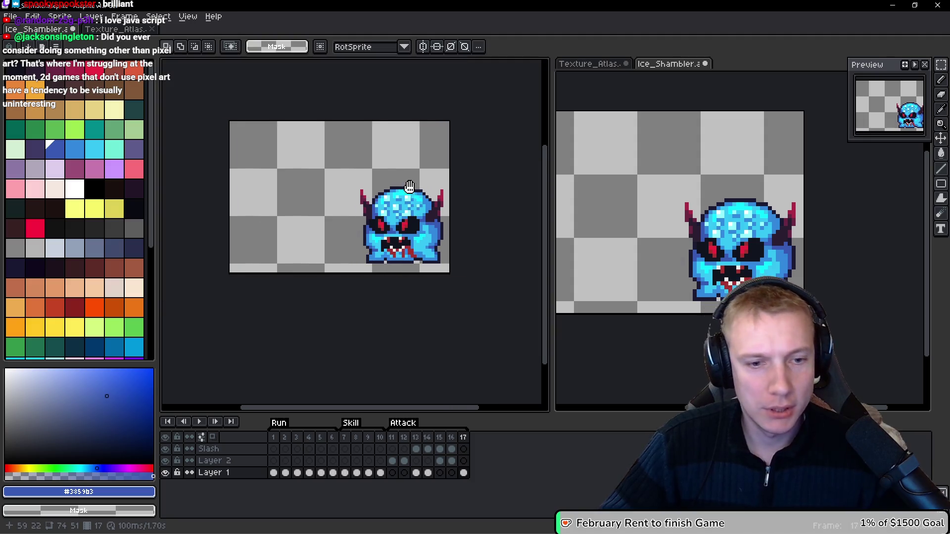
Step: Play the Ice Shambler animation while panning the view to review its motion
key(Return)
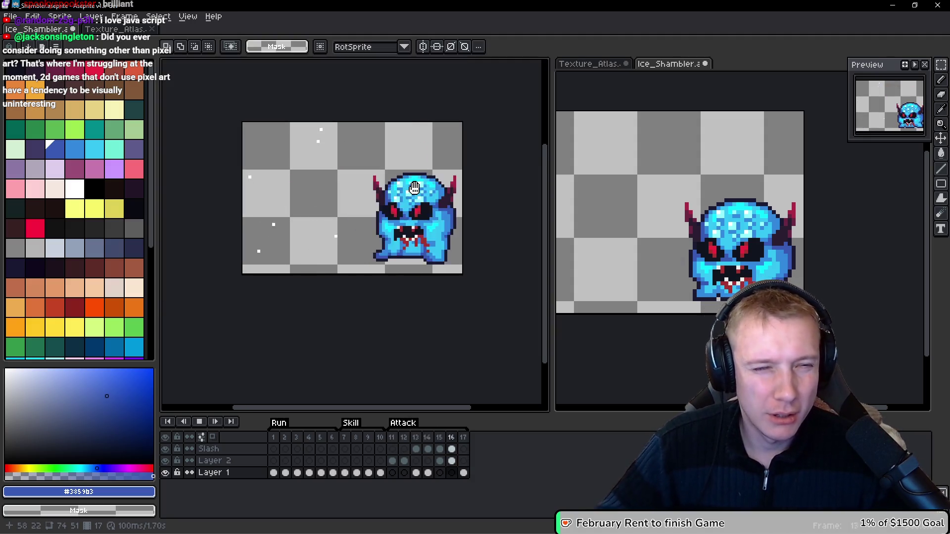
drag(419, 204, 401, 217)
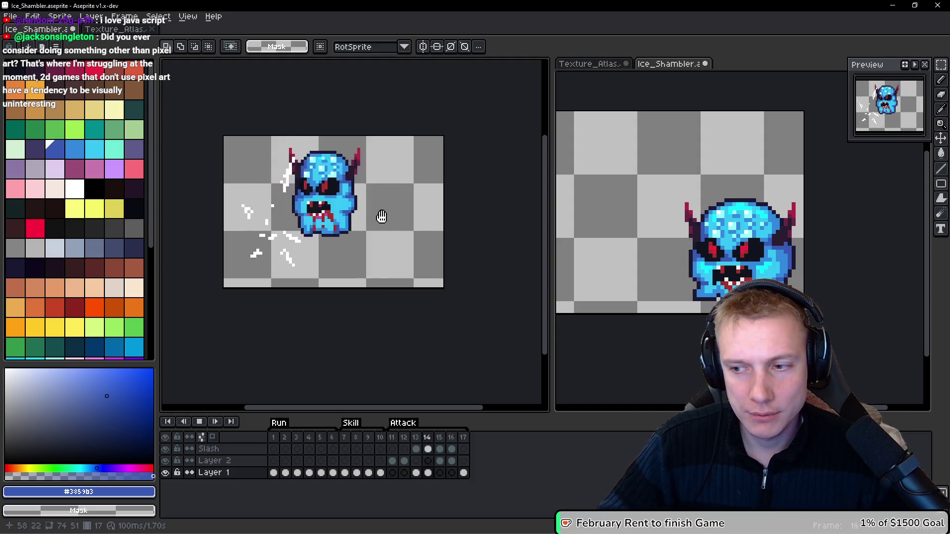
key(Return)
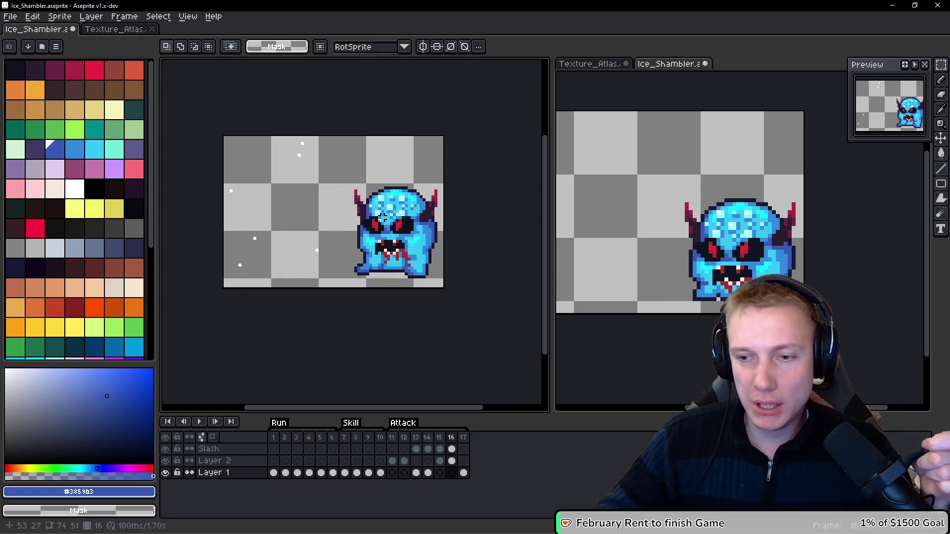
drag(394, 226, 374, 255)
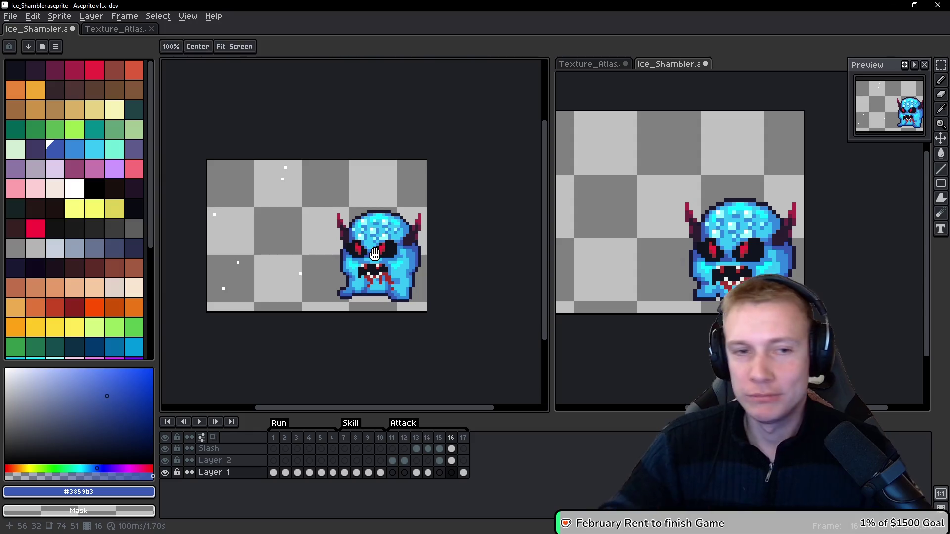
drag(382, 245, 435, 266)
key(Return)
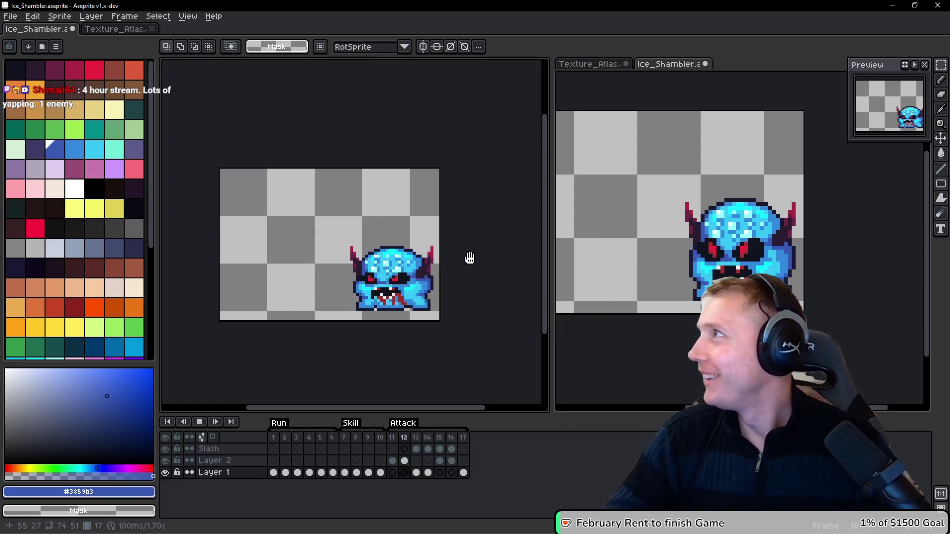
drag(470, 254, 484, 259)
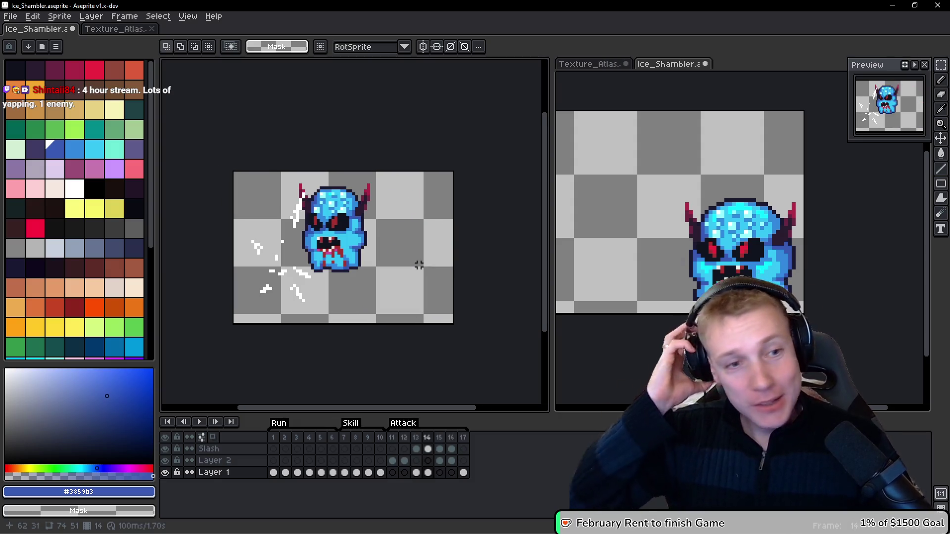
Step: Save Ice_Shambler.aseprite and bring up Export Sprite Sheet previewing all frames
key(h)
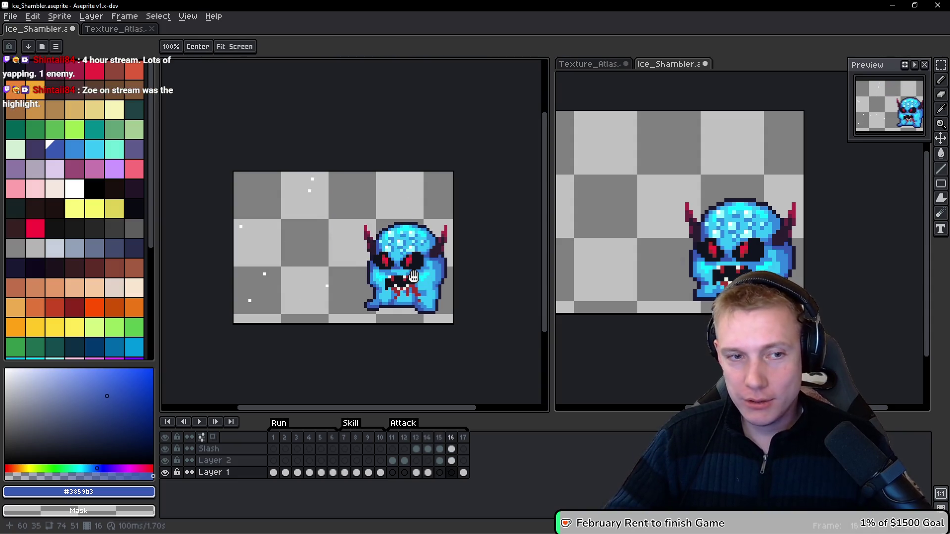
key(v)
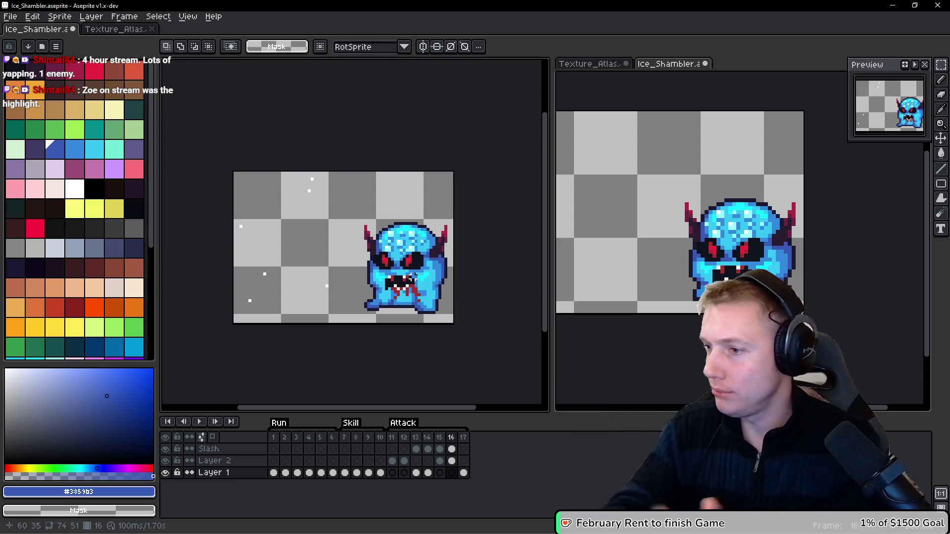
key(ctrl+s)
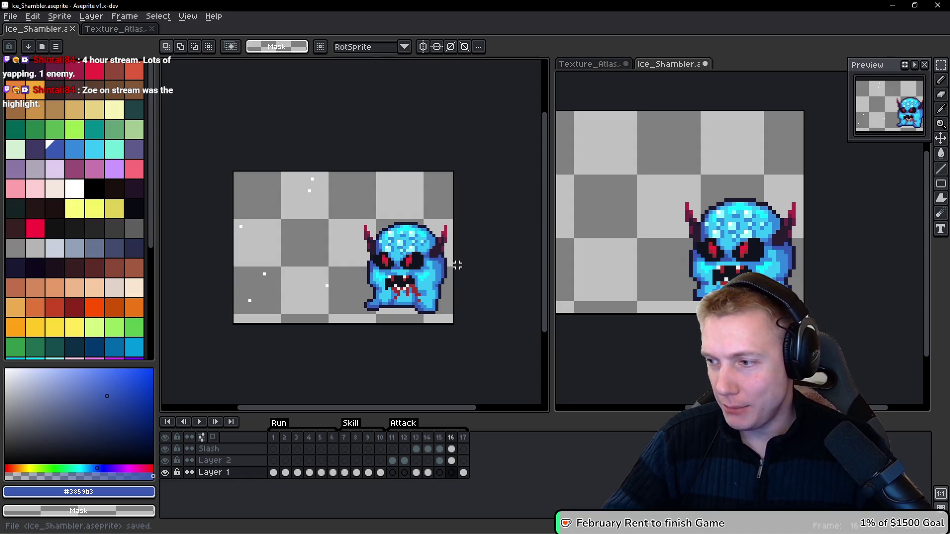
key(ctrl+e)
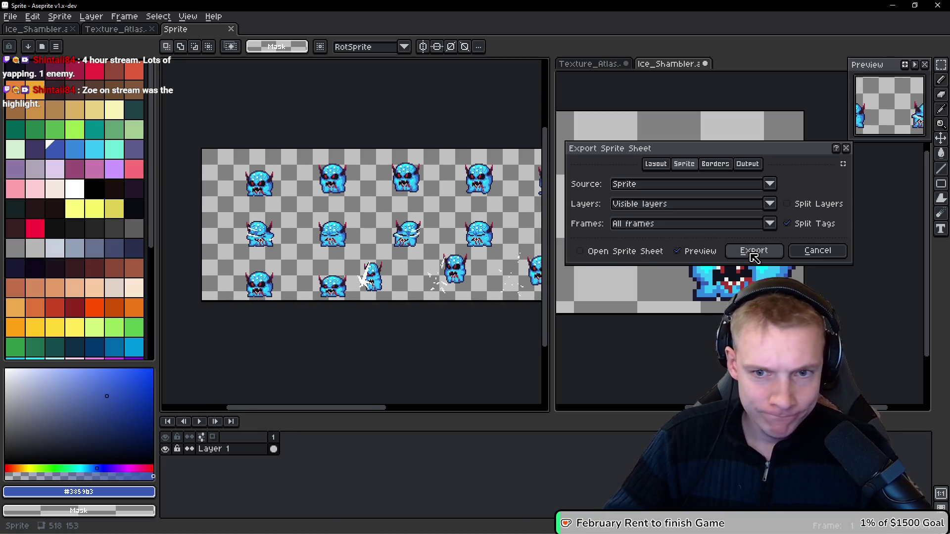
Step: Export all Ice Shambler frames as a sprite sheet and switch to Texture_Atlas
click(754, 251)
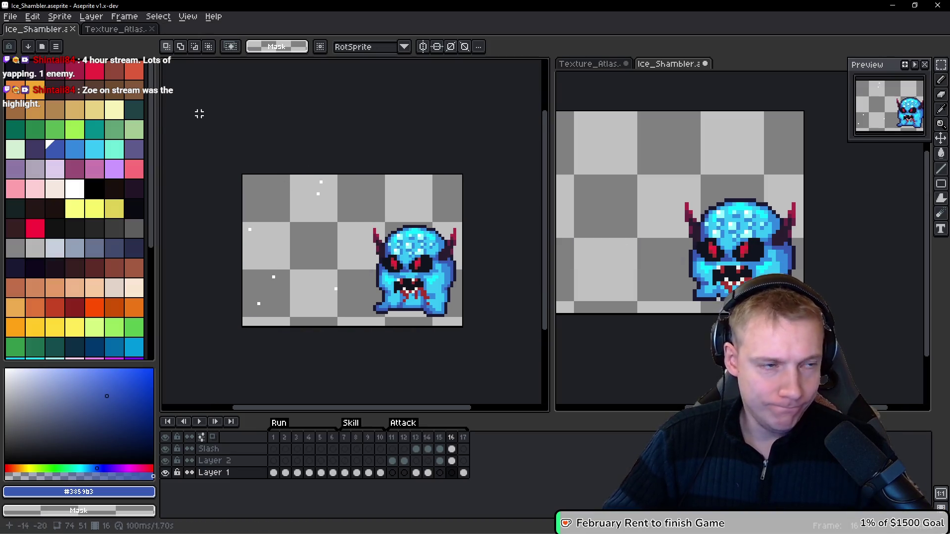
click(104, 29)
scroll(362, 198, down, 3)
scroll(435, 249, down, 1)
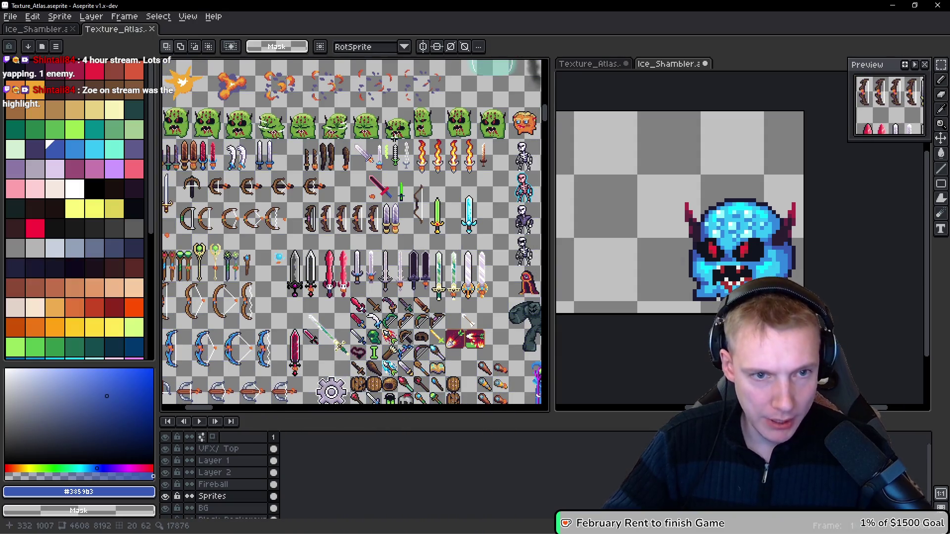
scroll(435, 249, down, 1)
scroll(434, 249, up, 2)
scroll(434, 249, down, 5)
Step: Widen the atlas editing area and survey the 4608×8192 atlas for free space near the bats
scroll(434, 248, right, 3)
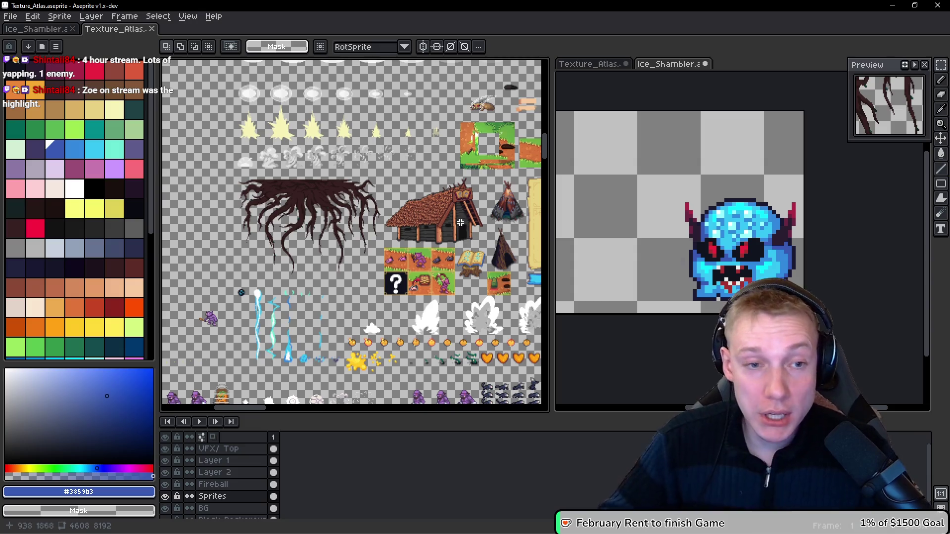
scroll(377, 255, down, 5)
scroll(377, 255, left, 3)
scroll(322, 257, up, 3)
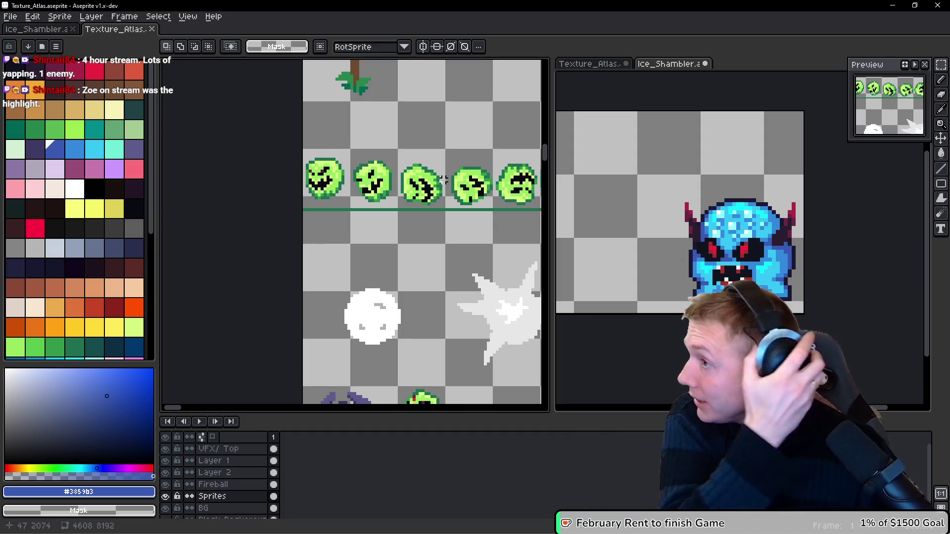
scroll(396, 147, down, 4)
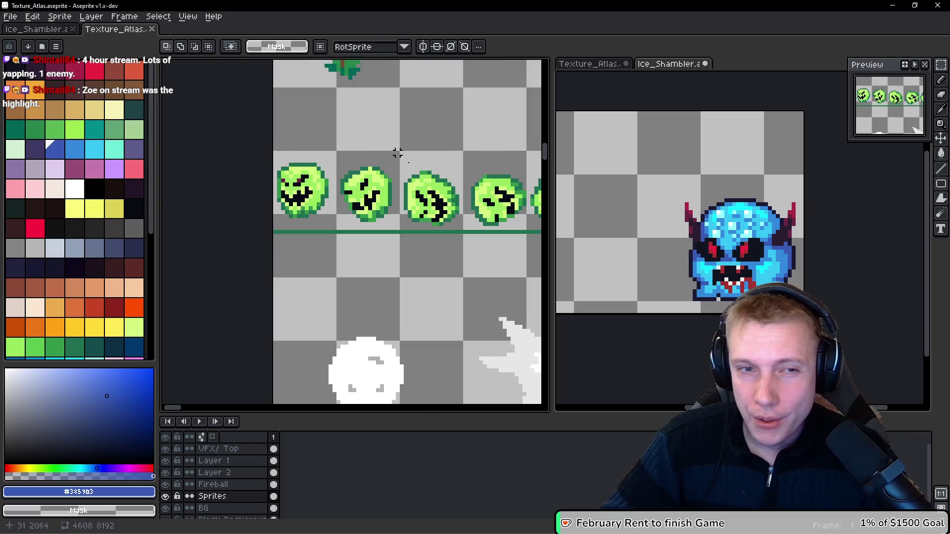
scroll(390, 187, up, 2)
scroll(390, 187, up, 1)
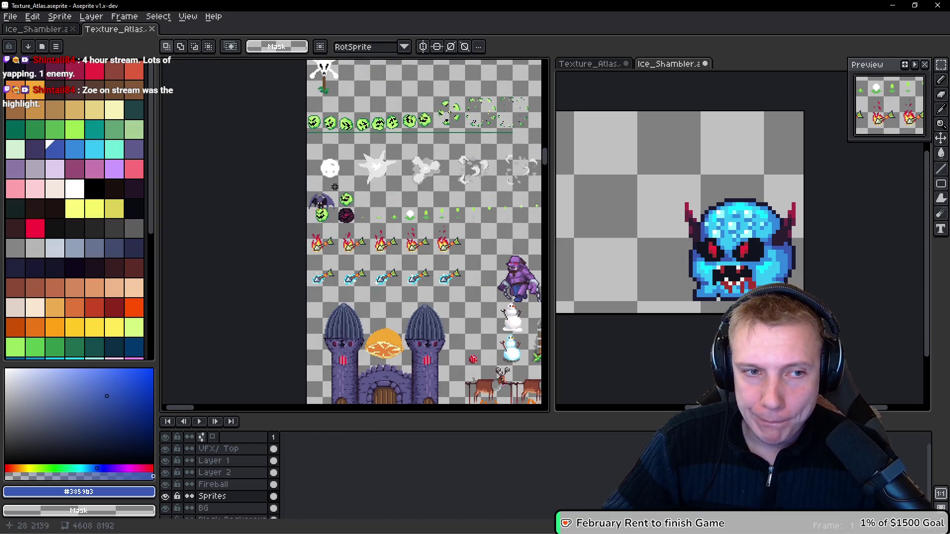
scroll(367, 163, up, 1)
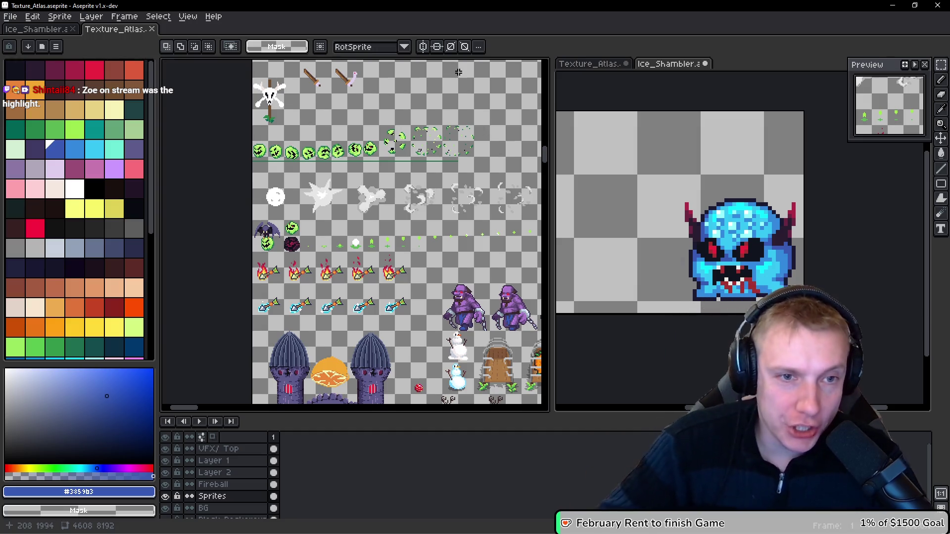
scroll(485, 133, down, 5)
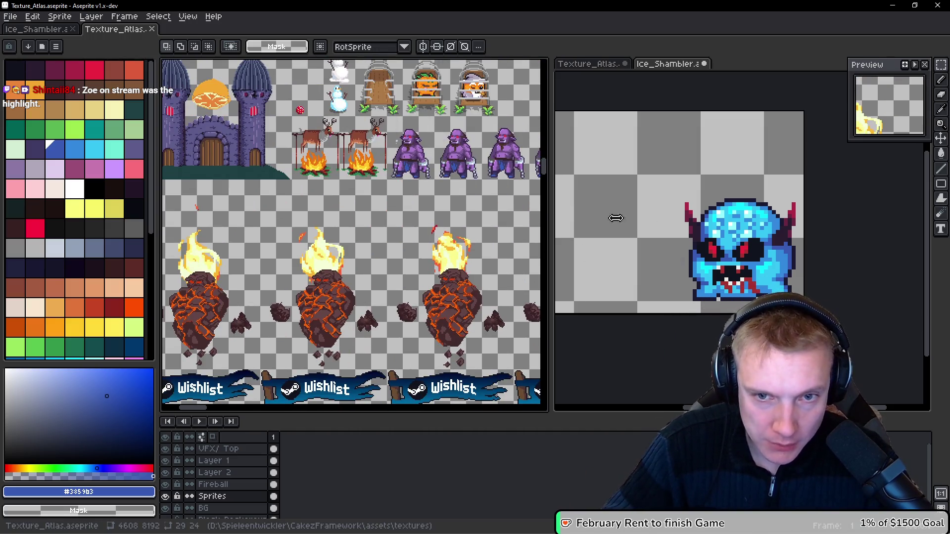
drag(552, 213, 786, 213)
scroll(504, 135, down, 5)
scroll(504, 136, left, 3)
scroll(504, 135, down, 10)
scroll(445, 124, right, 5)
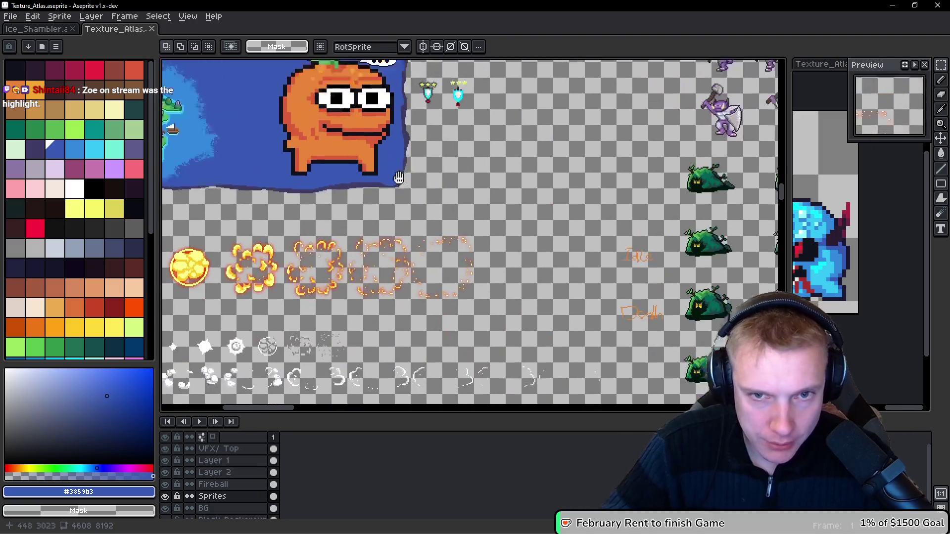
scroll(377, 109, down, 3)
scroll(525, 231, up, 3)
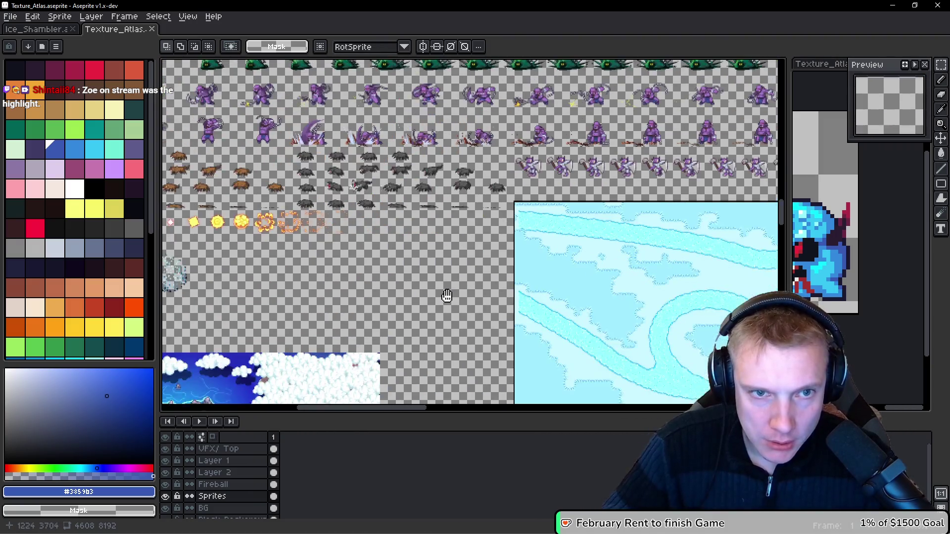
scroll(525, 231, right, 10)
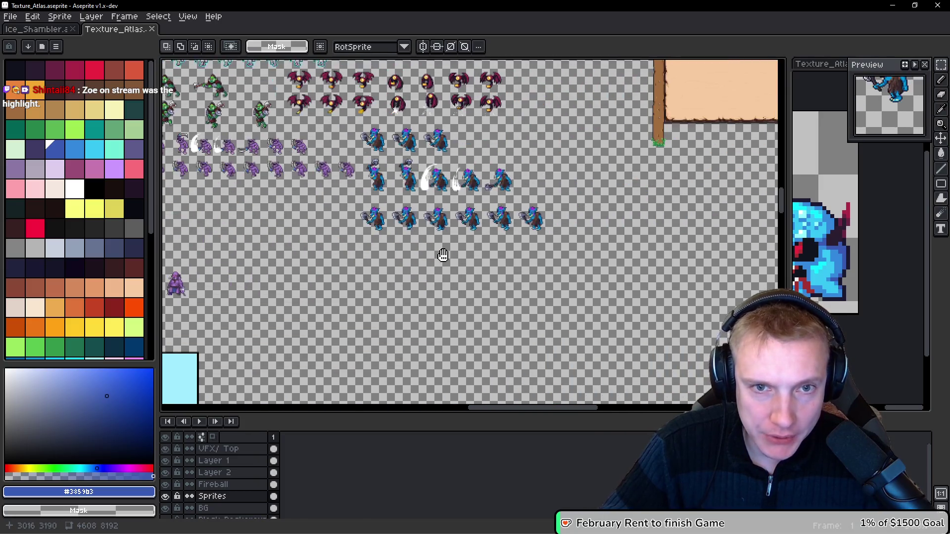
scroll(443, 198, up, 5)
scroll(527, 139, up, 2)
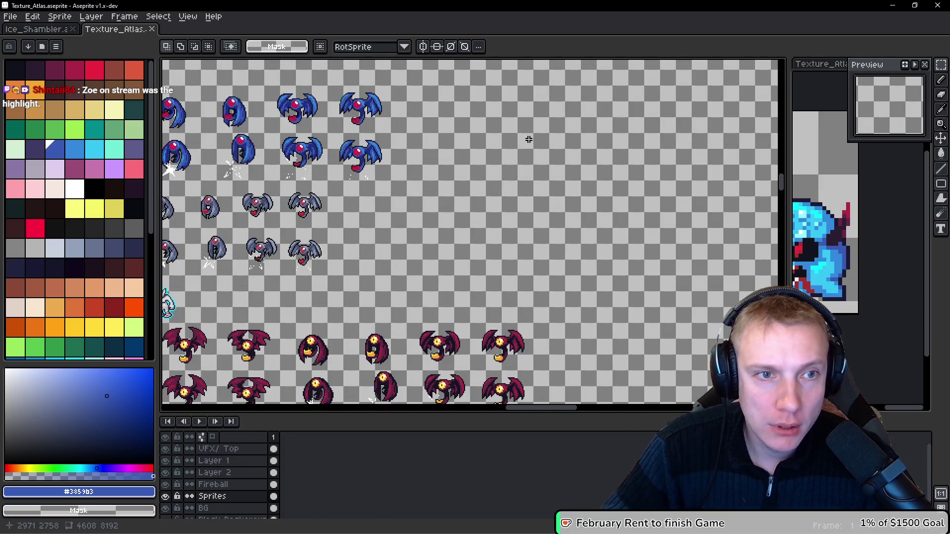
Step: Paste and commit into the atlas, then return to Ice_Shambler
key(ctrl+v)
key(Return)
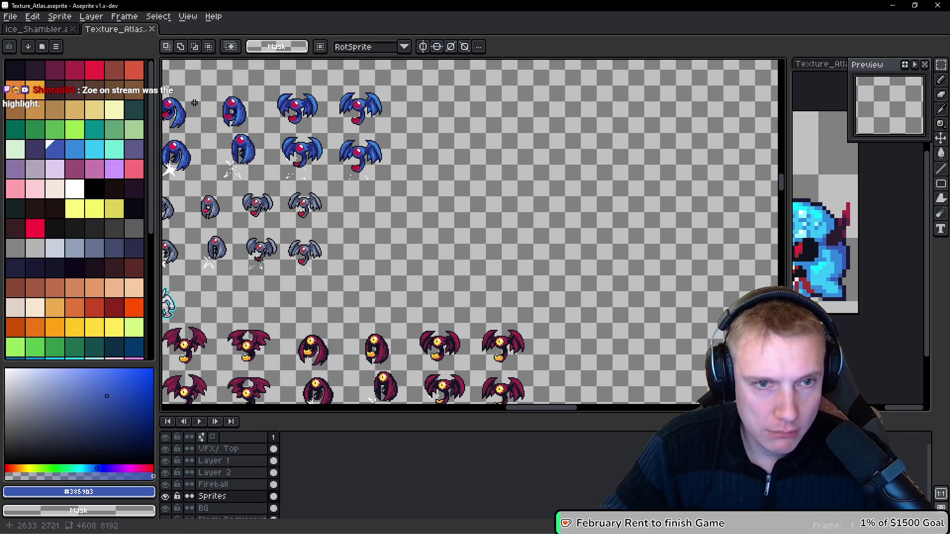
click(35, 29)
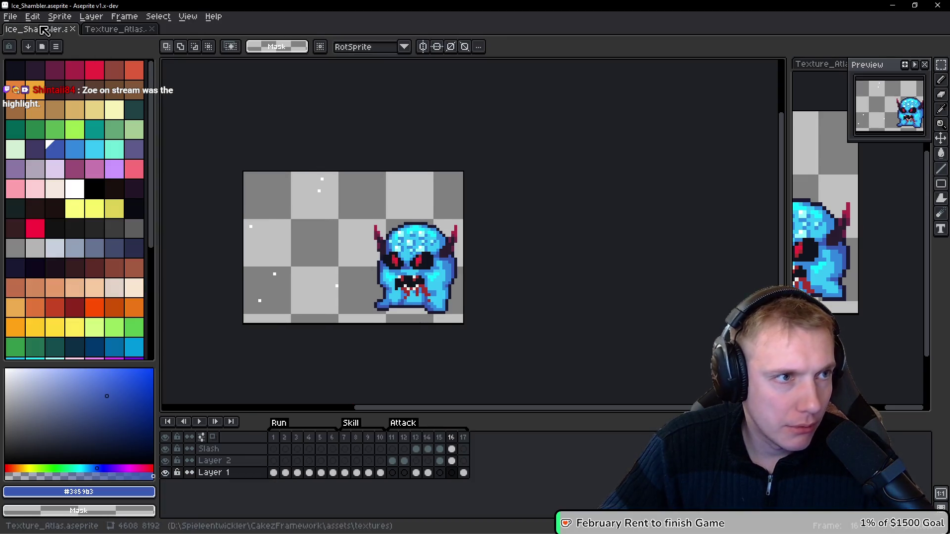
Step: Reopen the exported Ice_Shambler.png from recent files and select the whole sheet
click(10, 16)
mouse_move(51, 57)
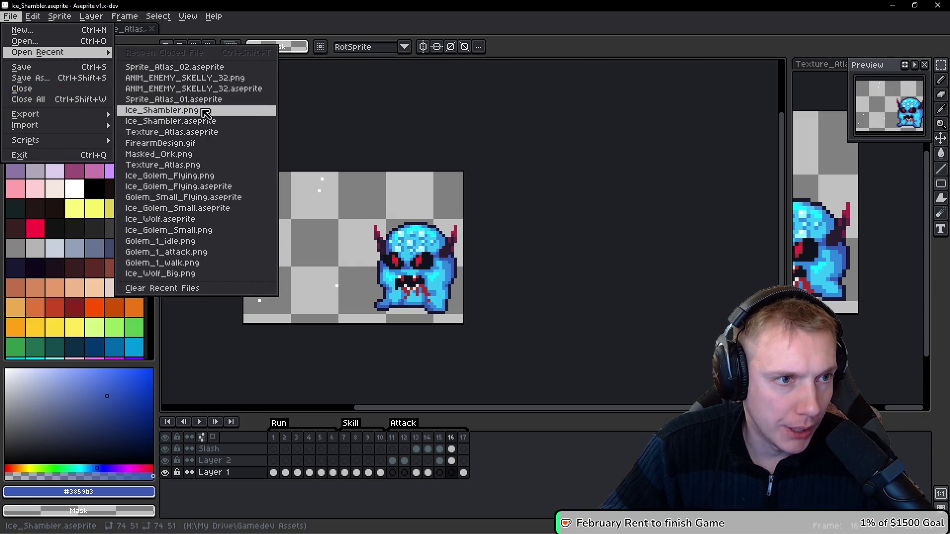
click(164, 110)
key(ctrl+a)
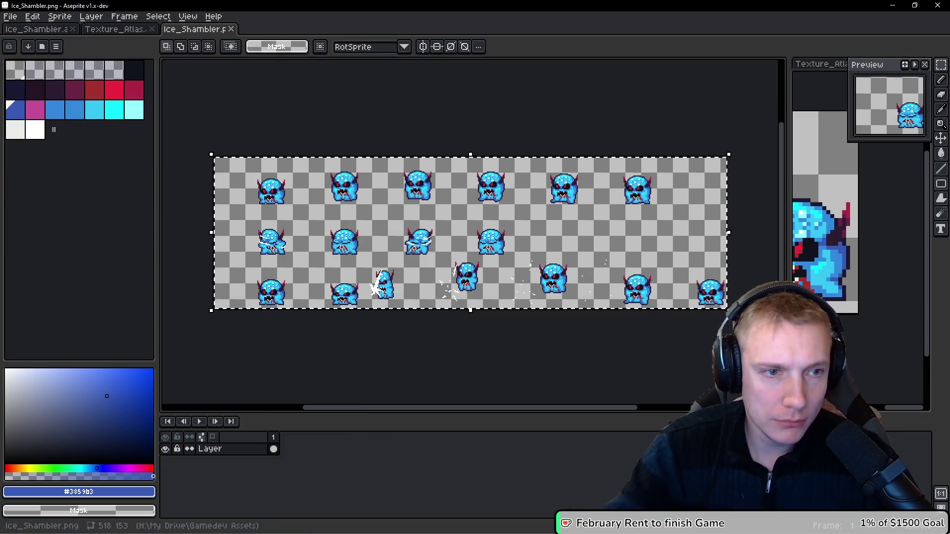
click(27, 31)
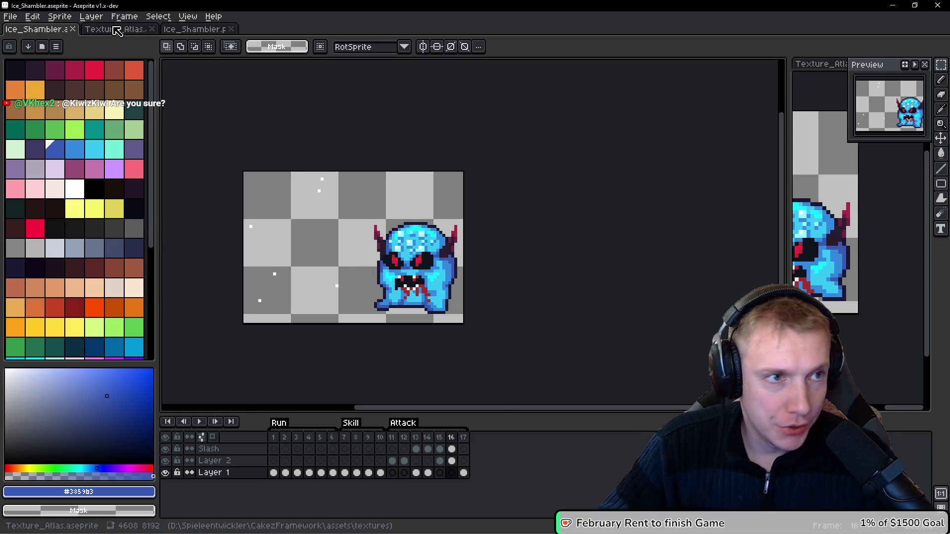
Step: Paste the 518×153 sheet into Texture_Atlas right of the bat sprites and nudge it aligned
click(117, 31)
key(ctrl+v)
drag(349, 218, 483, 157)
scroll(495, 178, left, 3)
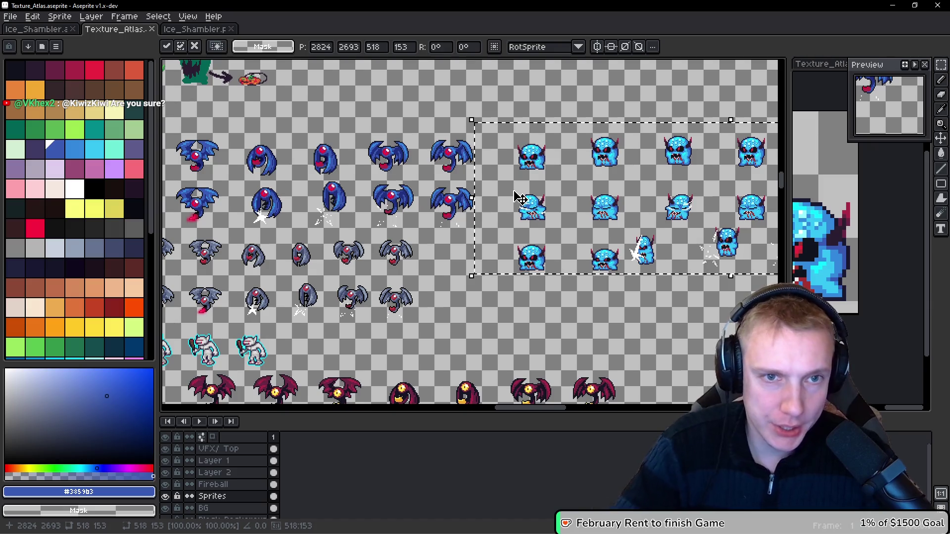
key(Right)
key(Right)
key(Right)
key(Down)
key(Down)
key(Down)
key(Down)
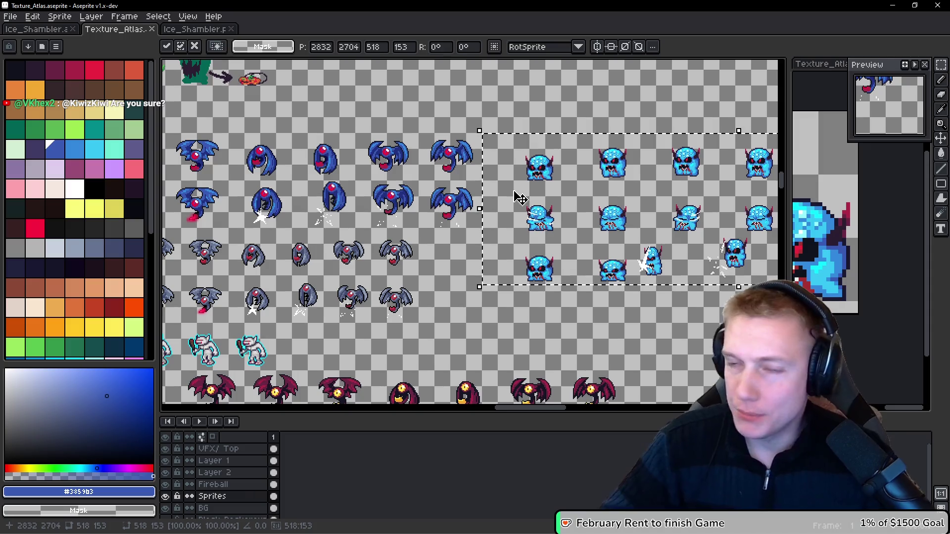
scroll(489, 163, up, 1)
scroll(544, 198, down, 1)
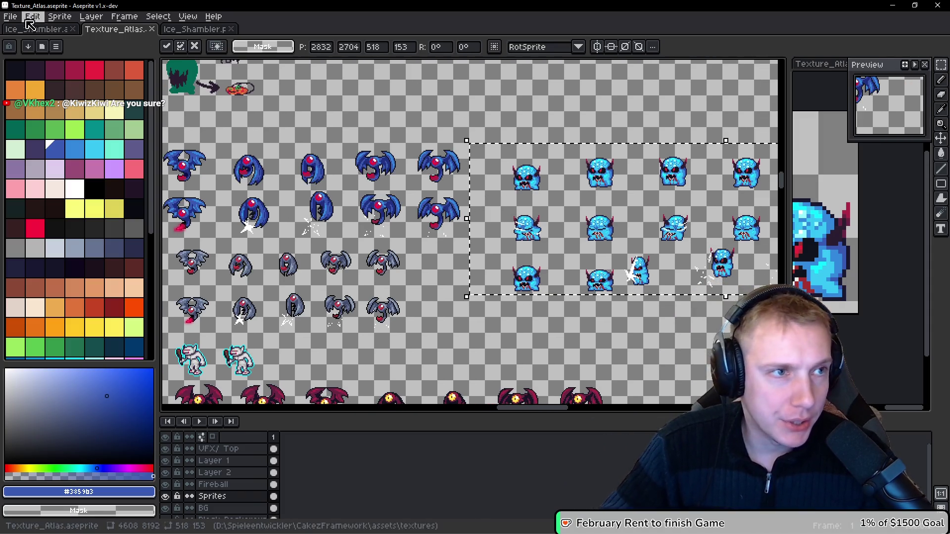
click(35, 28)
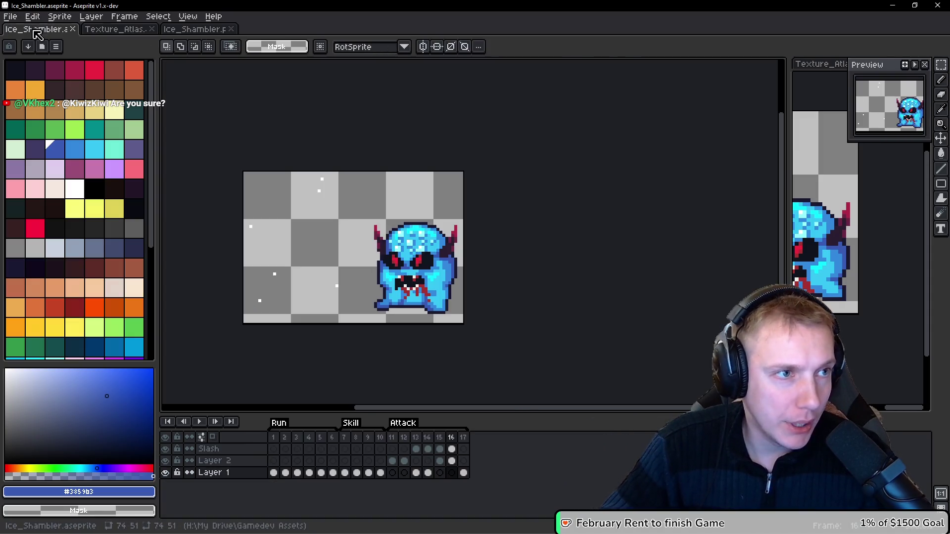
Step: Trim the canvas height from the top to 48 px
scroll(359, 220, up, 1)
key(space)
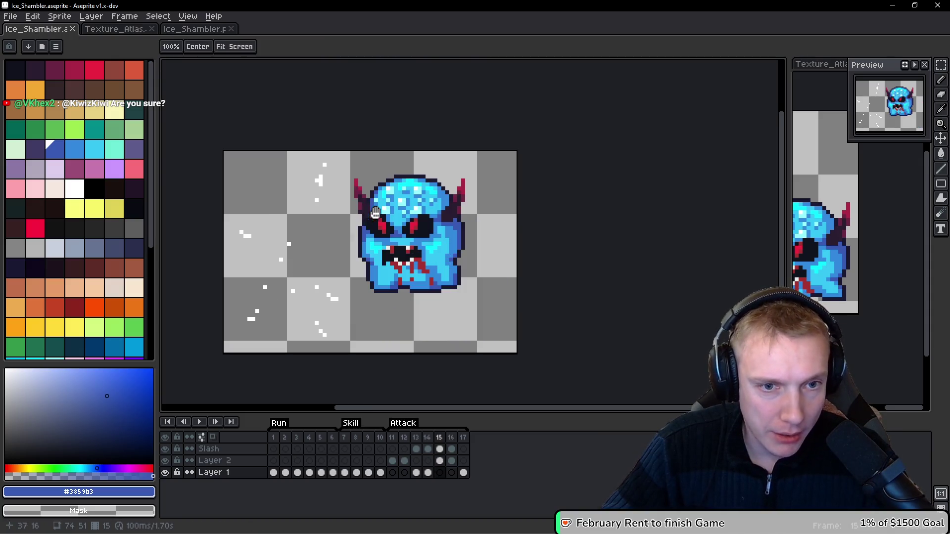
key(ctrl+alt+c)
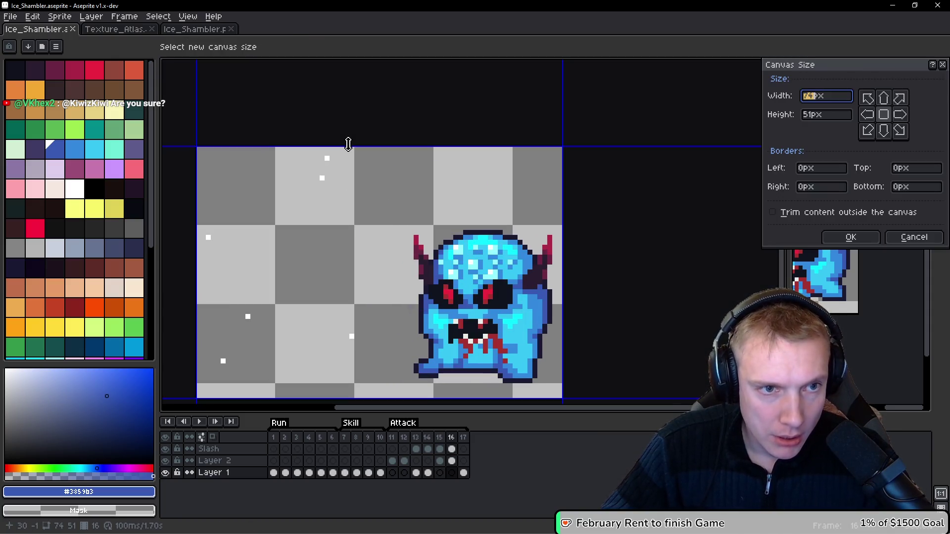
drag(347, 145, 340, 125)
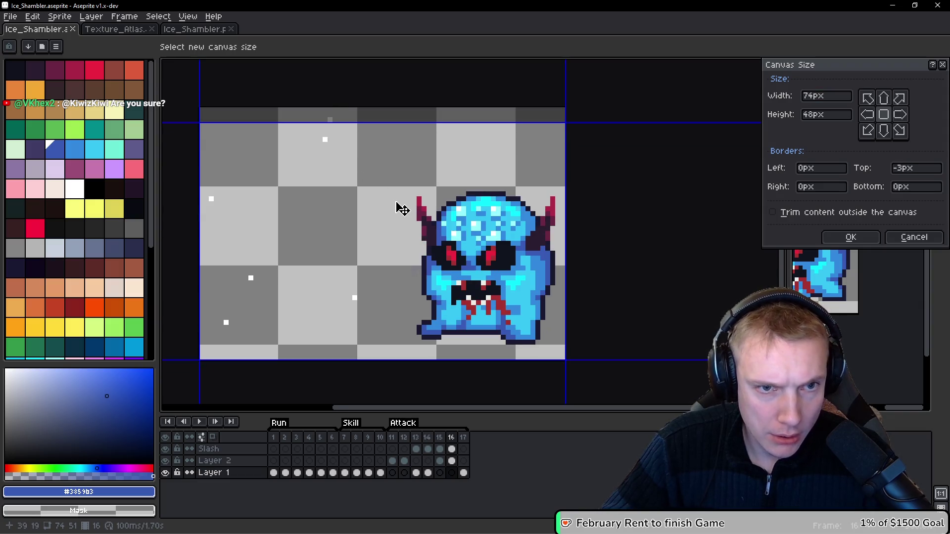
click(866, 238)
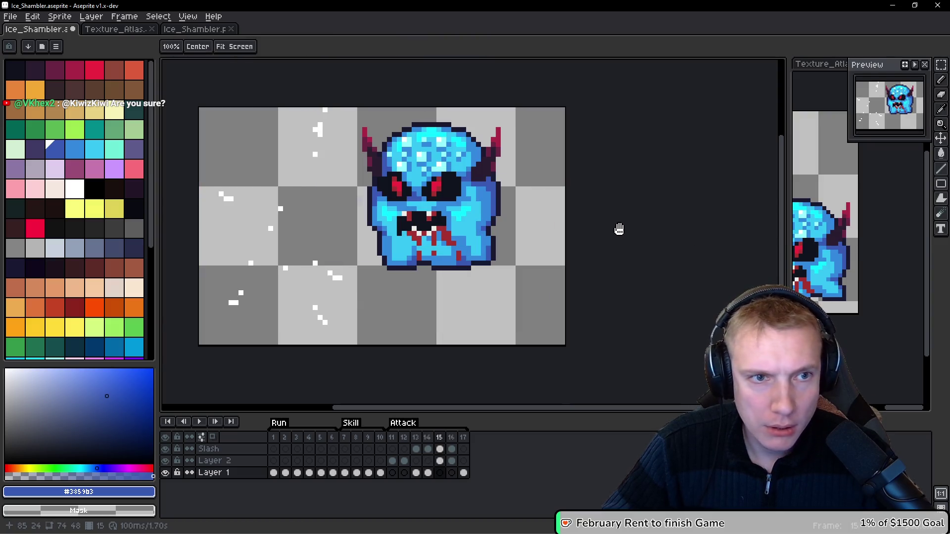
Step: Make the Slash layer active and step through the frames to check them
key(b)
scroll(327, 144, up, 1)
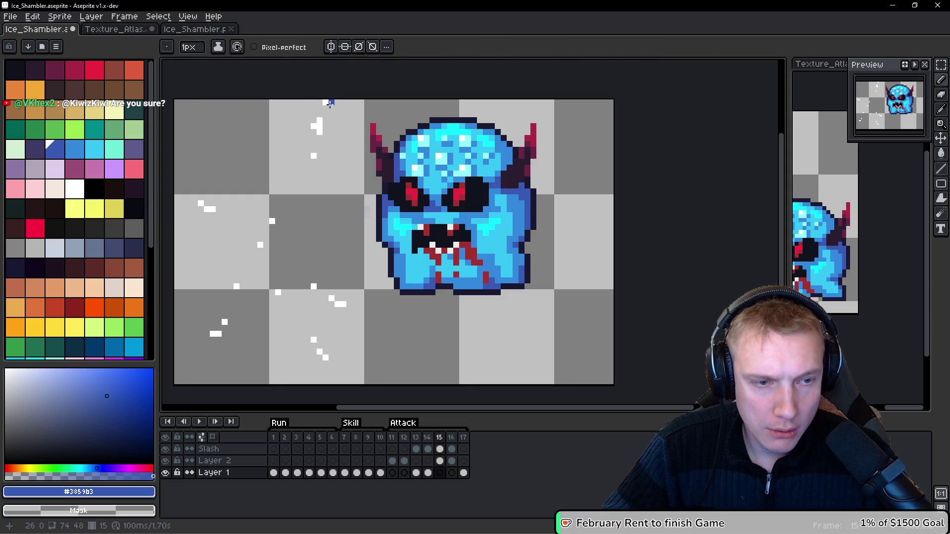
key(alt+Up)
key(alt+Up)
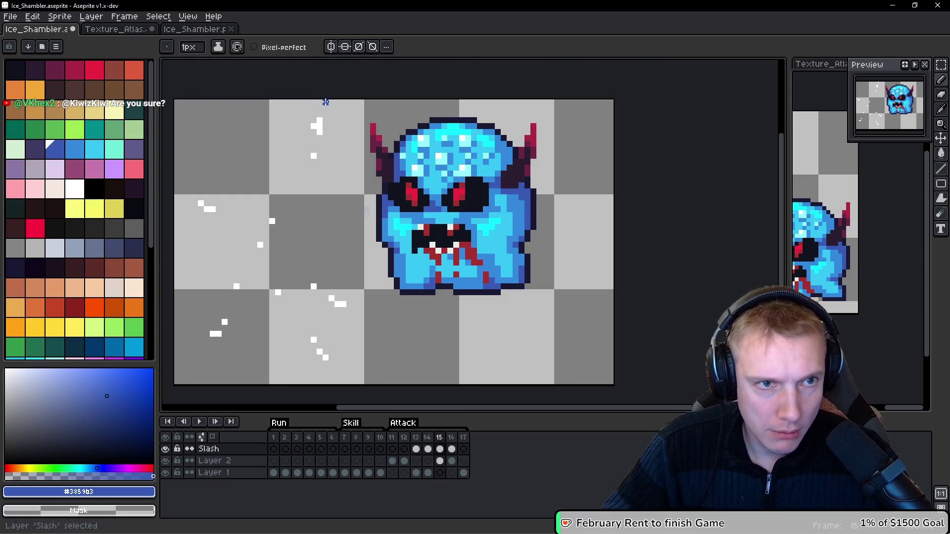
key(space)
key(Right)
key(Right)
key(Left)
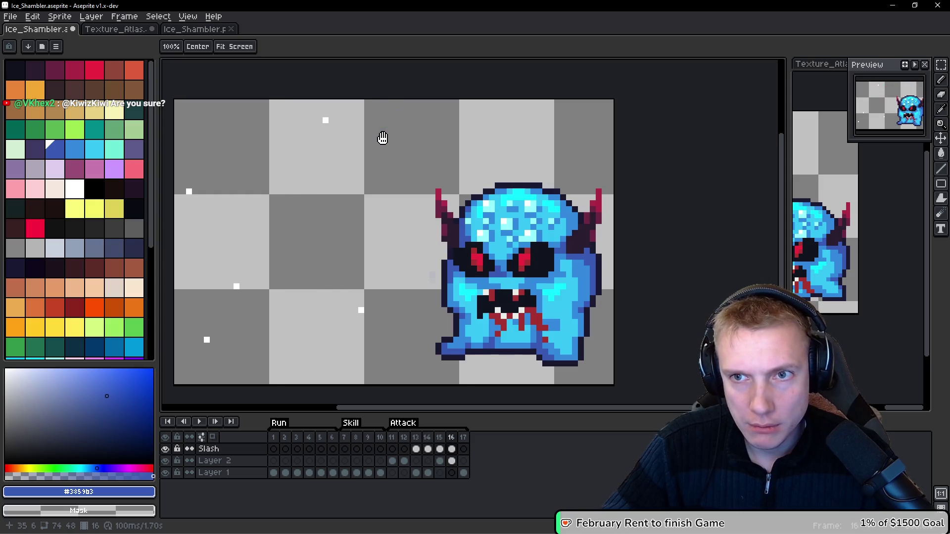
scroll(383, 142, down, 1)
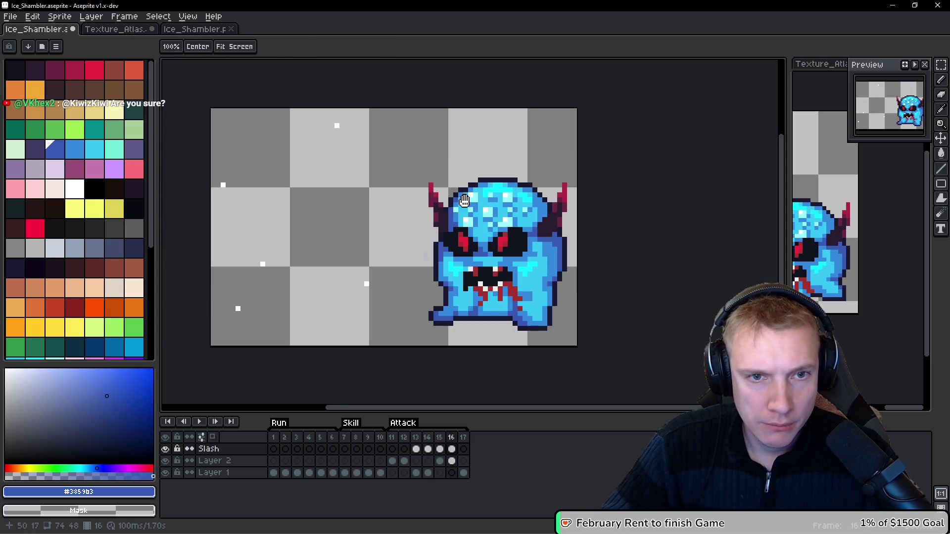
key(Right)
key(Right)
key(Right)
key(Right)
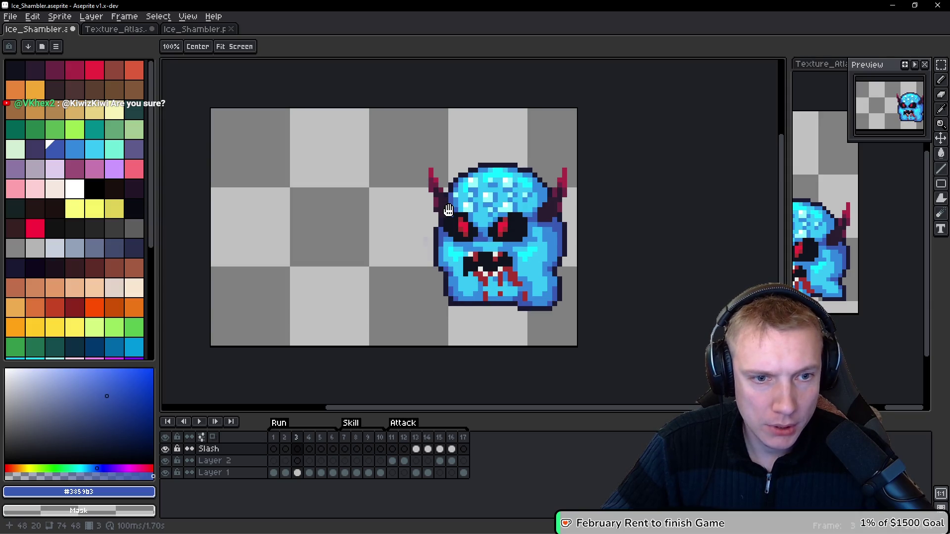
key(Right)
Step: Widen the canvas by 6 px on the right to 80×48
key(ctrl+alt+c)
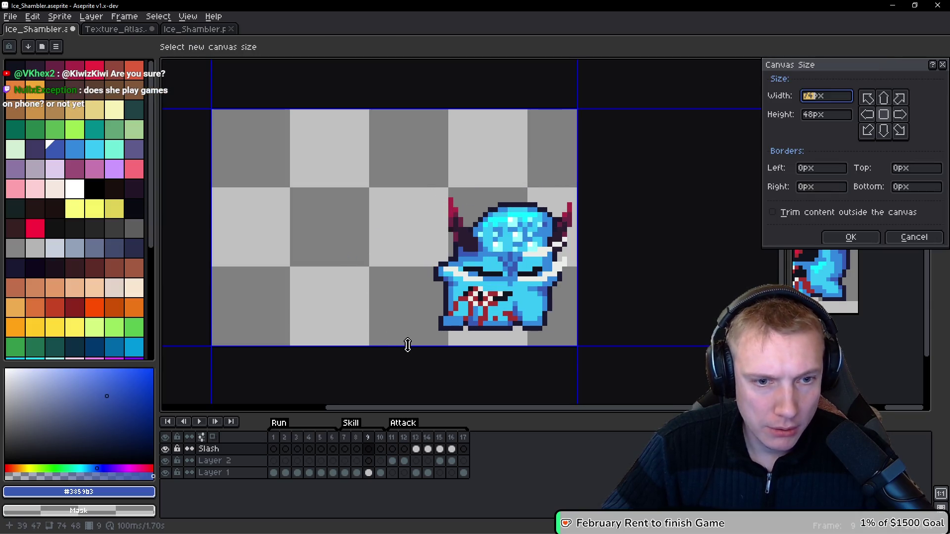
key(Escape)
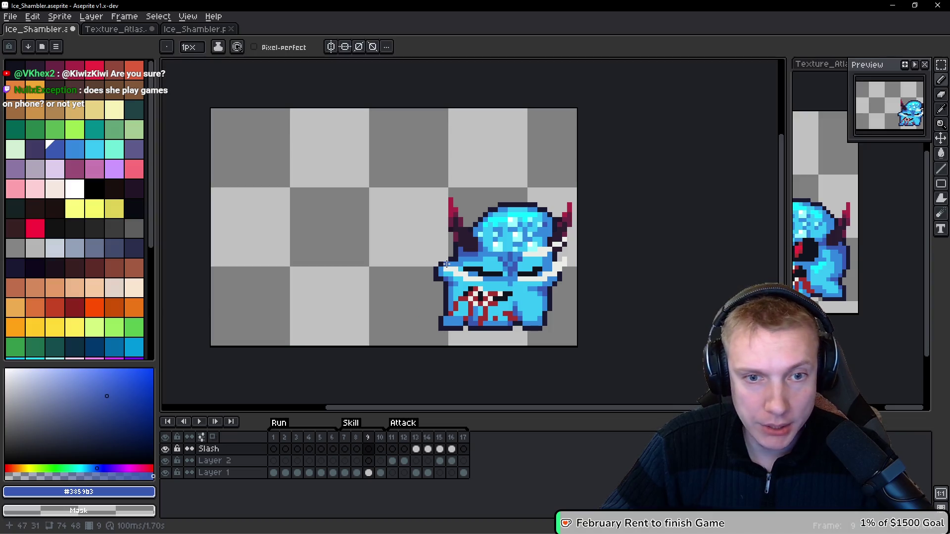
key(Return)
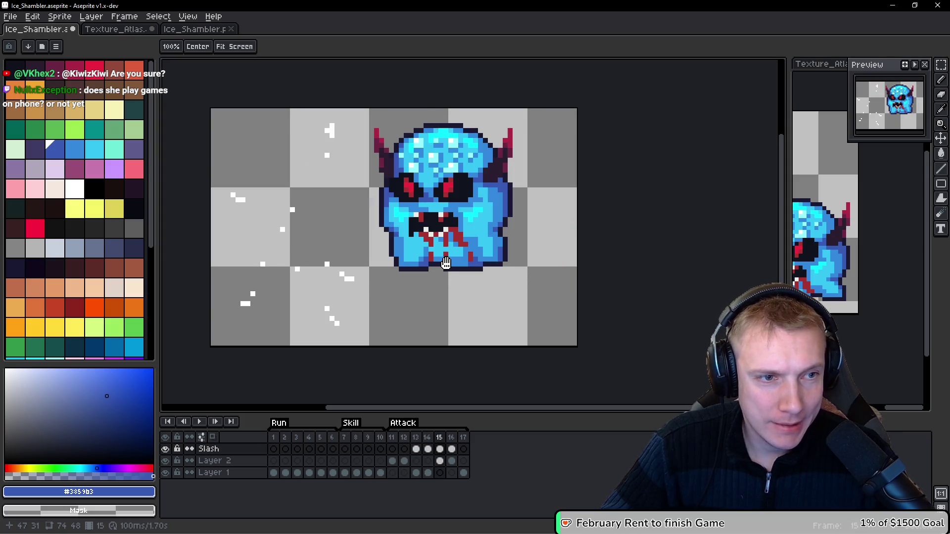
key(b)
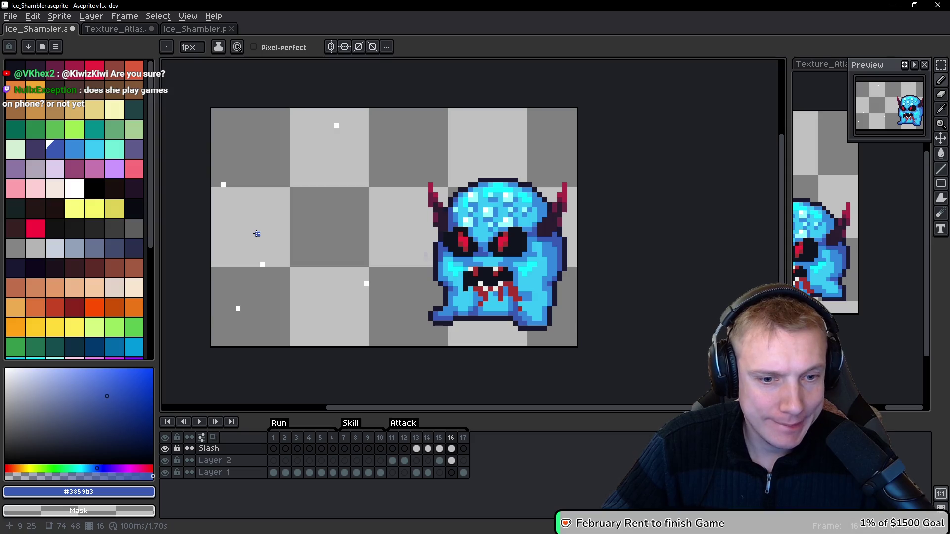
drag(265, 250, 280, 252)
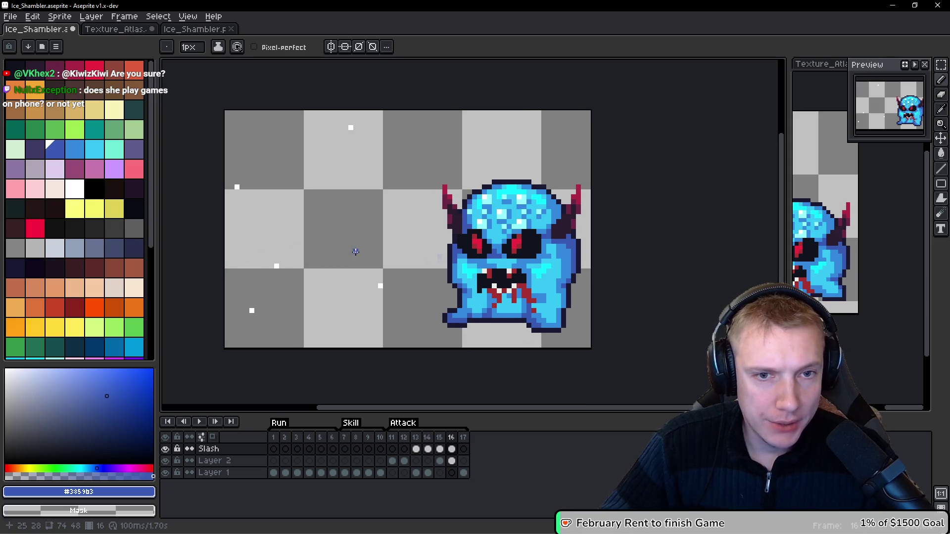
key(ctrl+alt+c)
drag(505, 236, 538, 230)
click(849, 237)
Step: Save Ice_Shambler and bring up the sprite sheet export settings
scroll(544, 217, down, 2)
key(Home)
key(Right)
key(ctrl+s)
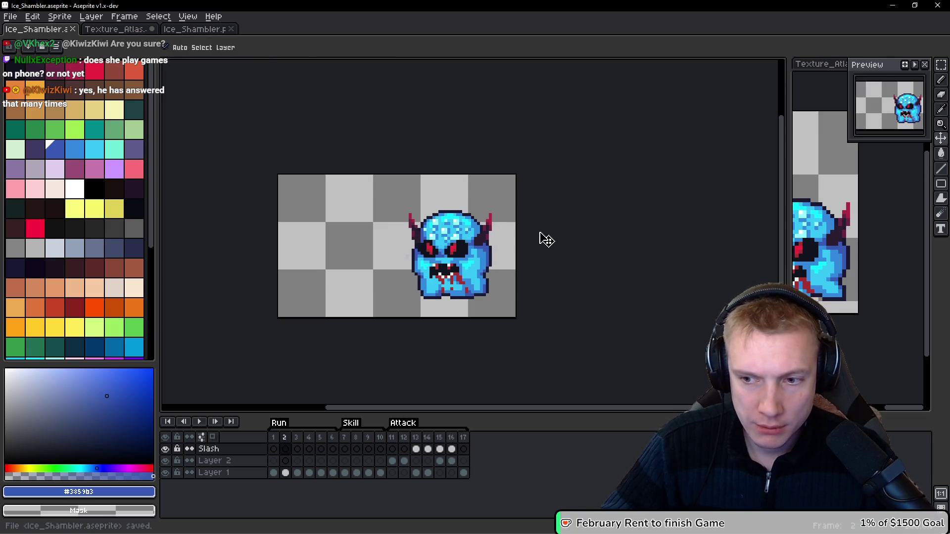
key(b)
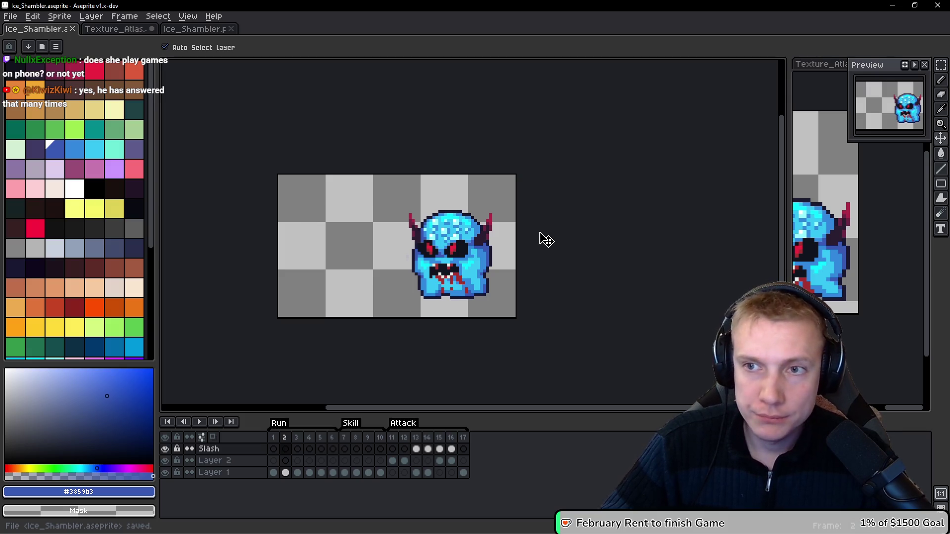
key(ctrl+e)
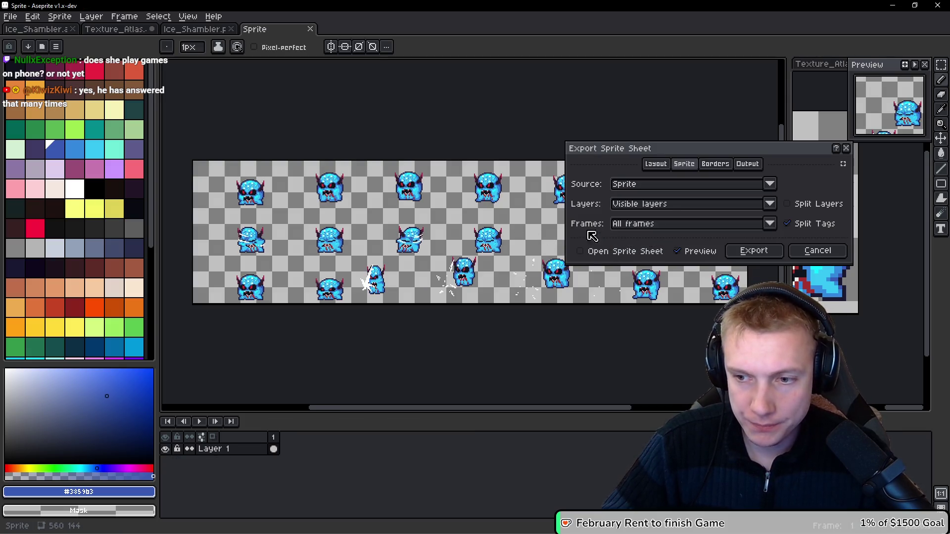
Step: Export the widened sprite sheet, clear the atlas selection, and close the old Ice_Shambler.png
click(768, 255)
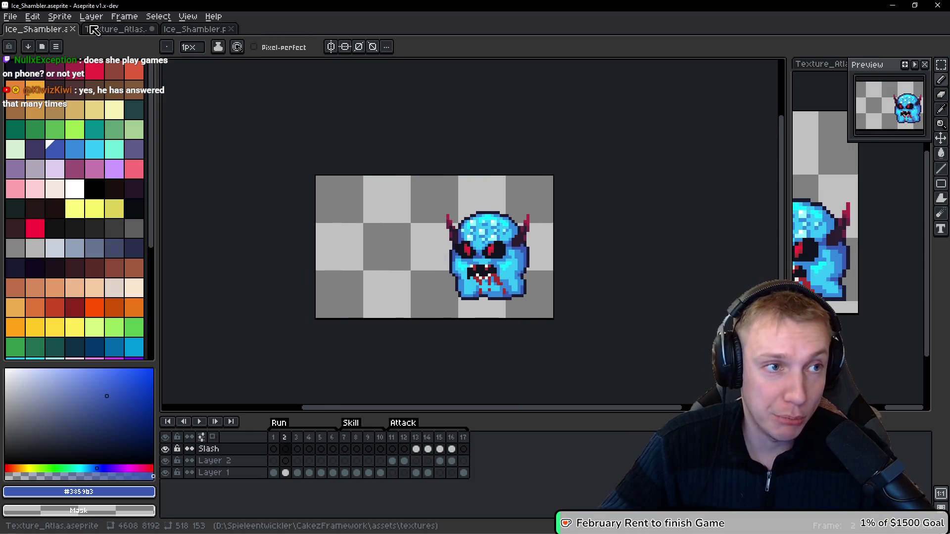
click(94, 31)
key(ctrl+d)
drag(94, 31, 35, 29)
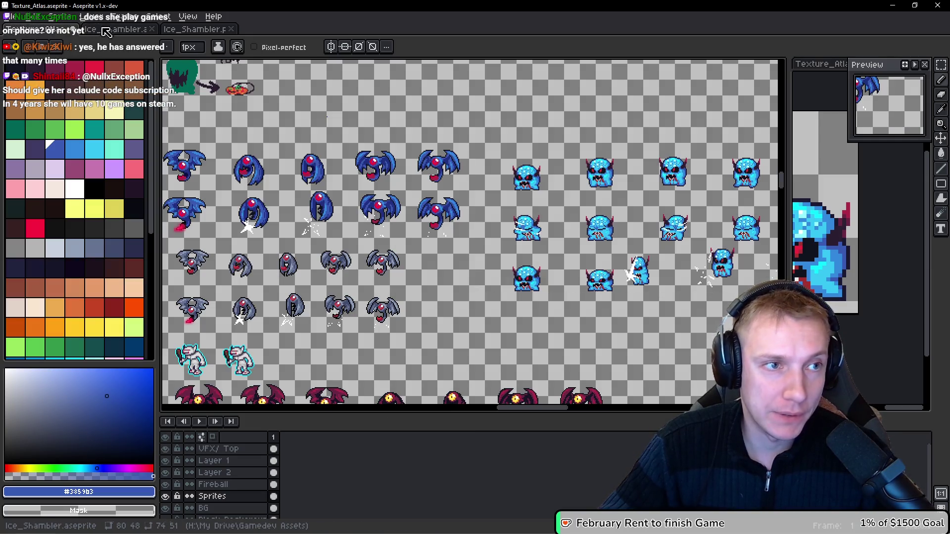
click(203, 31)
middle_click(203, 31)
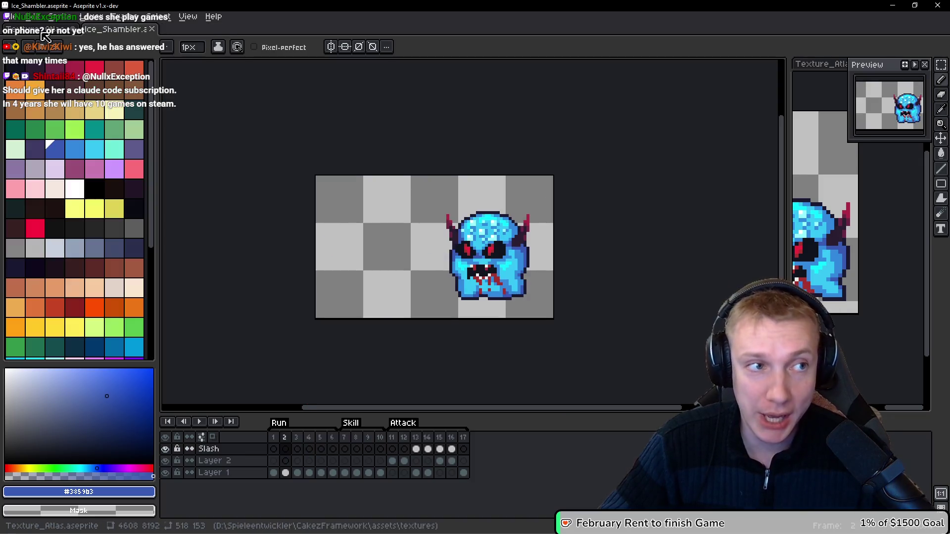
Step: Reopen the newly exported Ice_Shambler.png from recent files
click(19, 17)
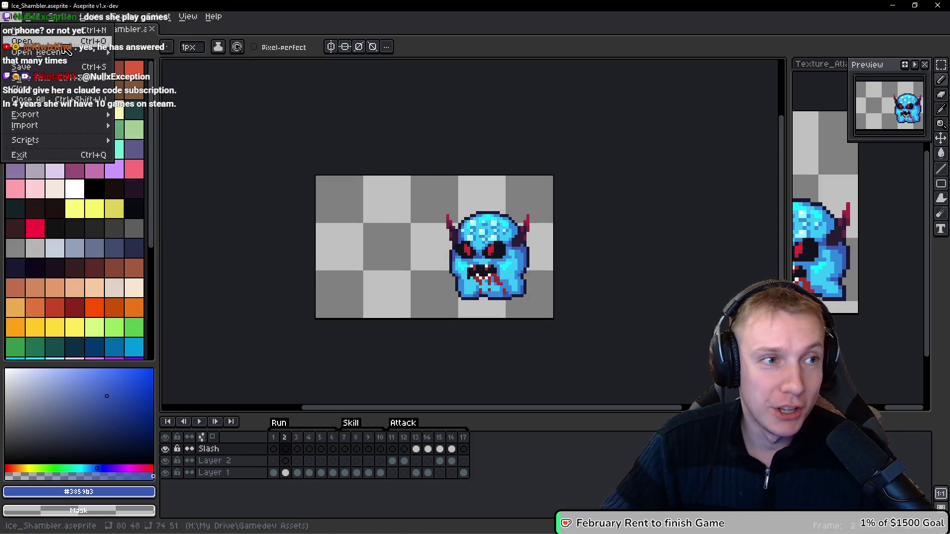
mouse_move(71, 56)
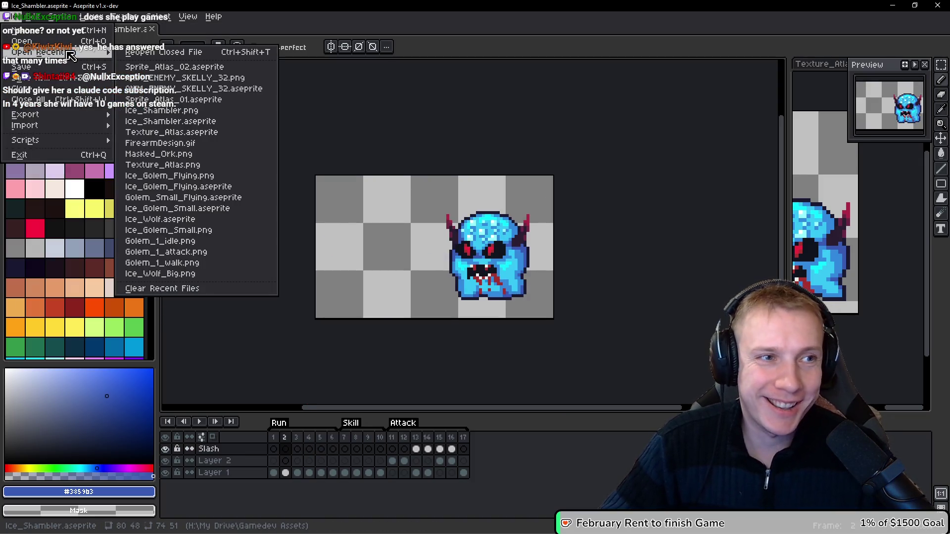
click(162, 110)
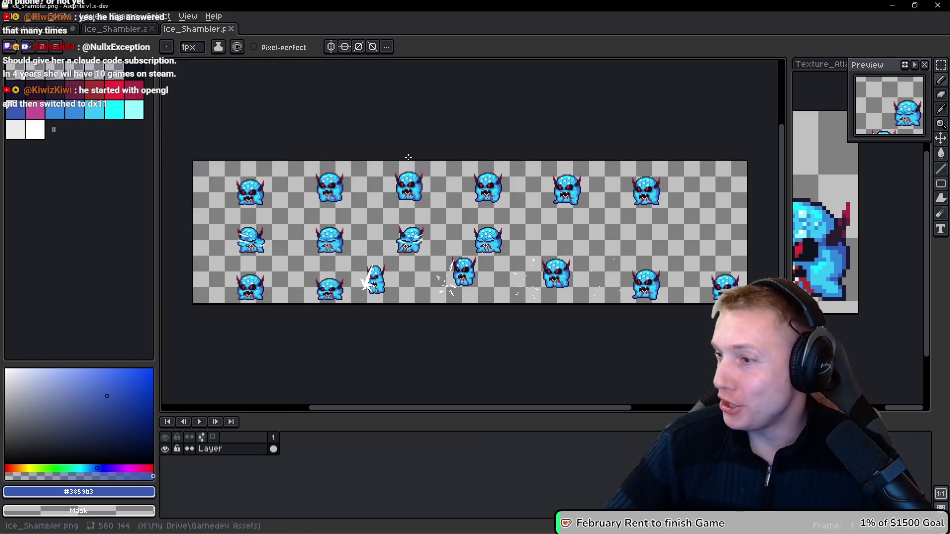
Step: Select the whole Ice Shambler sheet and clear the old shambler sprites from Texture_Atlas
key(ctrl+a)
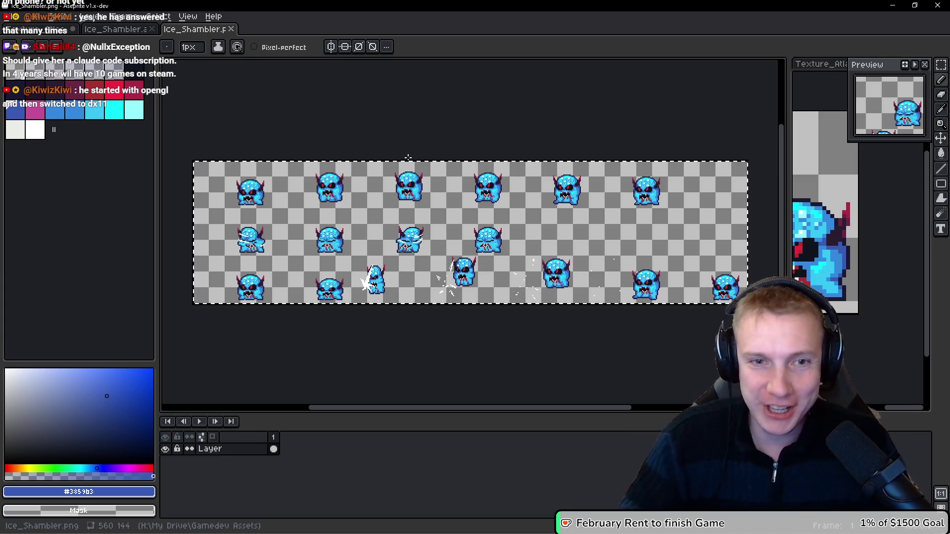
click(821, 143)
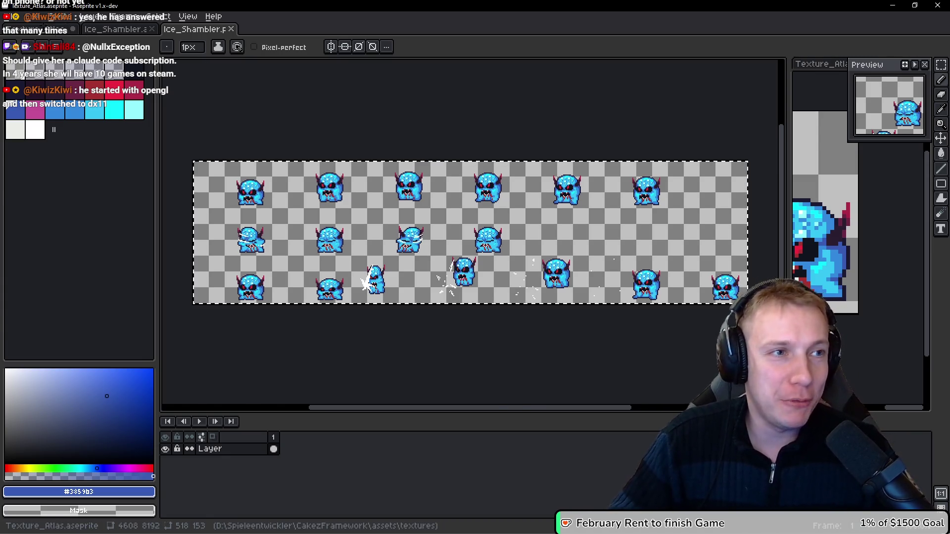
scroll(445, 221, right, 5)
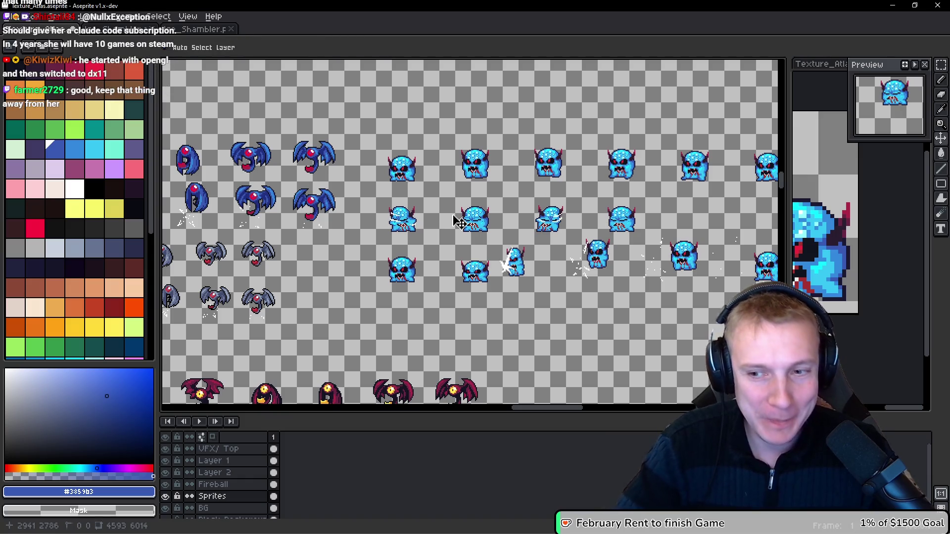
key(b)
key(Delete)
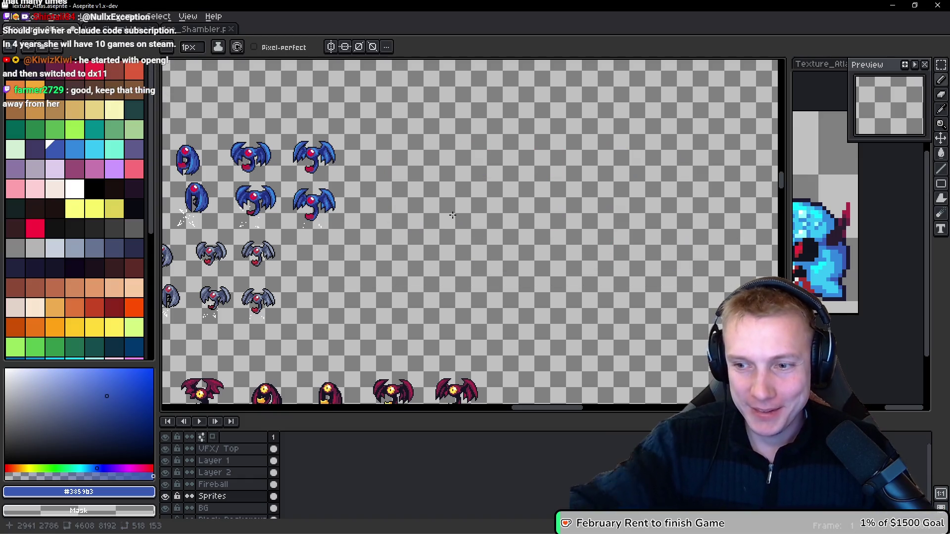
Step: Paste the new 560×144 shambler sheet into the atlas, nudge it into alignment, and save
key(ctrl+v)
drag(469, 214, 497, 204)
scroll(388, 187, up, 4)
mouse_move(403, 186)
mouse_down()
mouse_move(400, 204)
mouse_move(441, 263)
mouse_up()
key(Up)
key(Up)
key(Up)
key(Right)
key(Up)
key(Right)
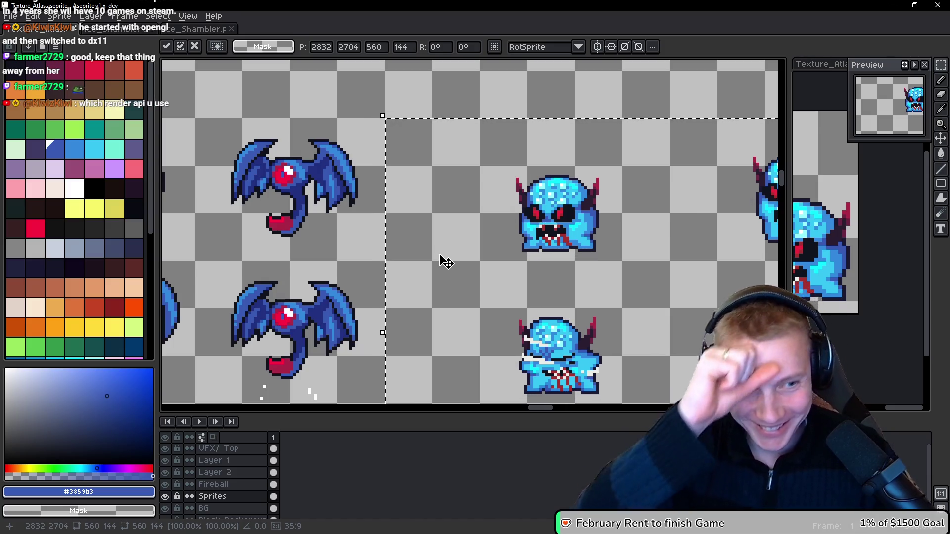
key(ctrl+s)
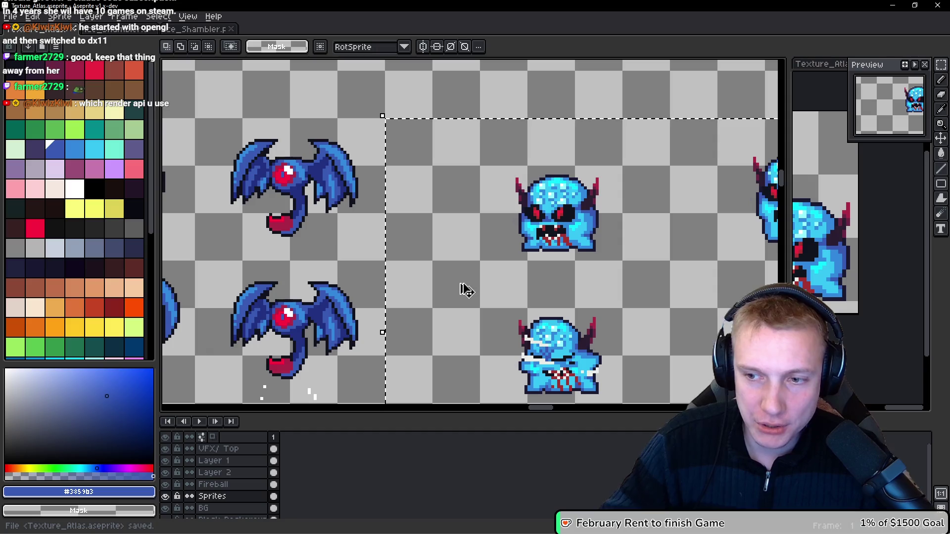
key(ctrl+e)
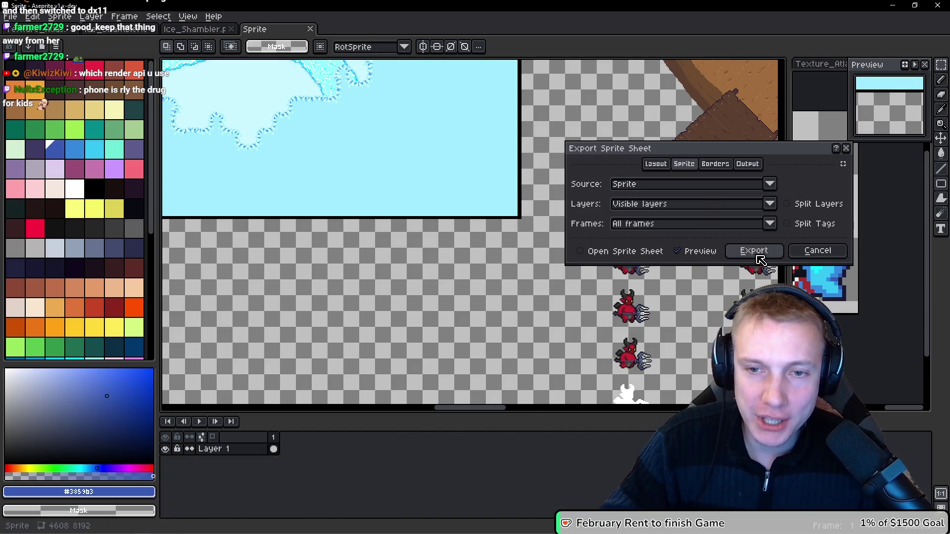
Step: Export the Texture_Atlas sprite sheet, save, re-export it, then return to VS Code
click(740, 250)
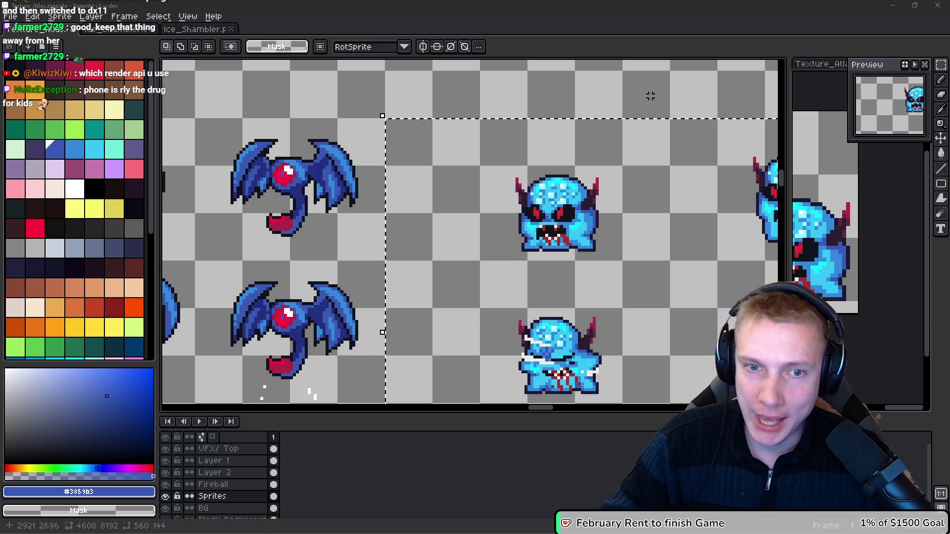
key(ctrl+s)
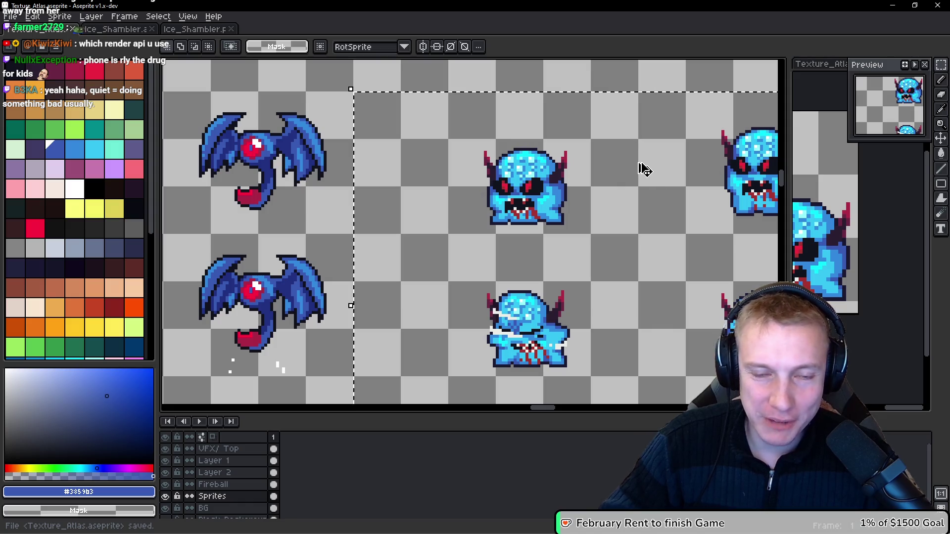
key(ctrl+e)
click(757, 252)
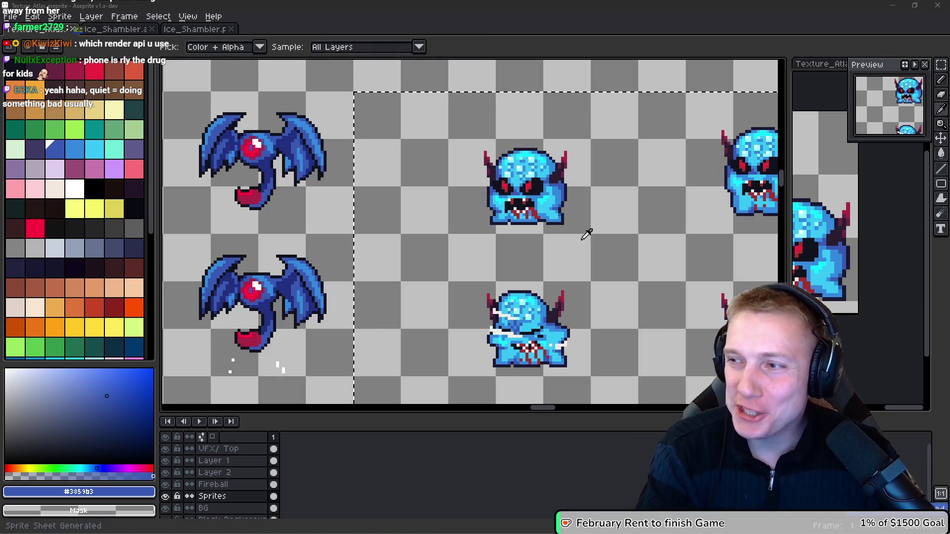
key(alt+Tab)
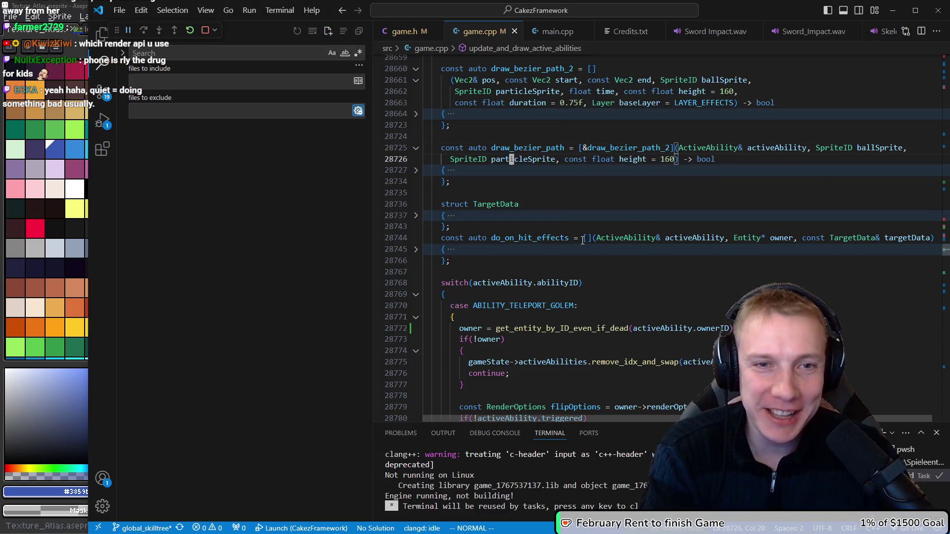
Step: In game.h, move ENEMY_FROZEN_SHAMBLER directly below ENEMY_ICE_GOLEM and save
key(ctrl+Tab)
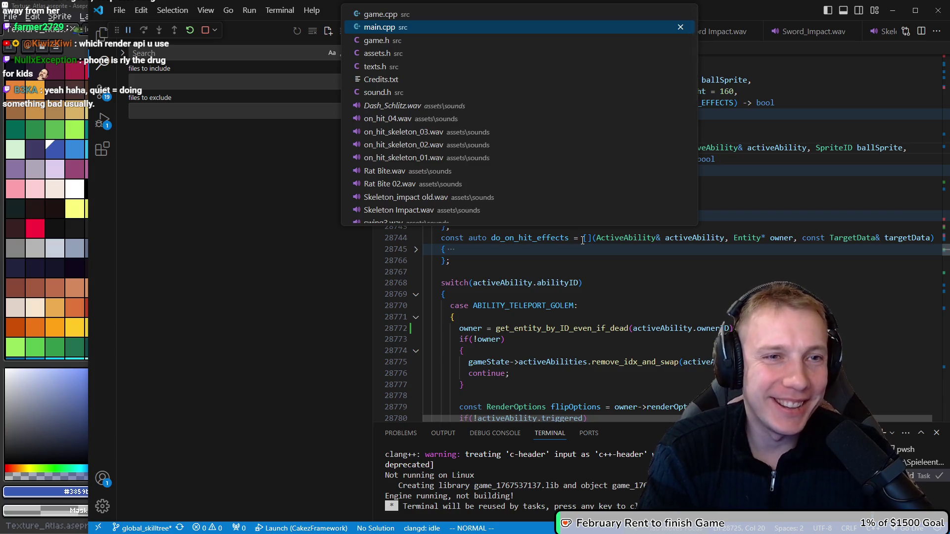
key(ctrl+Tab)
text(k/enemy_cou)
key(Return)
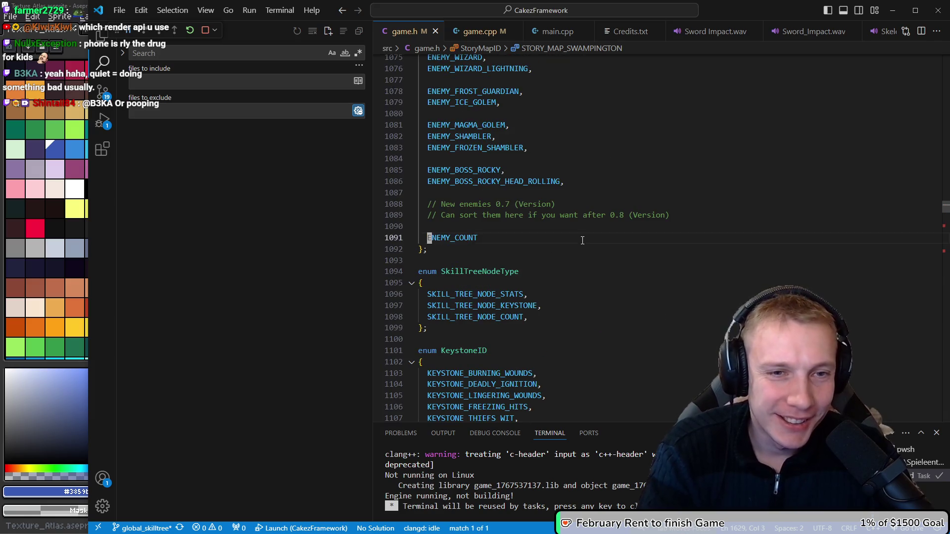
key(k)
key(k)
key(k)
key(j)
key(j)
key(j)
key(d)
key(d)
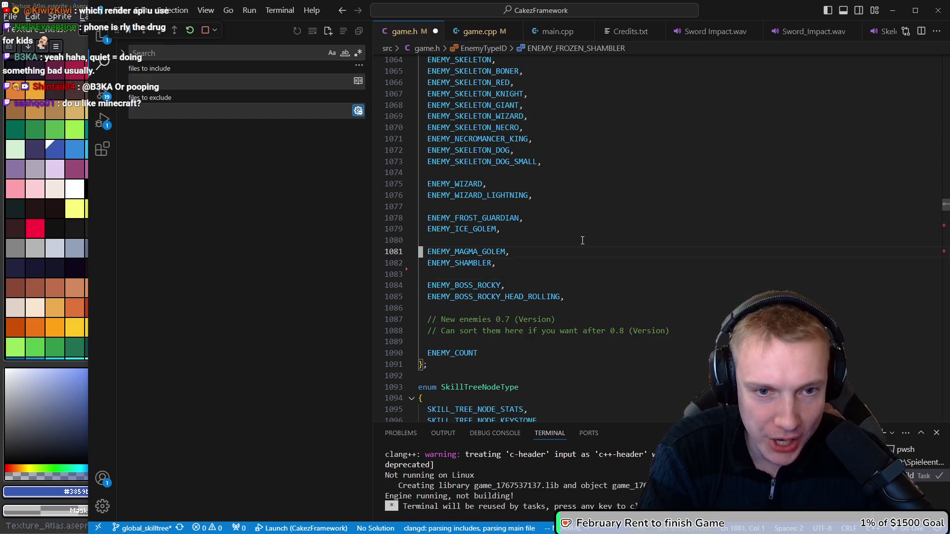
key(k)
key(k)
key(k)
key(j)
key(p)
key(ctrl+s)
Step: Find the ENEMY_FROZEN_SHAMBLER case in game.cpp and go to its idle sprite's definition
key(ctrl+Tab)
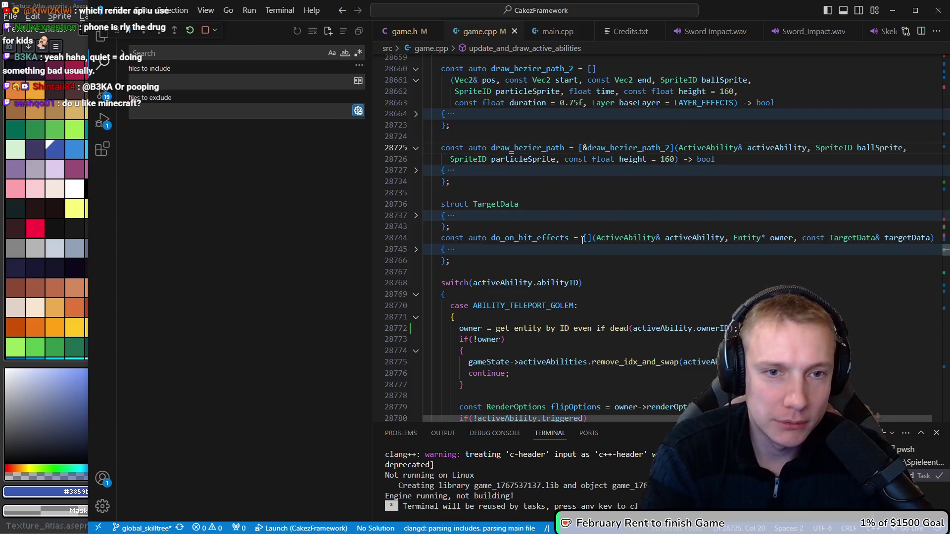
key(n)
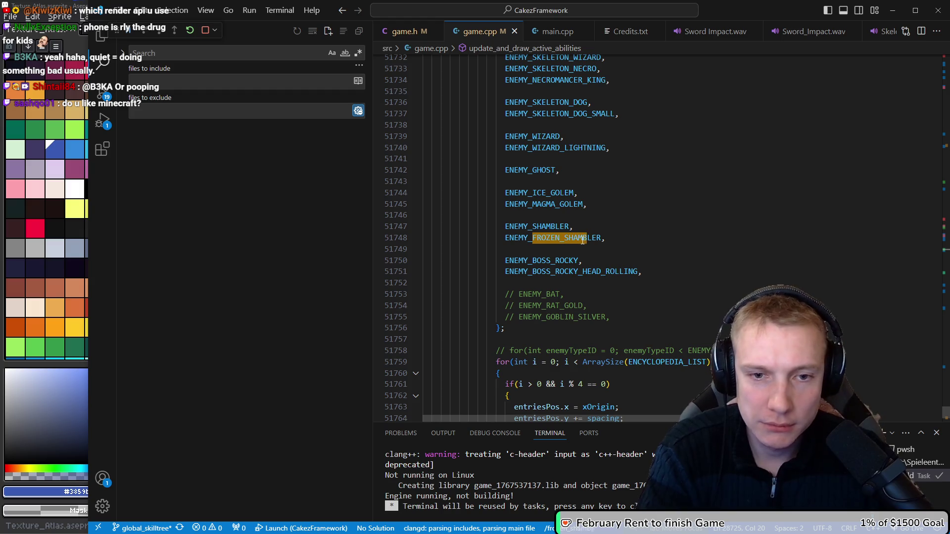
key(n)
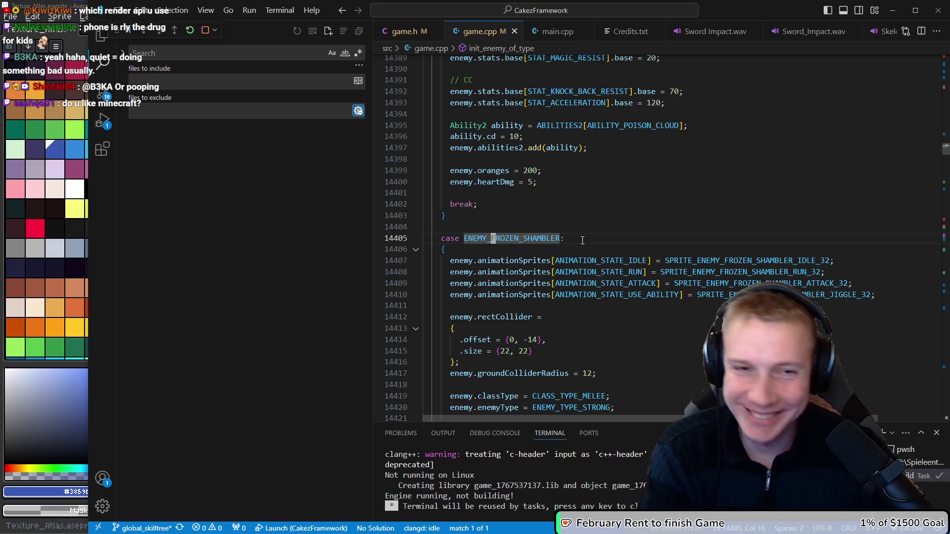
key(j)
key(j)
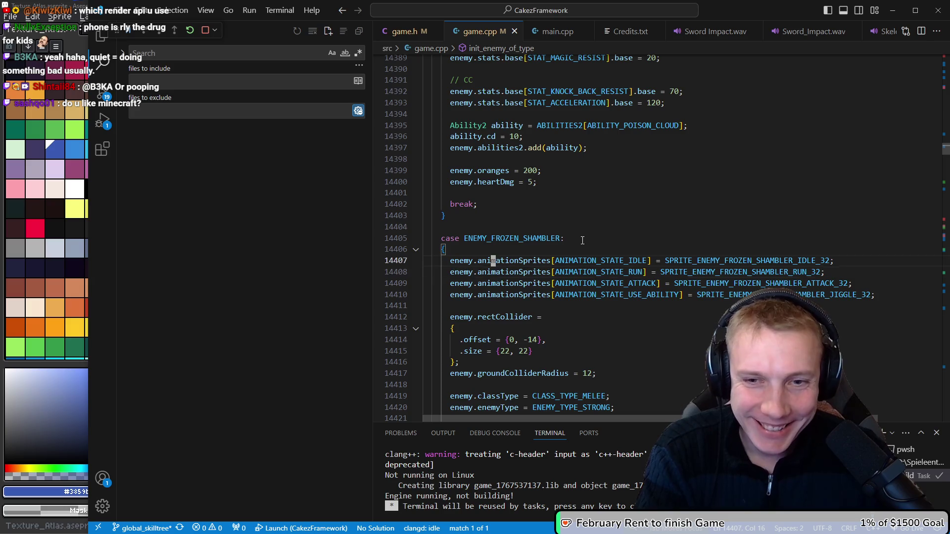
key(g)
key(d)
key(shift+v)
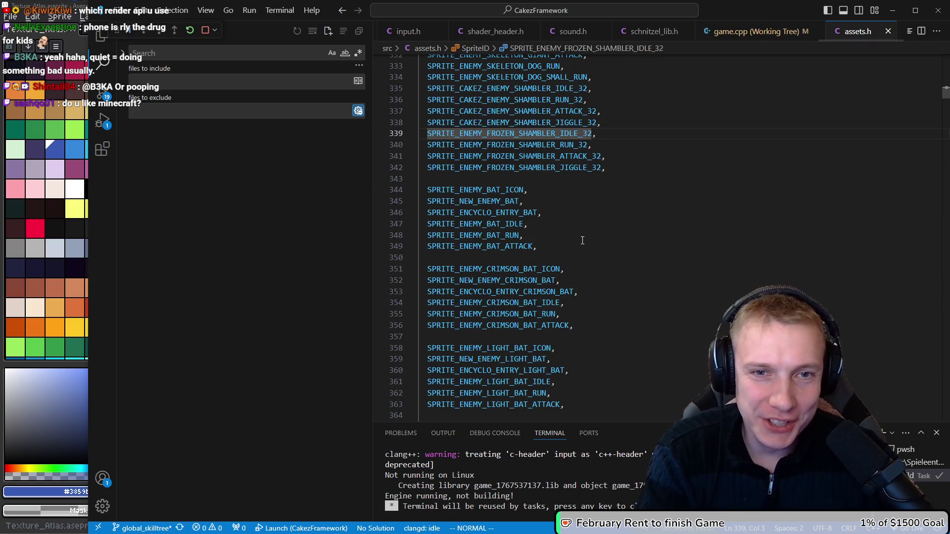
Step: Cut the four FROZEN_SHAMBLER sprite ID lines and move down to the ICE_GOLEM entries
key(j)
key(j)
key(j)
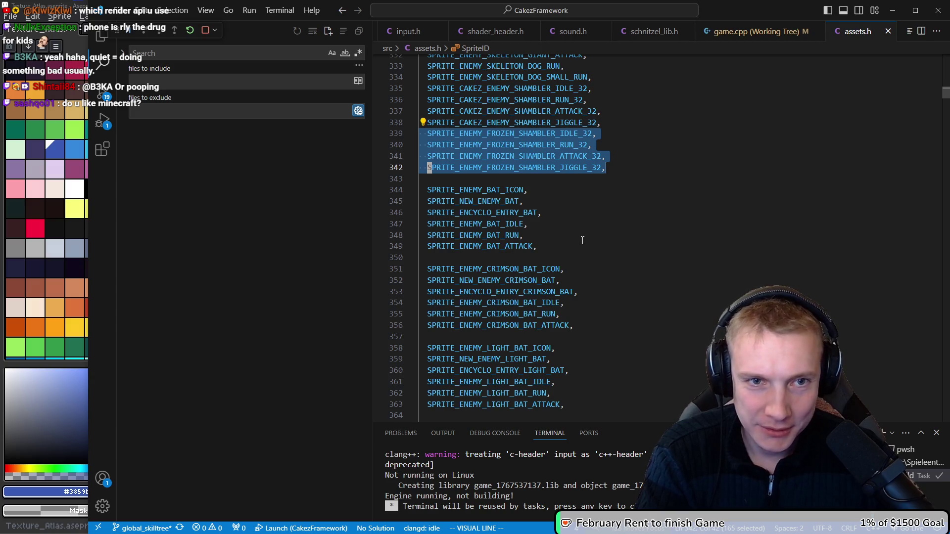
key(d)
key(j)
key(j)
key(j)
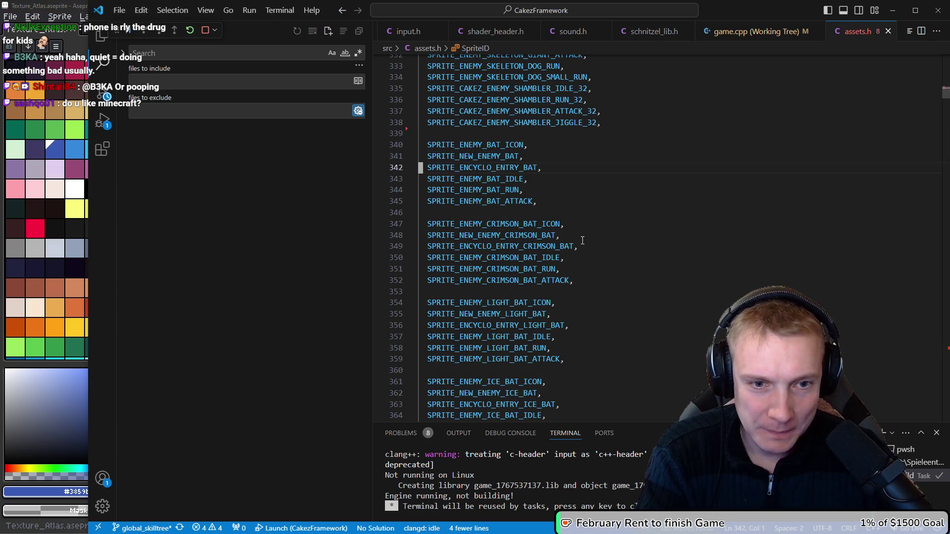
key(j)
key(j)
key(j)
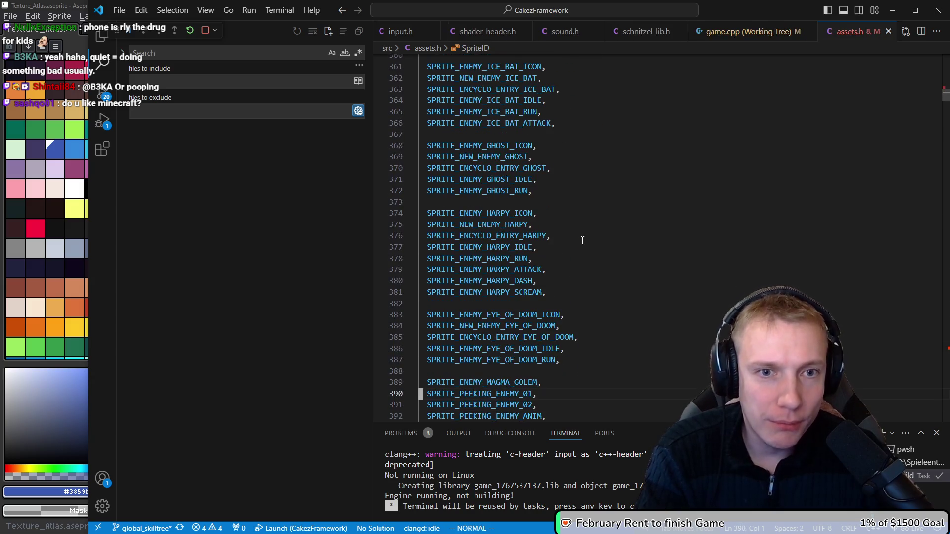
key(j)
key(j)
key(j)
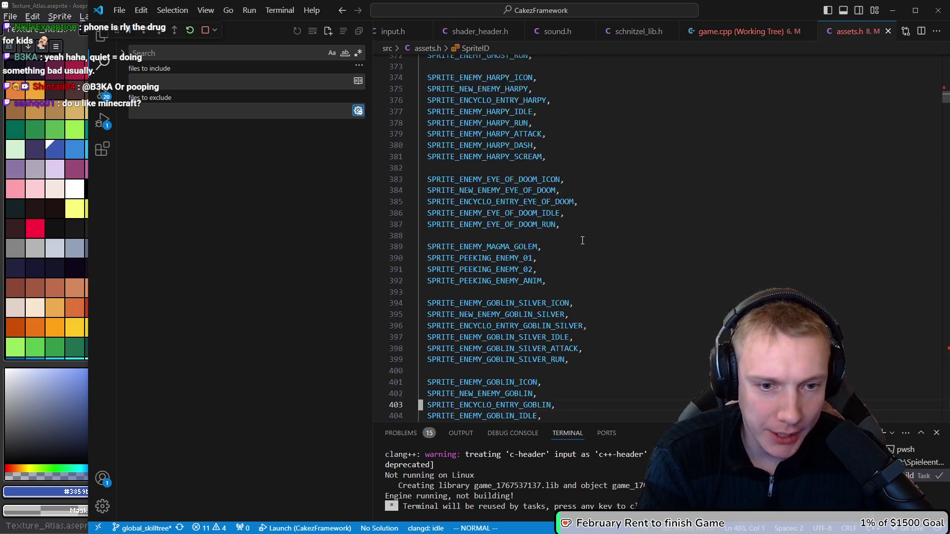
key(j)
key(j)
key(j)
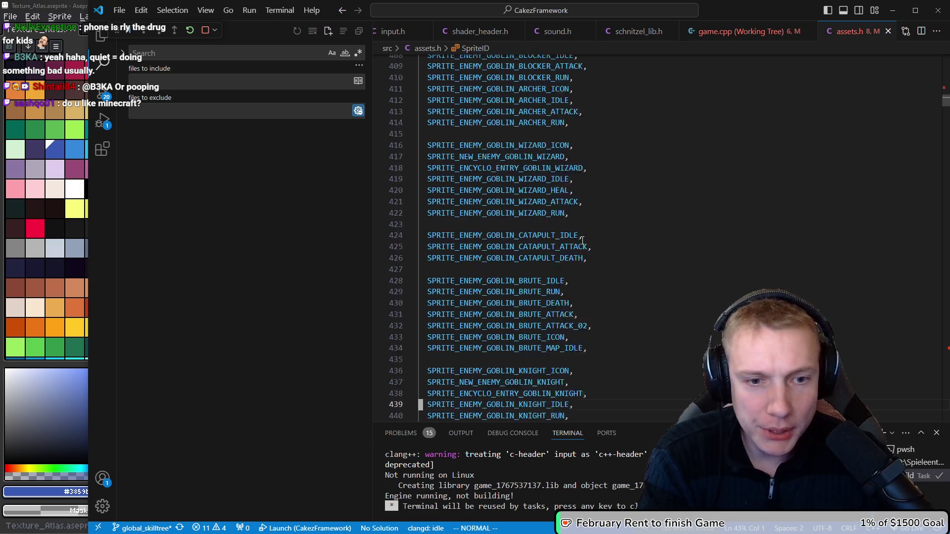
key(j)
key(j)
key(j)
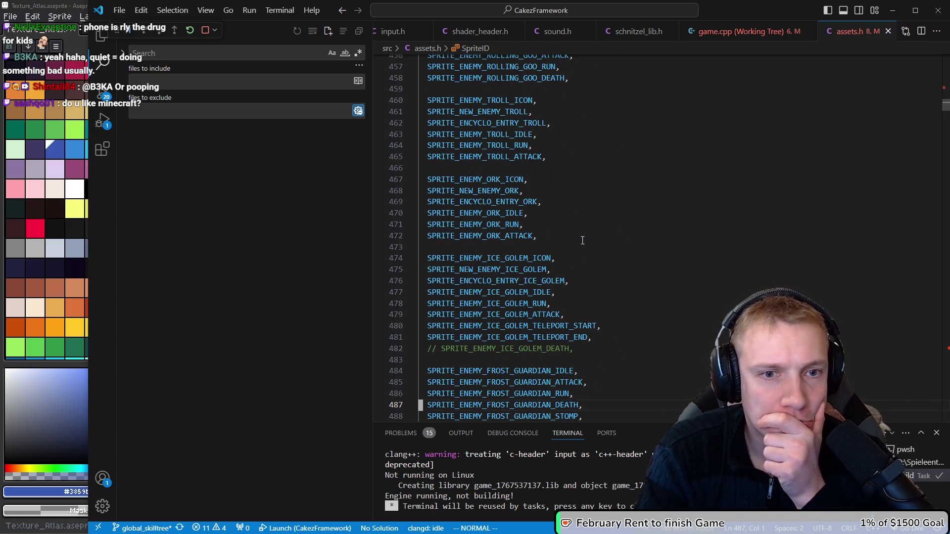
key(j)
key(j)
key(j)
key(k)
key(k)
key(k)
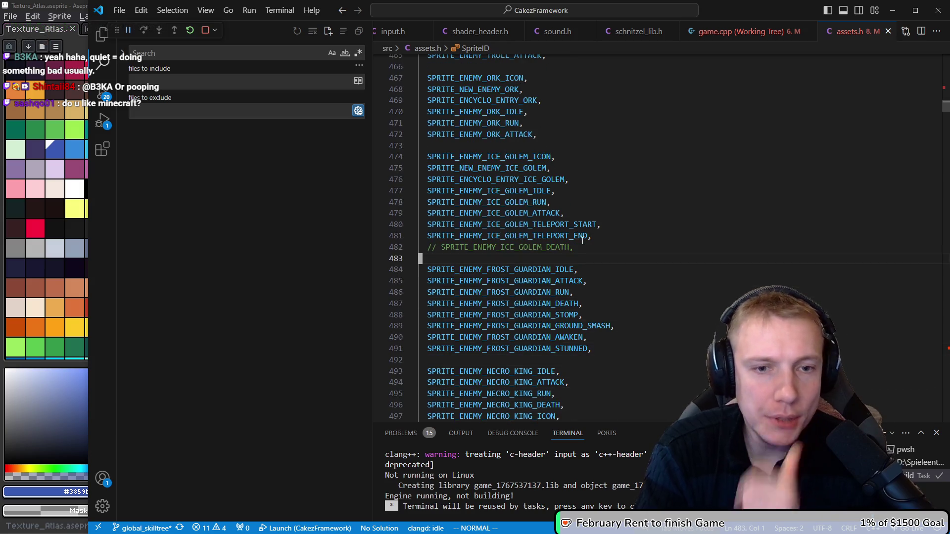
Step: After checking the enemy order in game.h, paste the four IDs below the ICE_GOLEM sprites
key(ctrl+Tab)
key(ctrl+Tab)
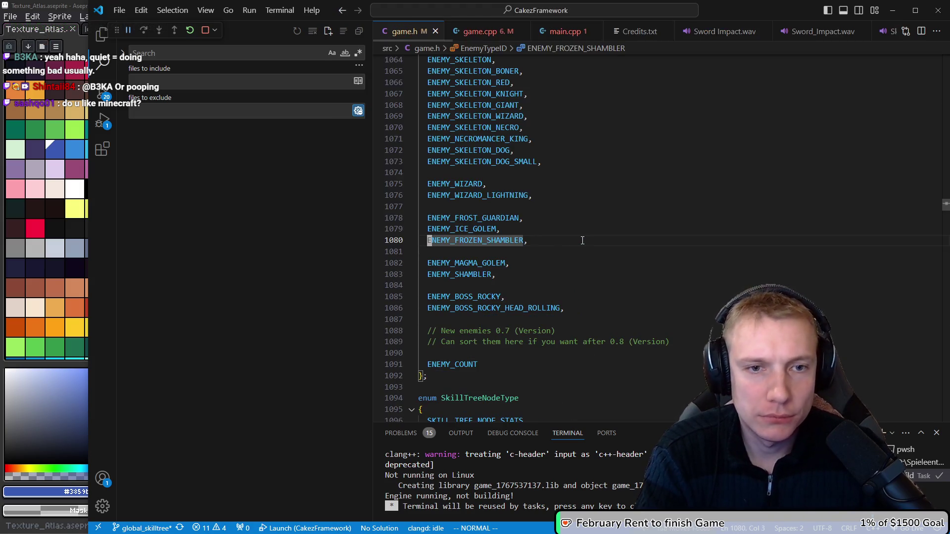
key(ctrl+Tab)
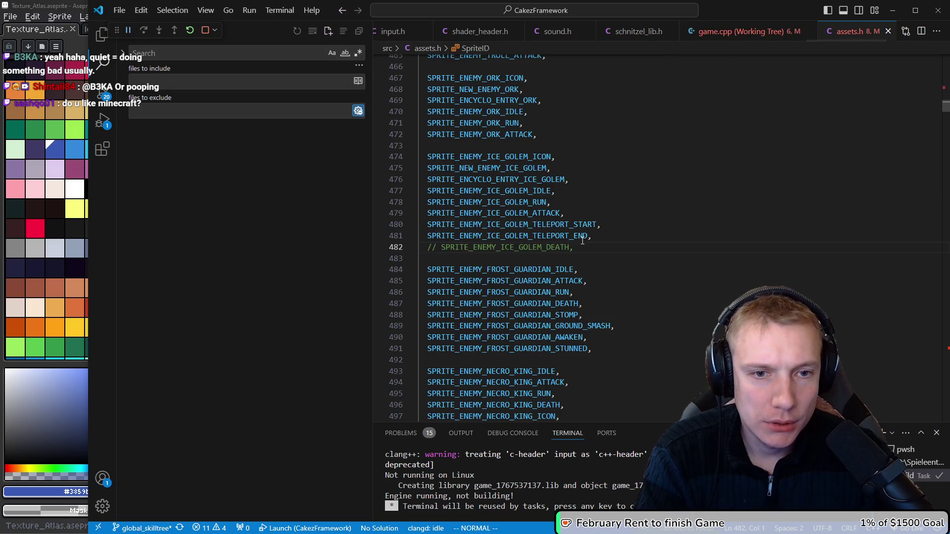
key(j)
key(p)
key(ctrl+alt+Down)
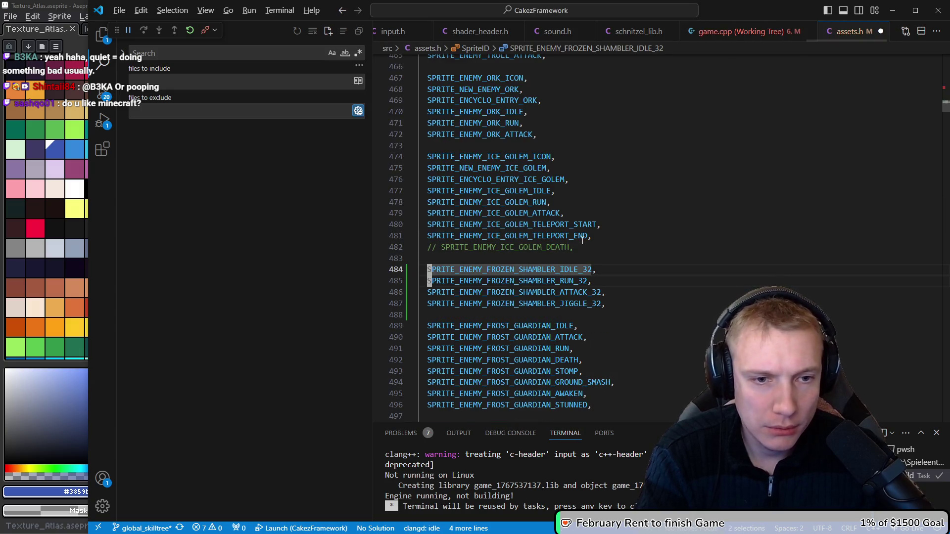
Step: Remove the _32 suffix from all four FROZEN_SHAMBLER sprite IDs
key(e)
key(a)
key(BackSpace)
key(BackSpace)
key(BackSpace)
key(Escape)
key(j)
key(j)
key(j)
key(shift+v)
key(Escape)
Step: Duplicate the three ICE_GOLEM icon, new-enemy and encyclopedia-entry ID lines above the shambler IDs
key(k)
key(1)
key(2)
key(k)
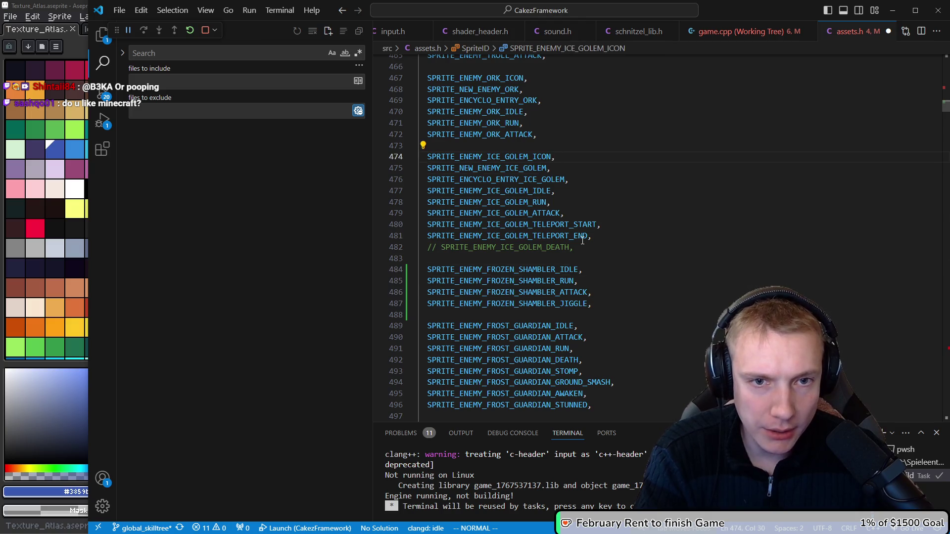
key(shift+v)
key(j)
key(j)
key(y)
key(j)
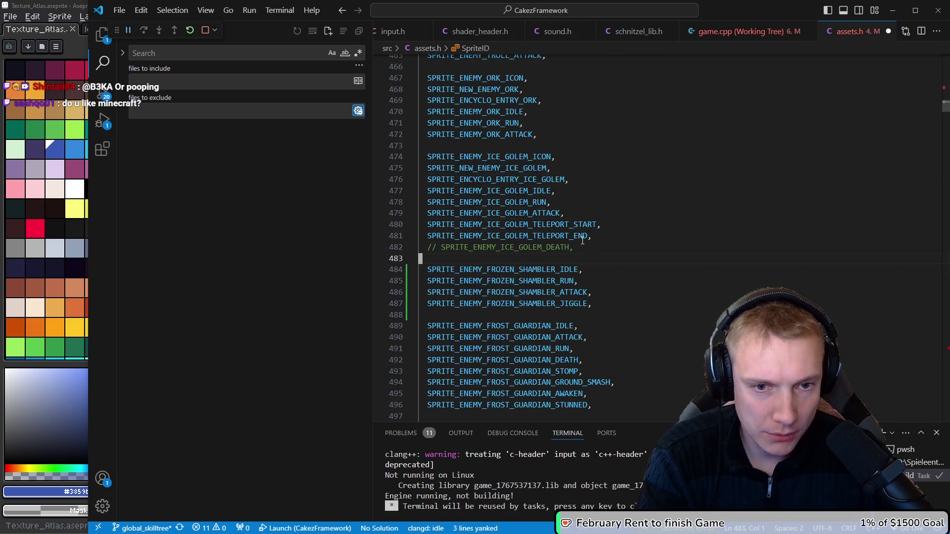
key(p)
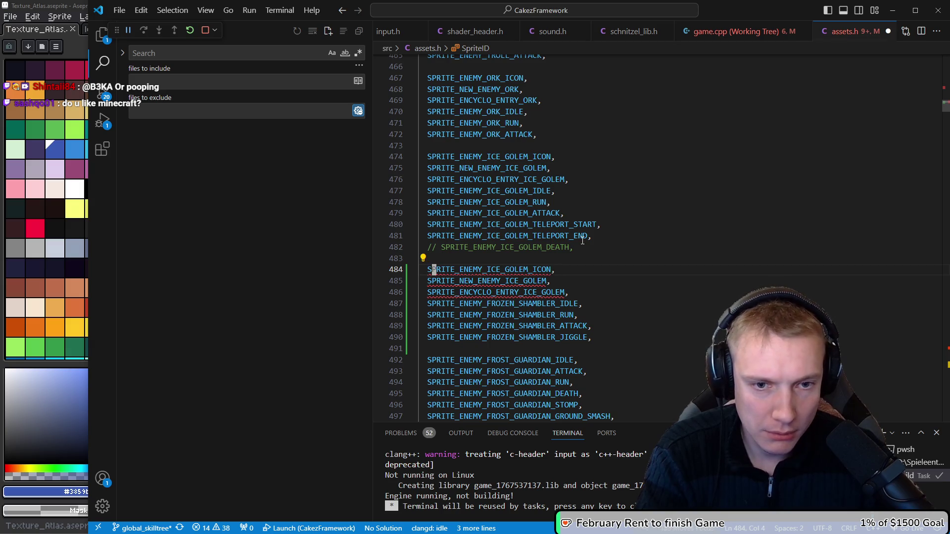
Step: Rename GOLEM to FROZEN_SHAMBLER in the copied icon and new-enemy IDs
key(i)
key(BackSpace)
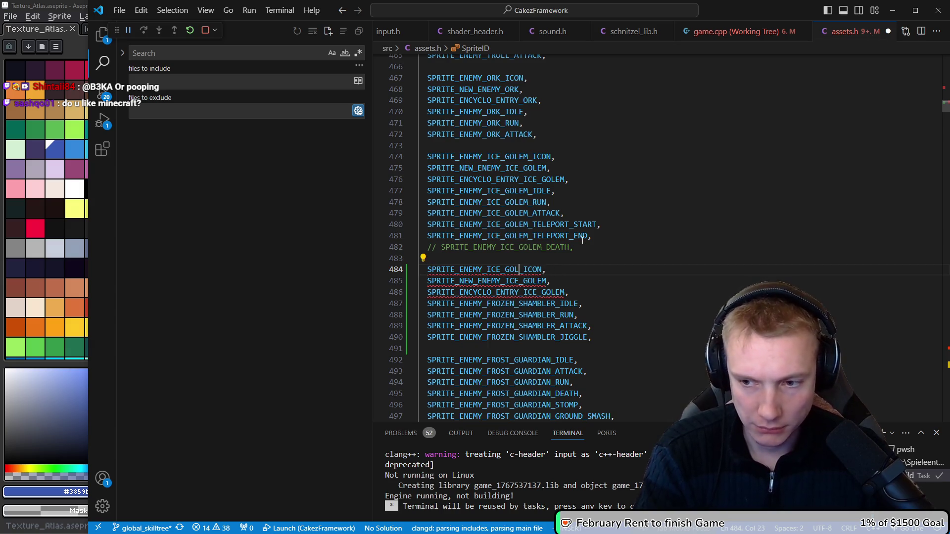
text(FROZEN:_)
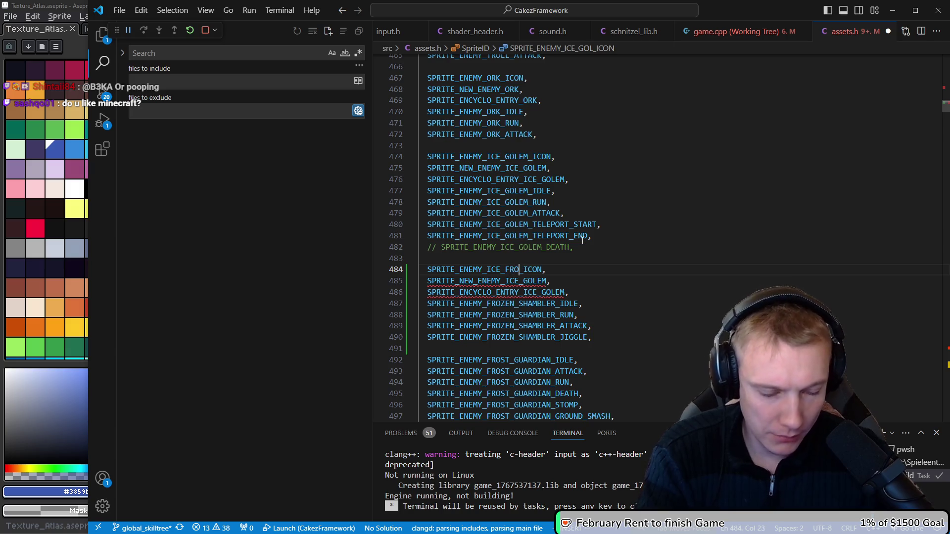
key(BackSpace)
text(HAMBLER)
key(Escape)
key(j)
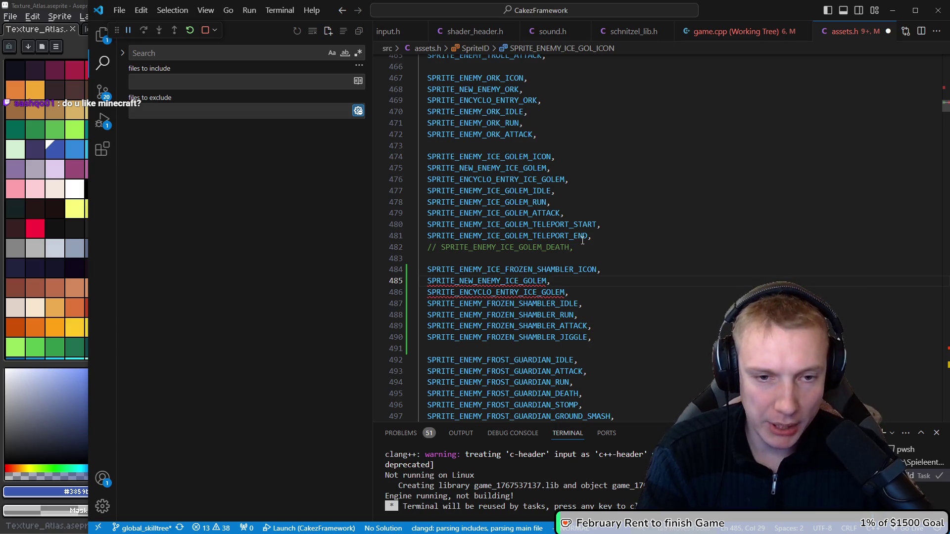
key(i)
key(BackSpace)
key(BackSpace)
key(BackSpace)
text(FROZEN_SHAMBLER)
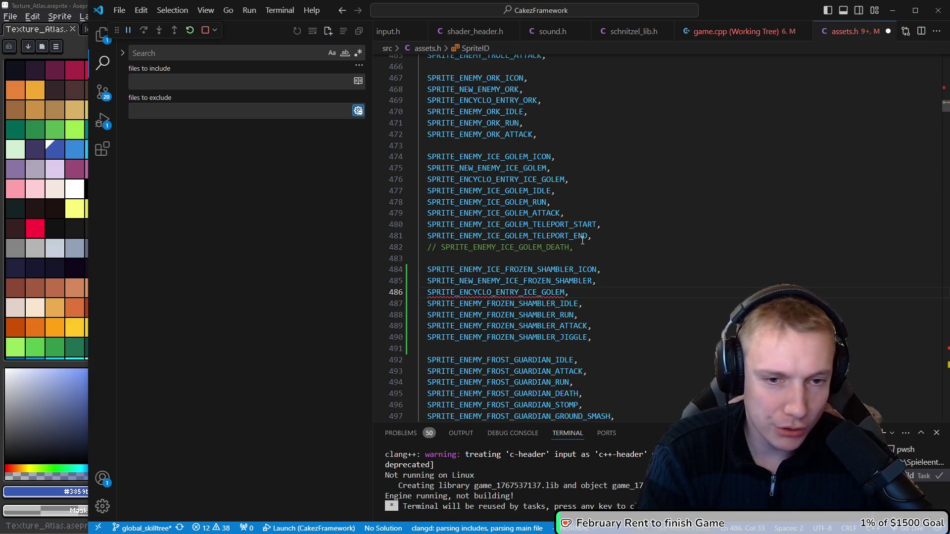
key(Escape)
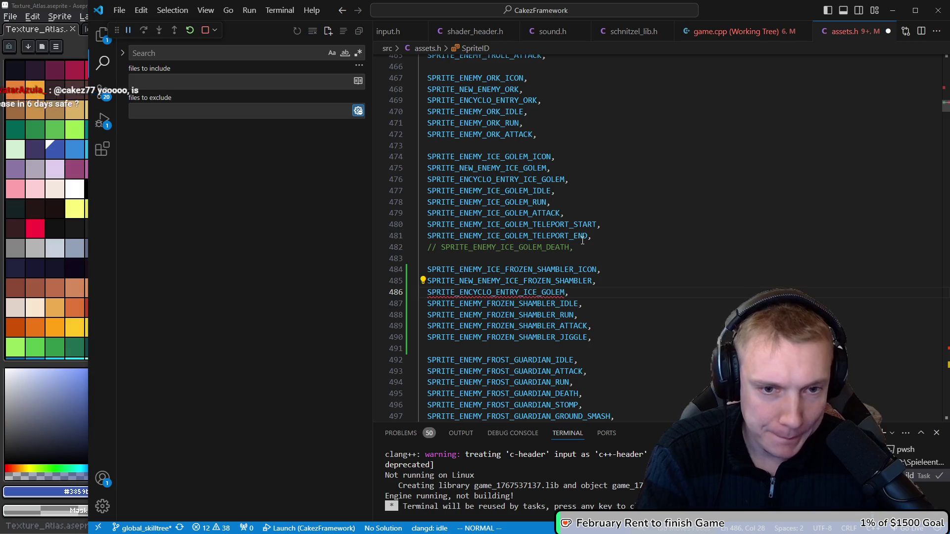
Step: Remove ICE_ from the copied IDs, rename the encyclopedia entry, and save assets.h
key(k)
key(d)
key(f)
key(underscore)
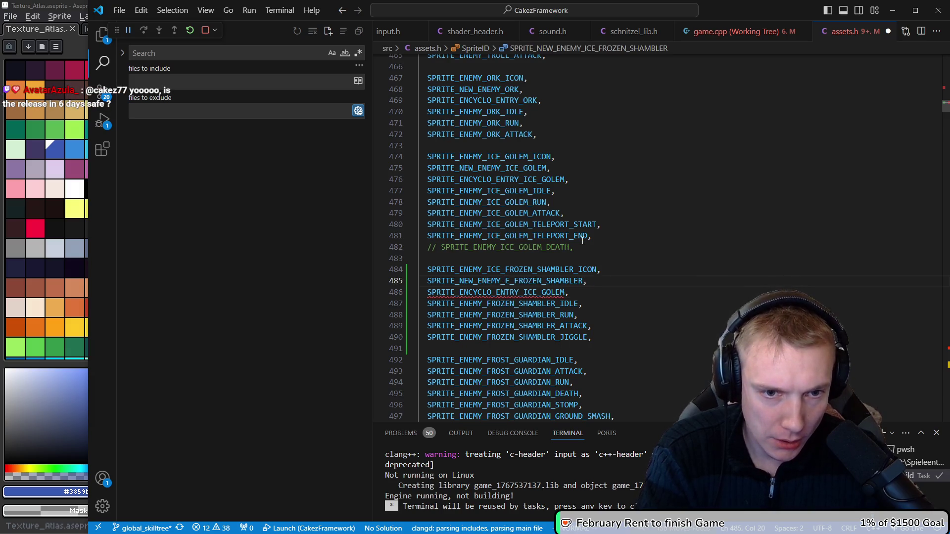
key(X)
key(X)
key(X)
key(x)
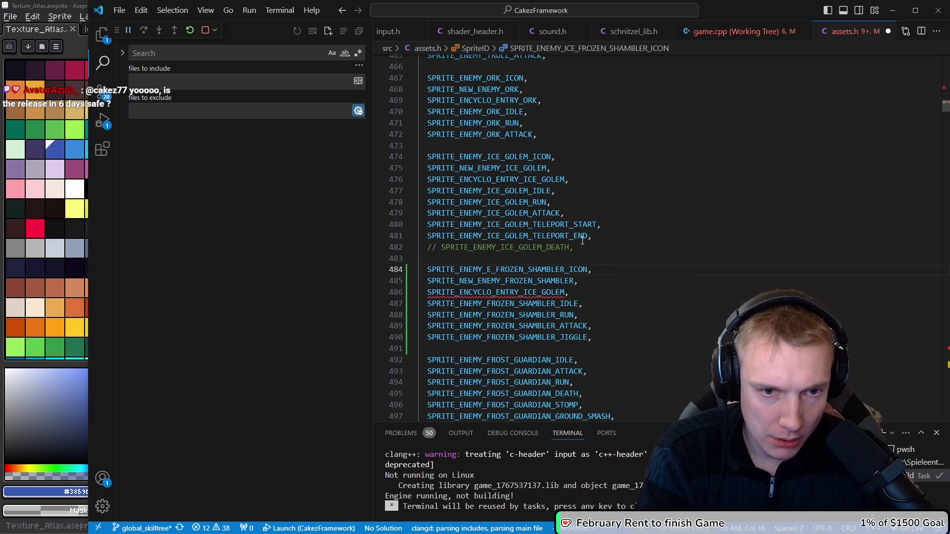
key(j)
key(l)
key(l)
key(j)
key(l)
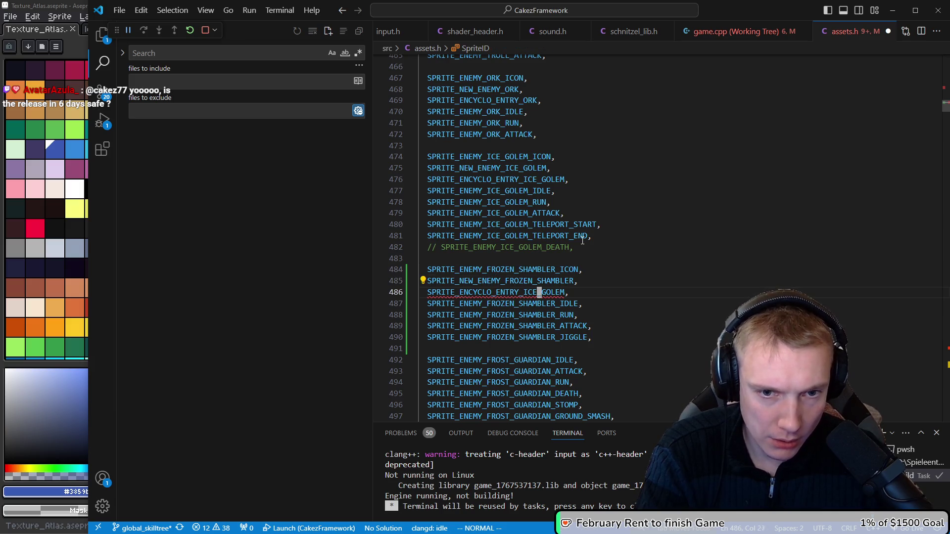
key(i)
key(BackSpace)
key(BackSpace)
key(BackSpace)
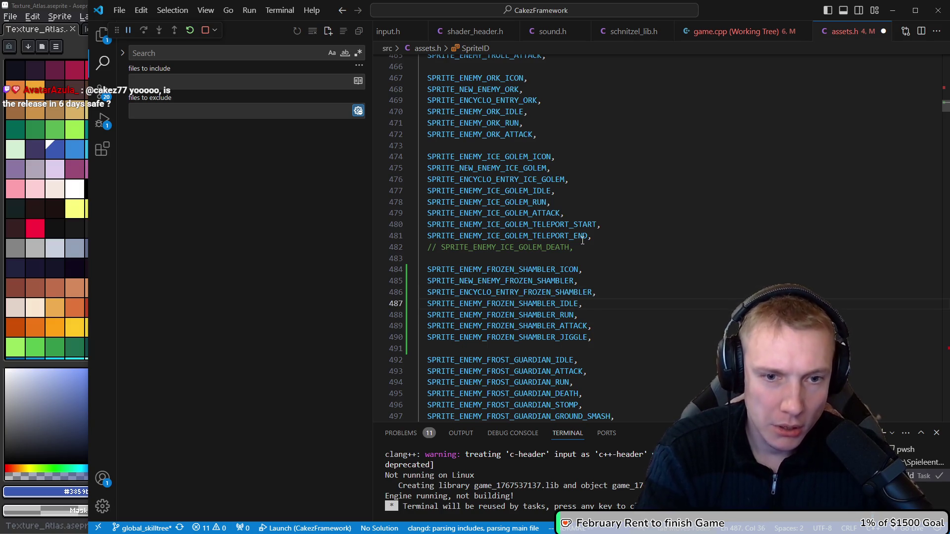
key(ctrl+s)
Step: Copy the seven FROZEN_SHAMBLER sprite ID lines and search the file for 'frozen_'
key(k)
key(k)
key(k)
key(shift+v)
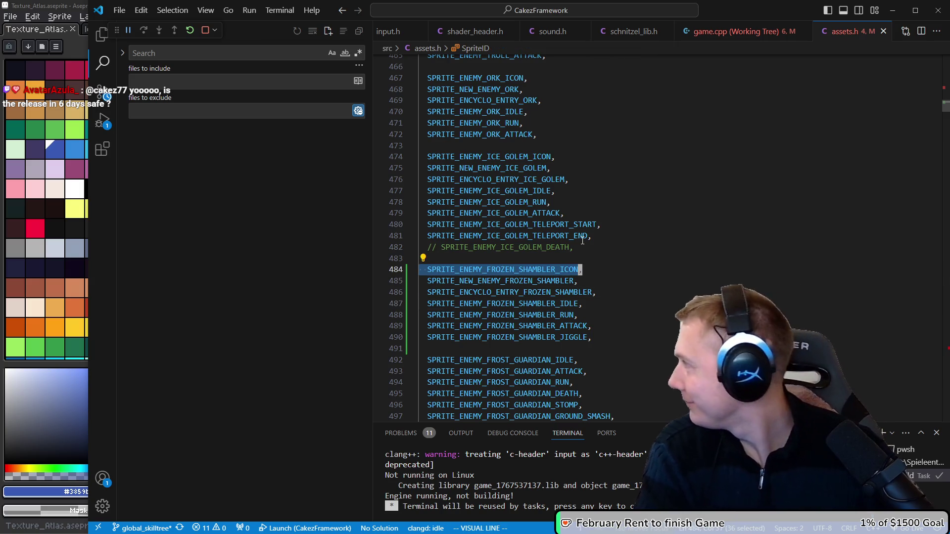
key(j)
key(j)
key(j)
key(y)
key(j)
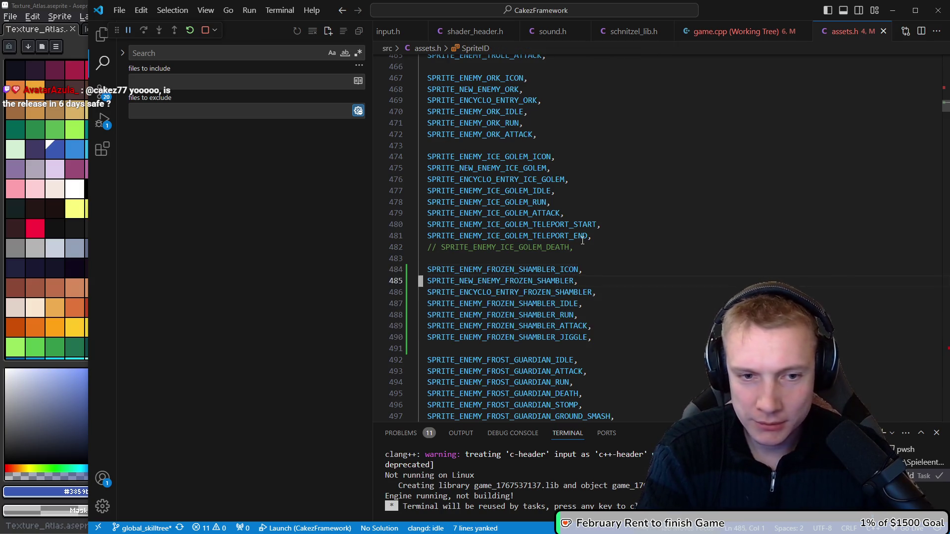
text(/frozen_sh)
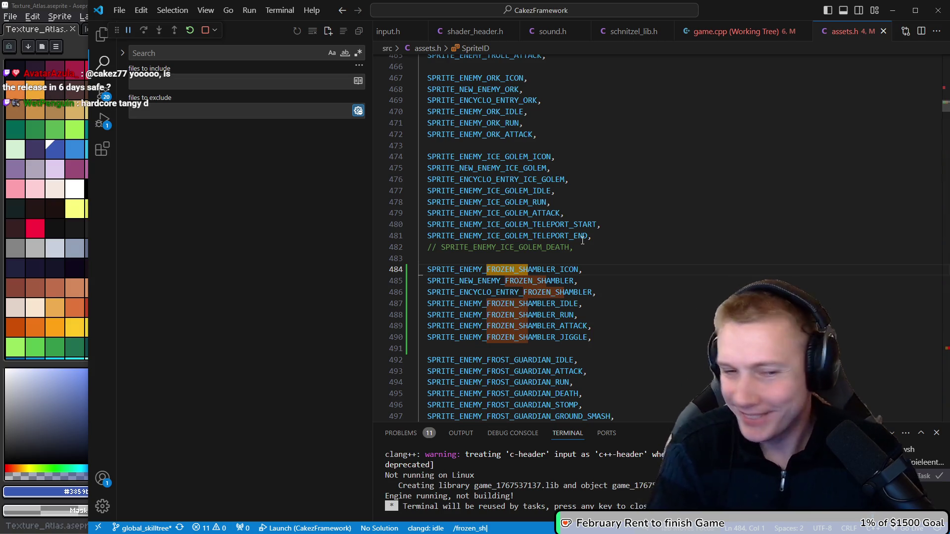
key(Return)
key(n)
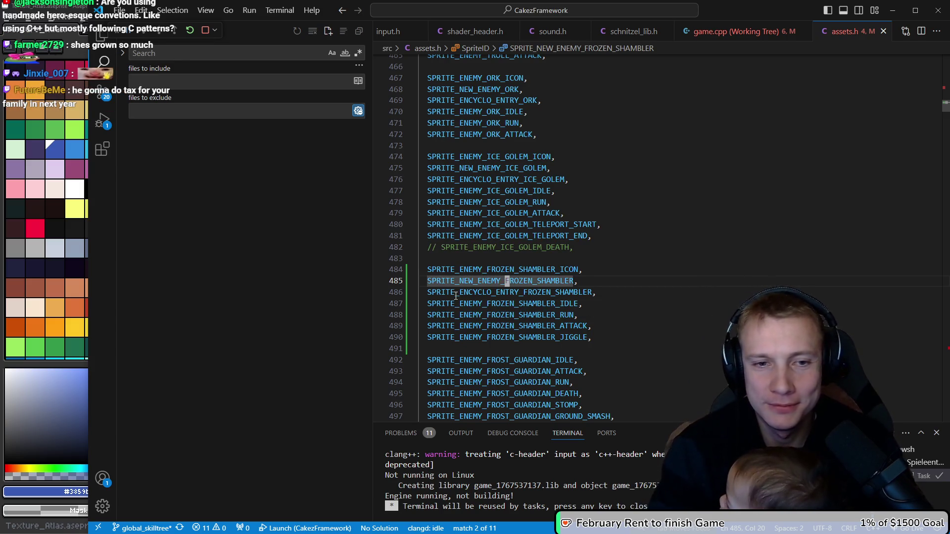
Step: Reselect and copy the seven SPRITE_ENEMY_FROZEN_SHAMBLER ID lines
key(k)
key(shift+v)
key(j)
key(j)
key(j)
key(y)
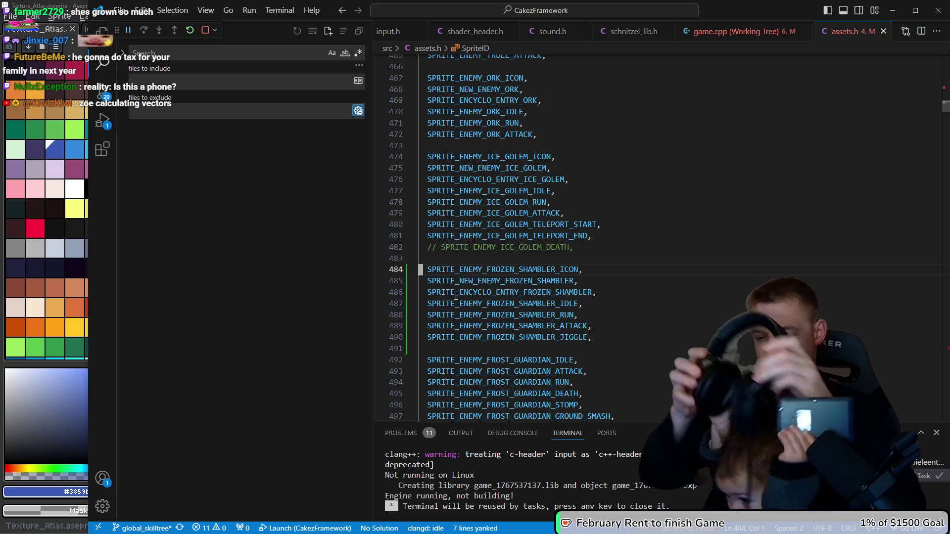
Step: Undo the stray edit and paste the Frozen Shambler atlas entries below the Ice Golem entries
key(u)
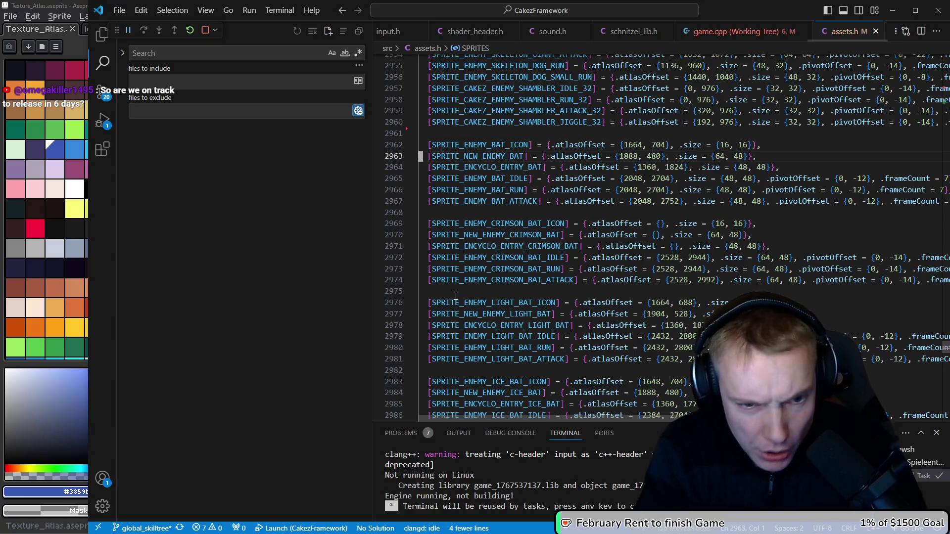
key(j)
key(j)
key(j)
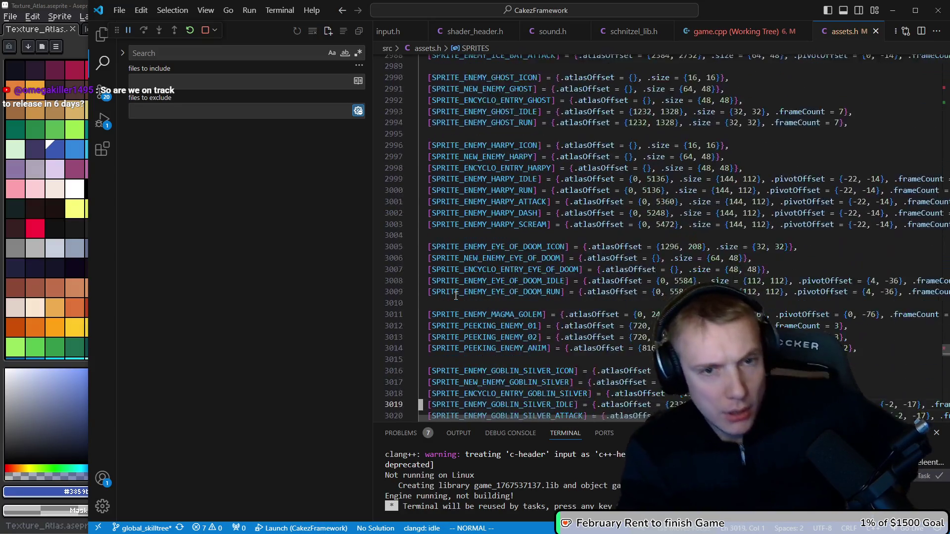
key(j)
key(j)
key(j)
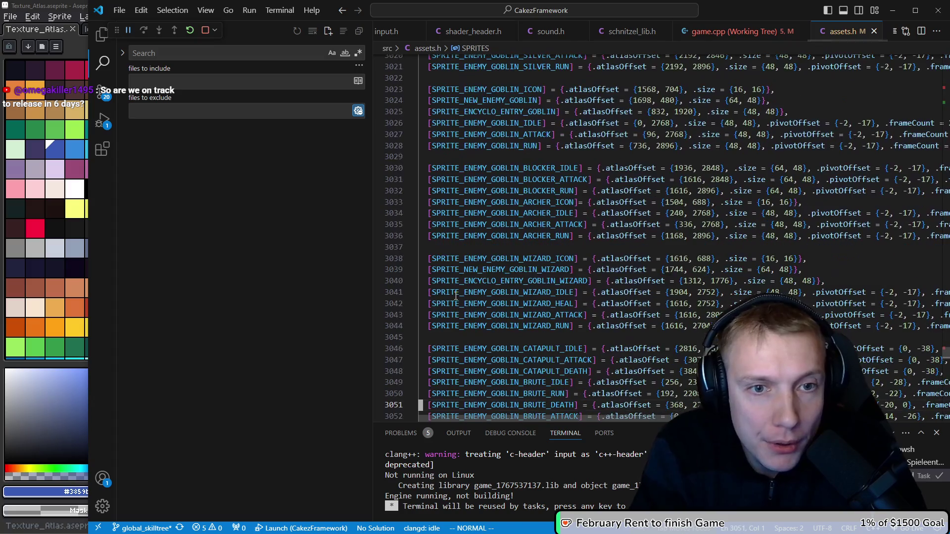
key(j)
key(j)
key(n)
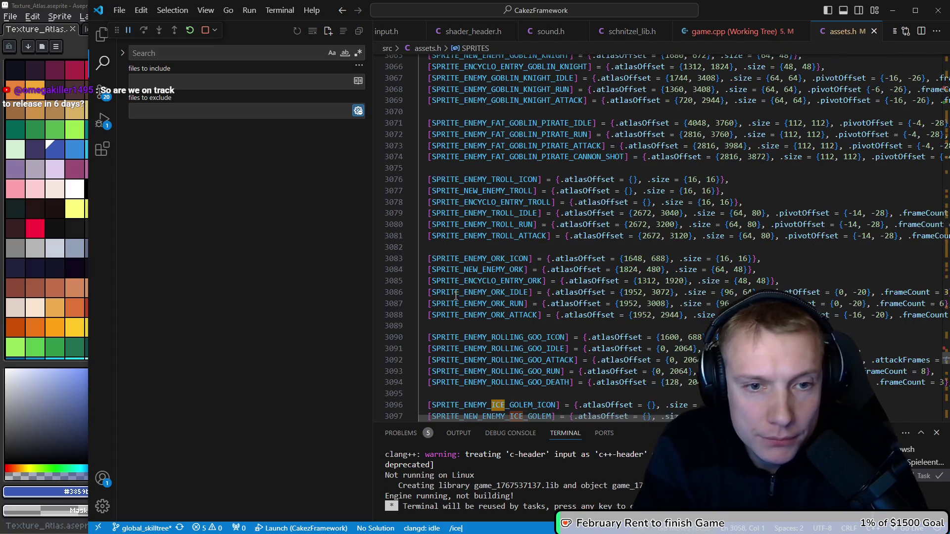
key(j)
key(j)
key(j)
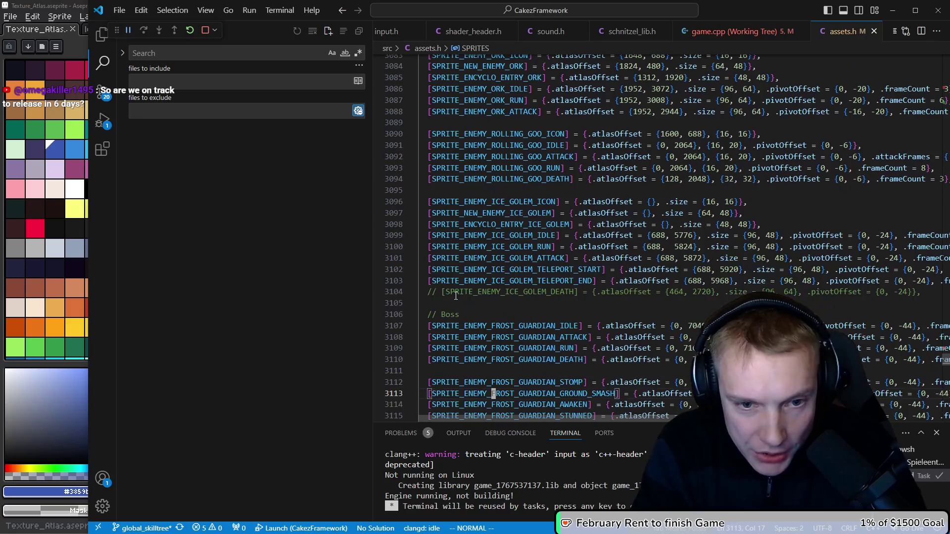
key(P)
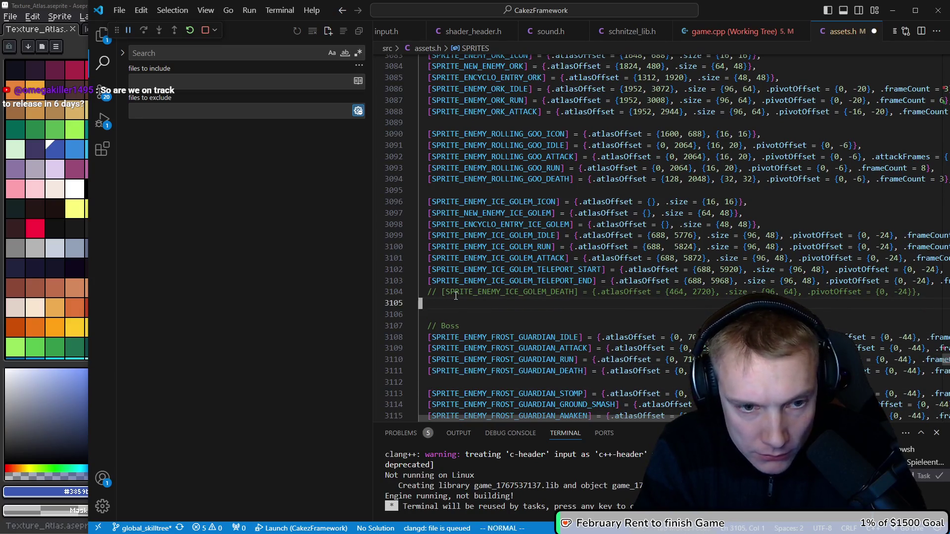
Step: Strip the _32 suffix from the pasted Frozen Shambler atlas entry names
key(ctrl+alt+Down)
key(w)
key(e)
key(x)
key(X)
key(X)
key(Escape)
key(h)
key(h)
key(h)
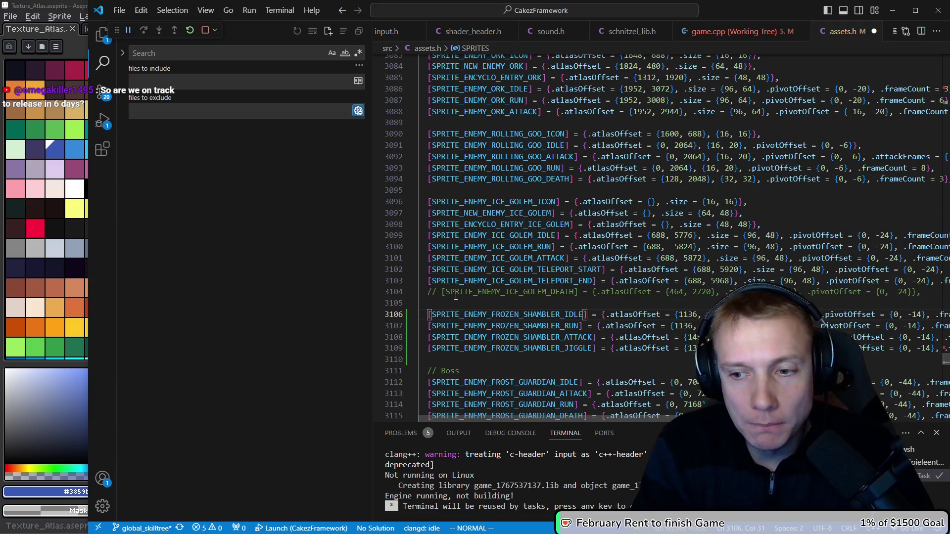
Step: Copy the icon, new-enemy and encyclopedia ID lines from the enum and return to the atlas entries
key(g)
key(d)
key(k)
key(shift+v)
key(k)
key(k)
key(Escape)
key(ctrl+o)
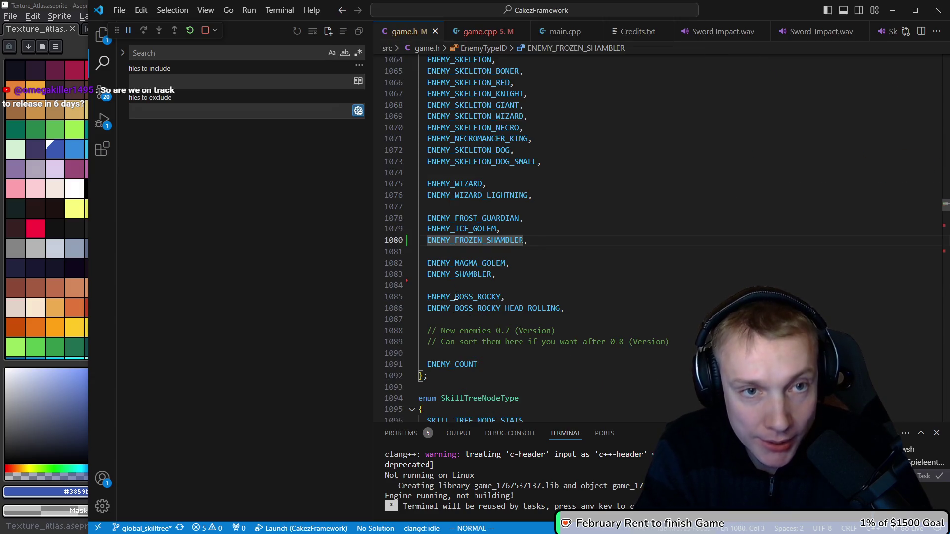
key(ctrl+i)
key(ctrl+o)
key(ctrl+i)
key(ctrl+o)
key(ctrl+o)
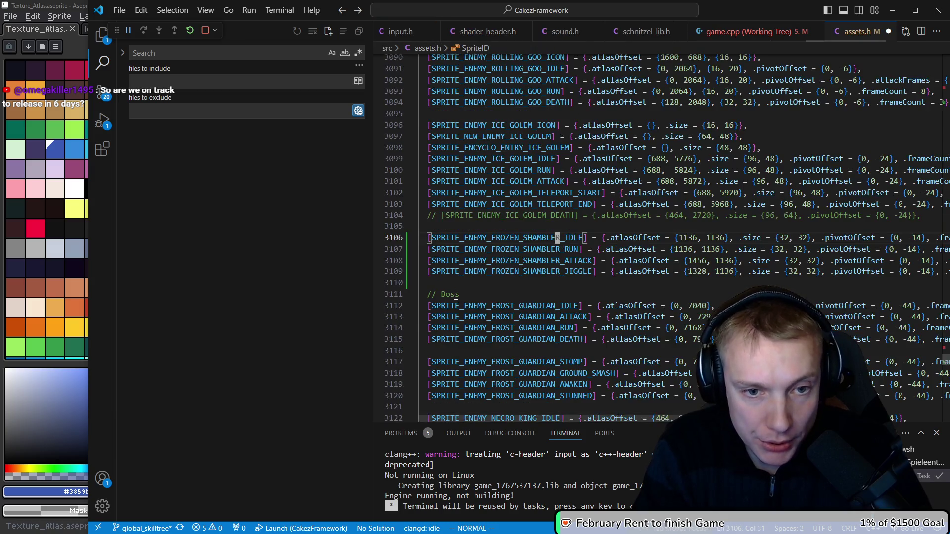
Step: Paste the three ID lines above the idle entry and begin editing each line's start
key(shift+p)
key(shift+v)
key(j)
key(j)
key(shift+i)
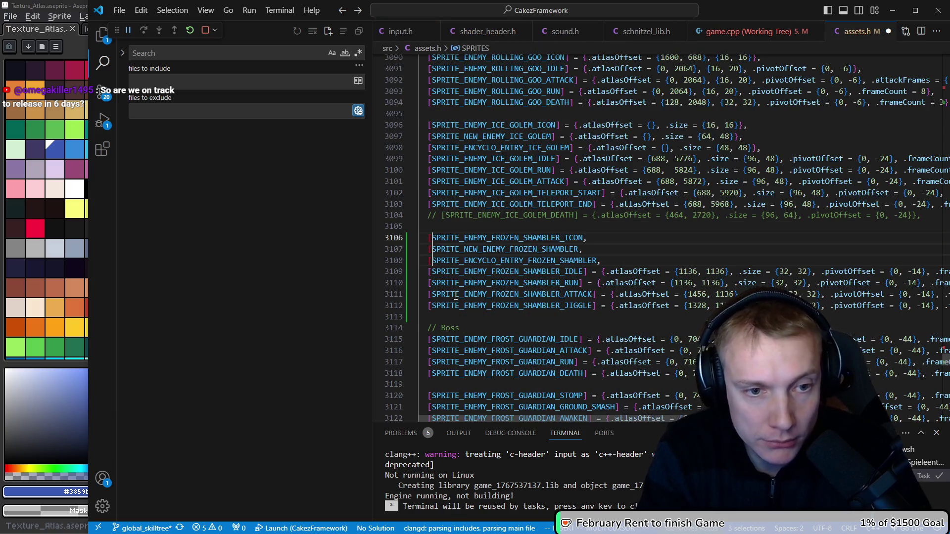
Step: Wrap the three Shambler names as atlas entries with an empty atlasOffset and size {16, 16}
text([)
key(ctrl+Right)
text(] = {.at)
key(Tab)
text(= {)
key(Escape)
text(A .size = {16)
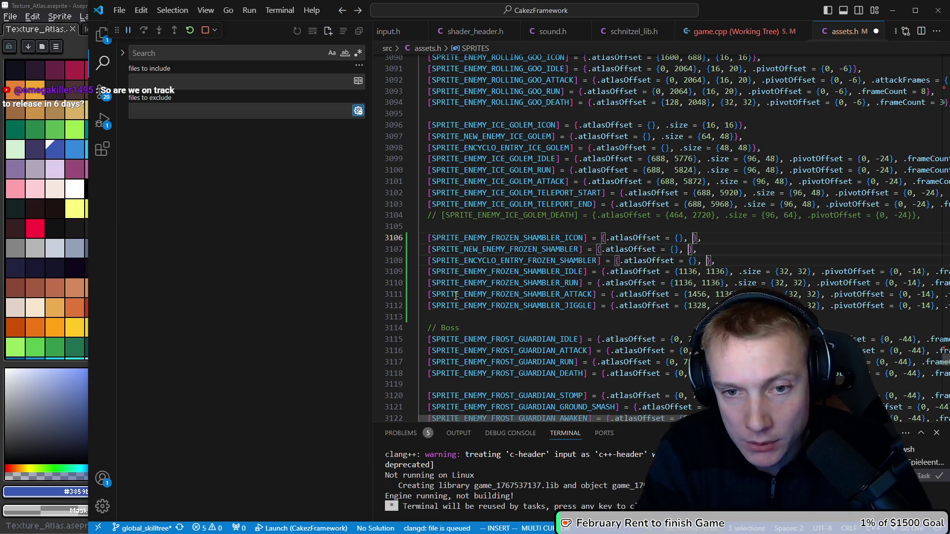
text(, 16})
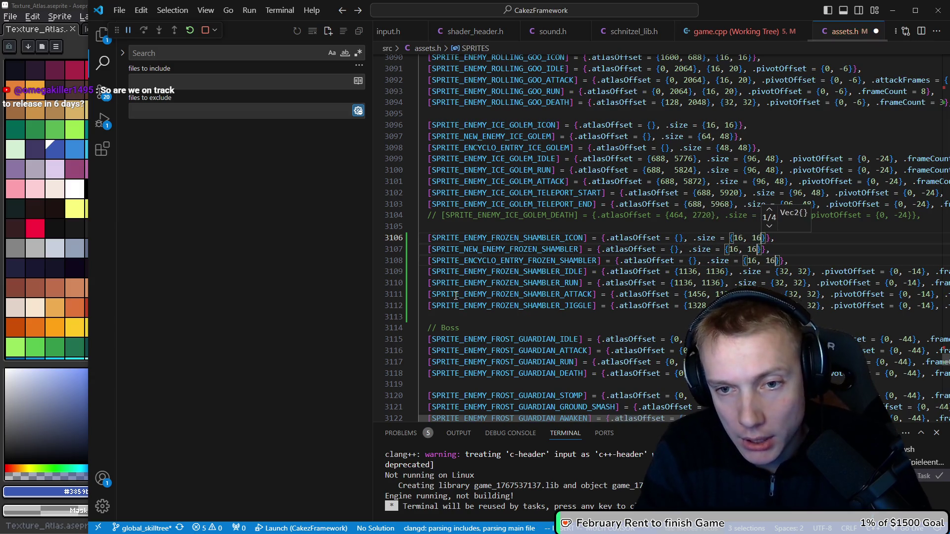
key(Escape)
key(BackSpace)
key(BackSpace)
key(BackSpace)
Step: Resize the new-enemy entry to 64×48 and the encyclopedia entry to 48×48
key(BackSpace)
key(BackSpace)
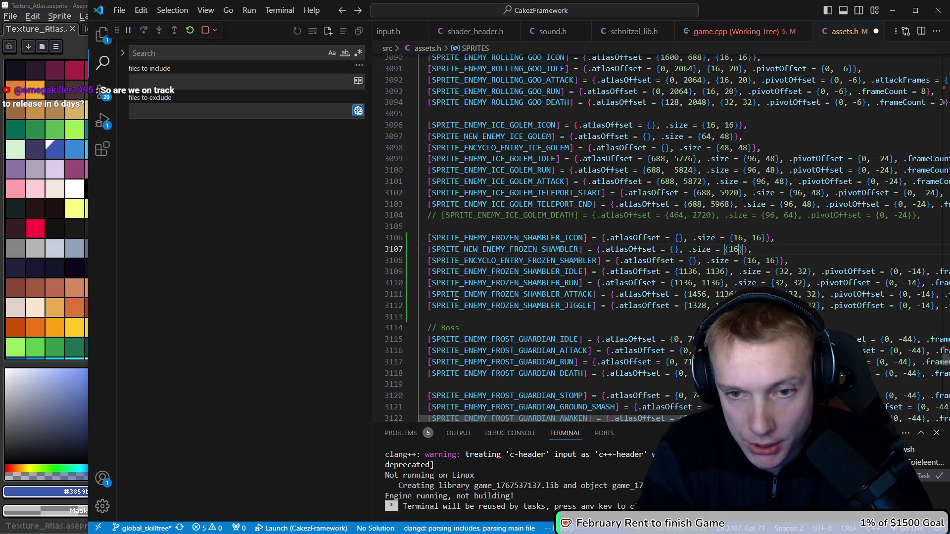
key(BackSpace)
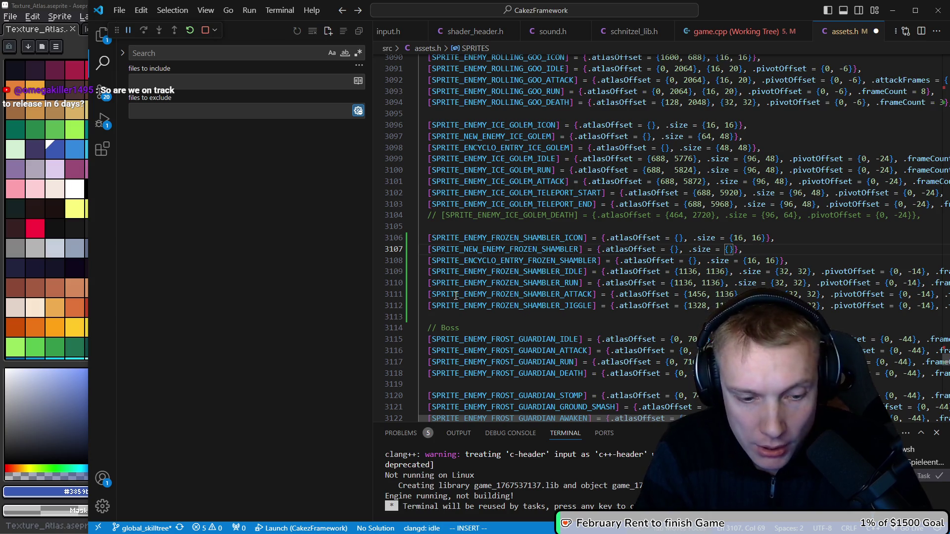
text(64, 48)
key(Escape)
key(j)
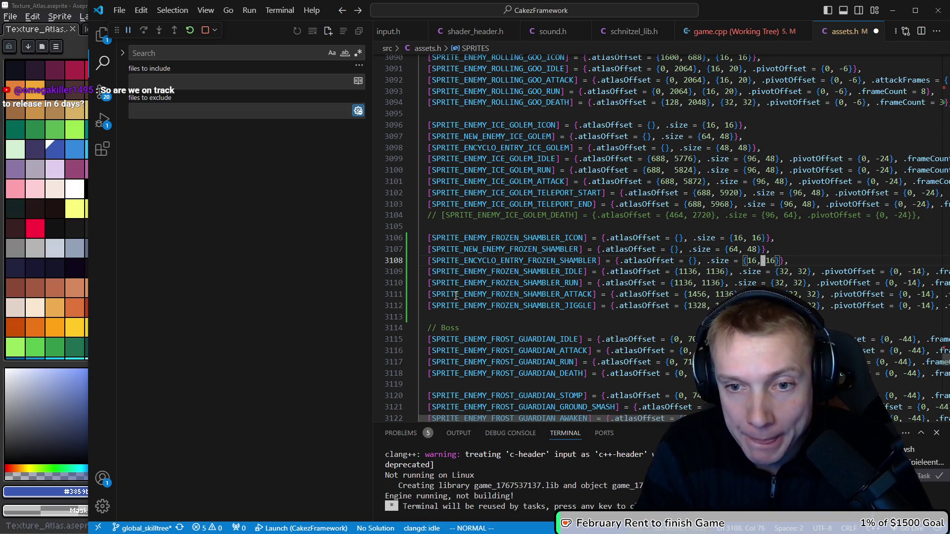
key(BackSpace)
key(BackSpace)
key(BackSpace)
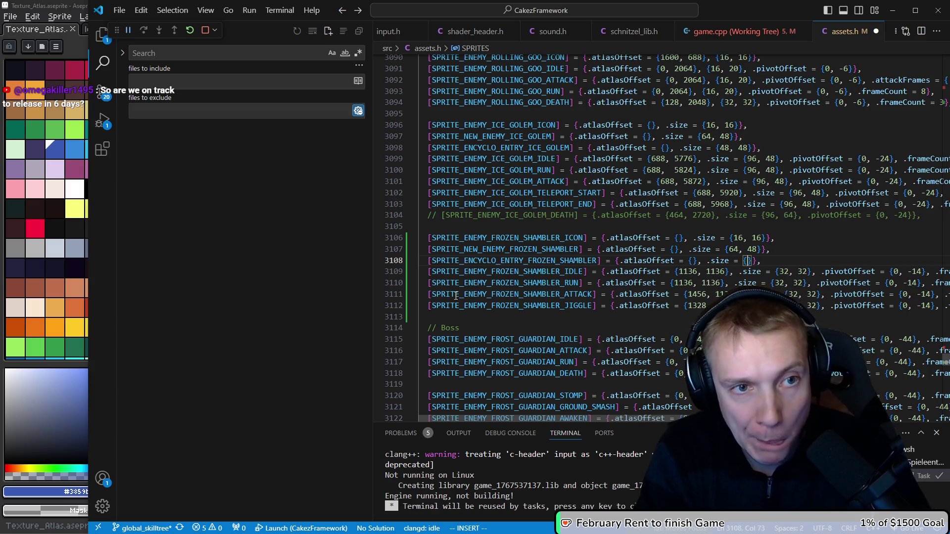
text(48, 48)
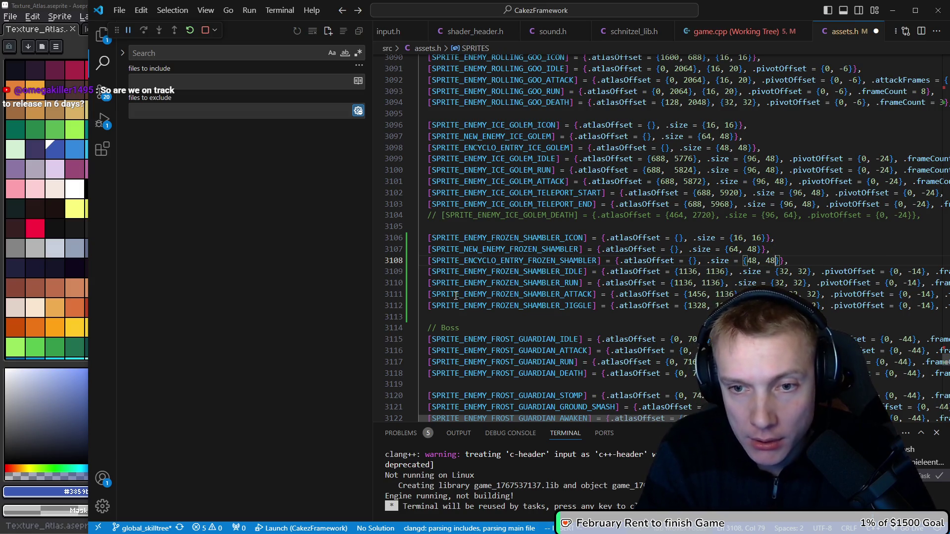
key(Escape)
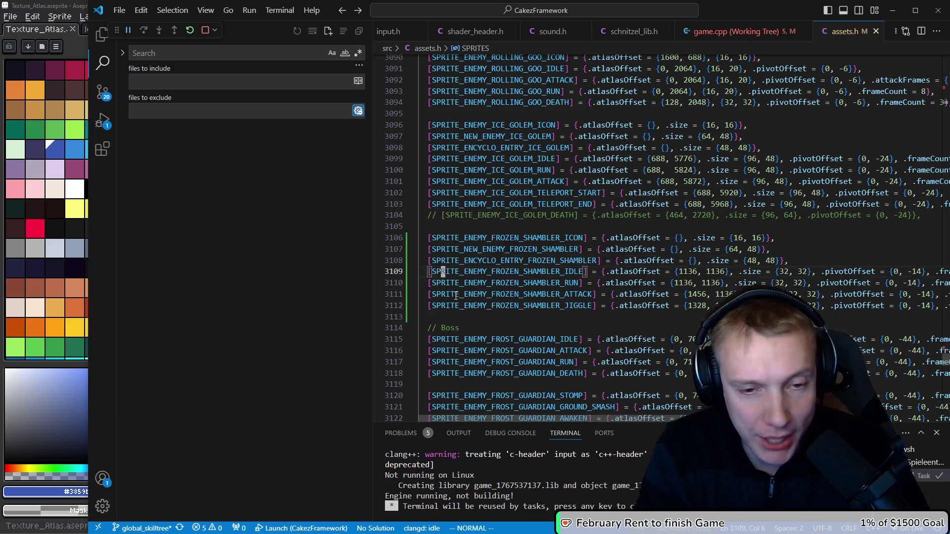
Step: Set all four animation entries' sizes to 80×48 and clear their horizontal pivot offsets
key(ctrl+alt+Down)
key(ctrl+alt+Down)
key(ctrl+alt+Down)
key(e)
key(e)
key(e)
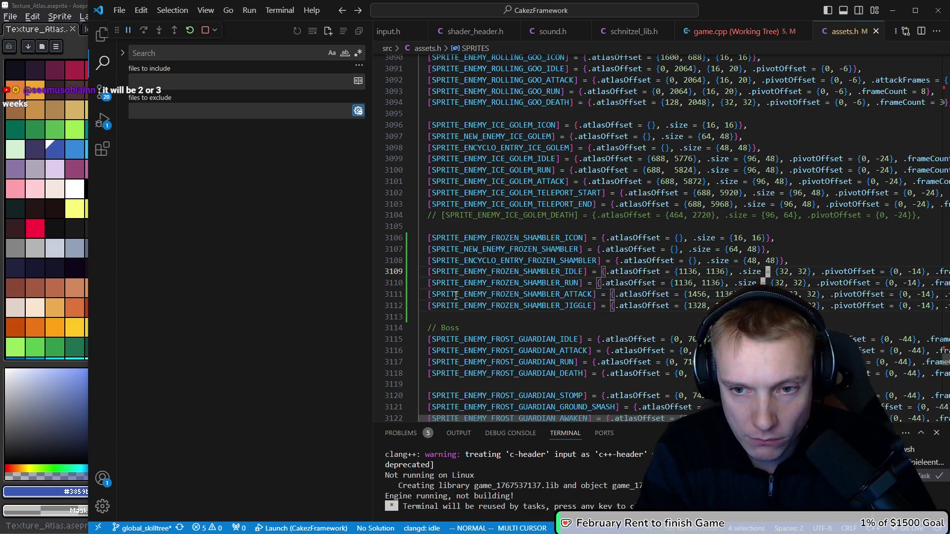
text(ciw80)
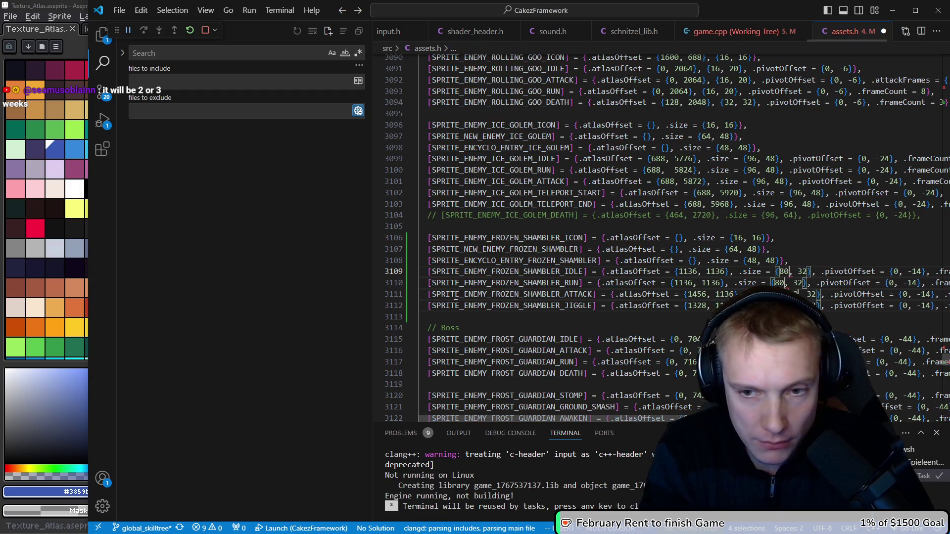
text(ciw48)
key(w)
key(w)
key(w)
key(c)
key(i)
key(w)
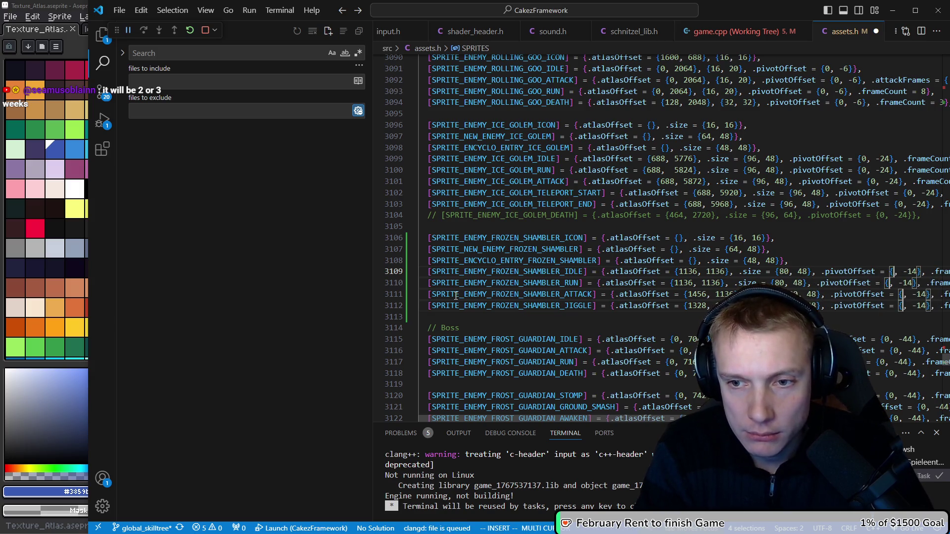
key(alt+Tab)
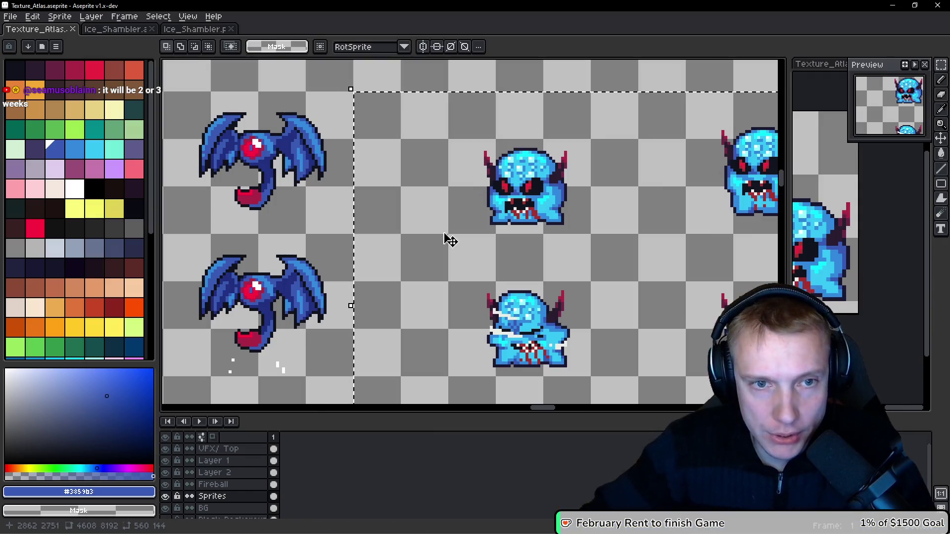
Step: Measure the Shambler's offsets on the sprite sheet and give the four animation entries pivotOffset {-18, -18}
key(ctrl+d)
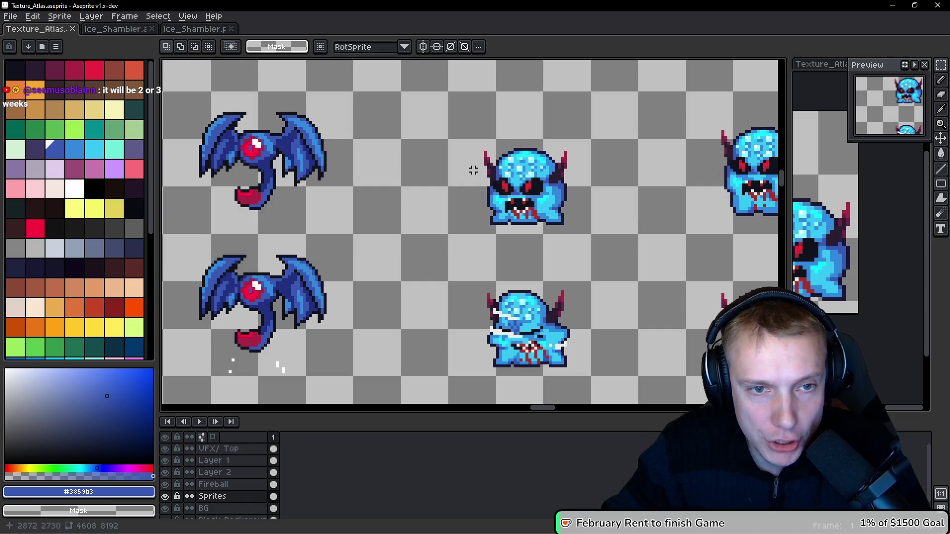
drag(473, 170, 523, 168)
key(alt+Tab)
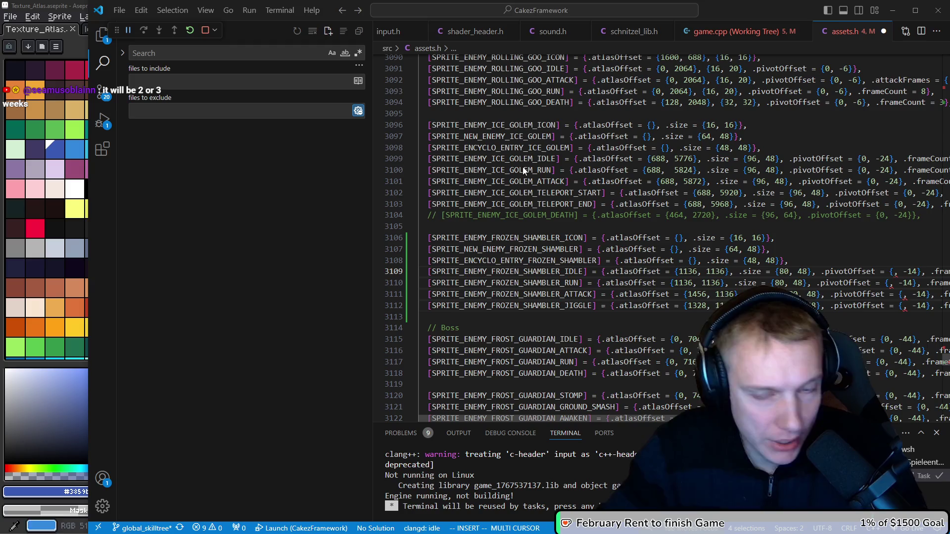
text(-)
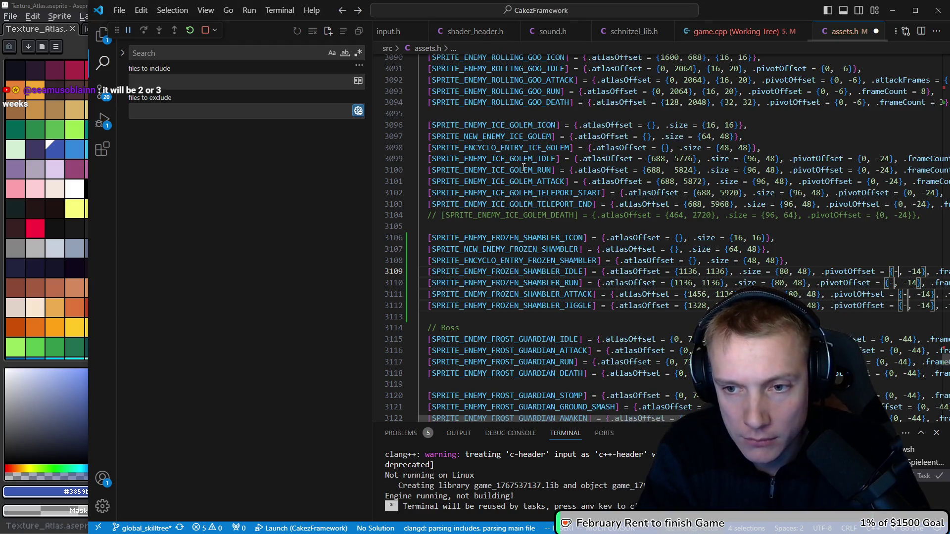
text(18)
key(Escape)
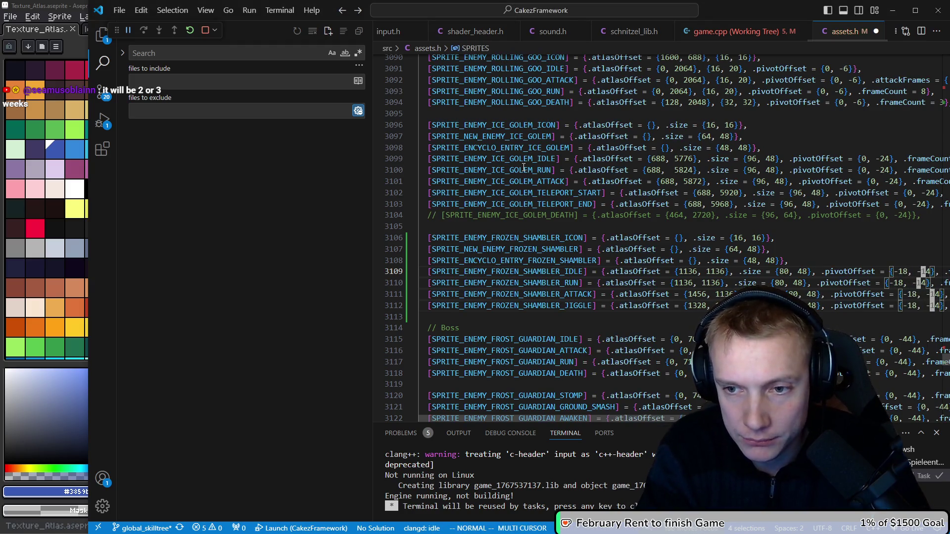
key(alt+Tab)
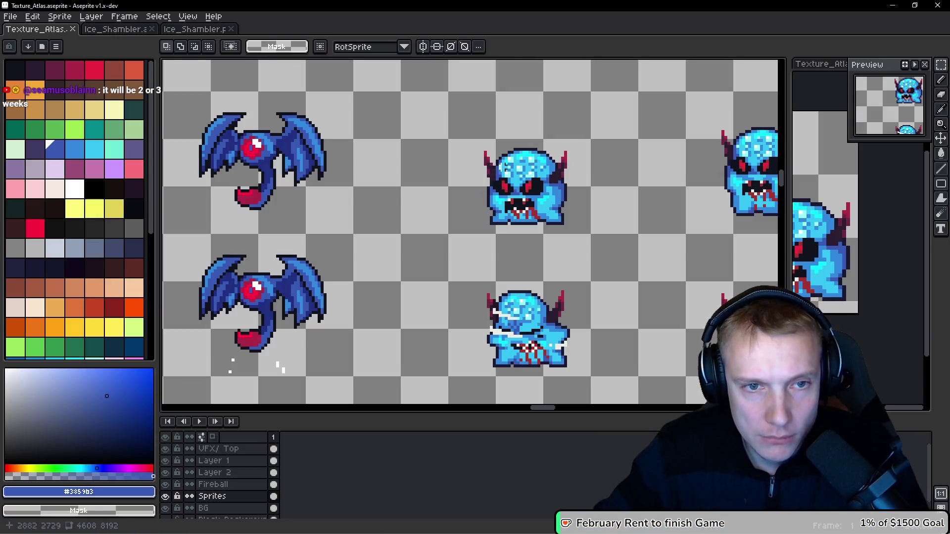
drag(474, 167, 475, 224)
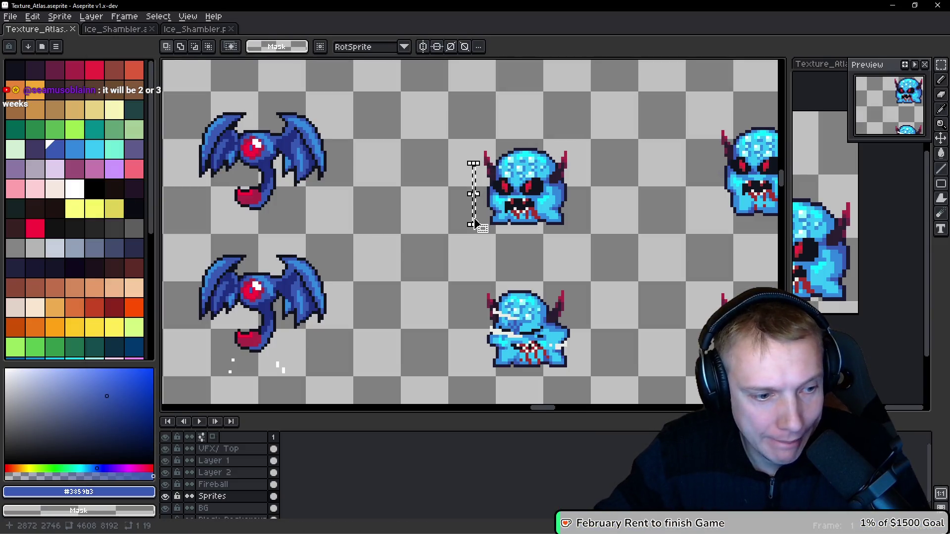
key(alt+Tab)
key(Escape)
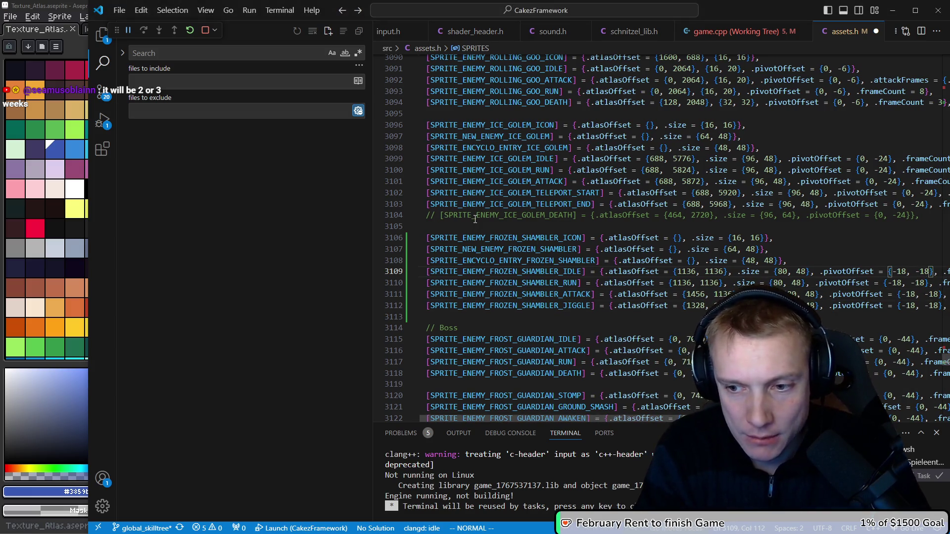
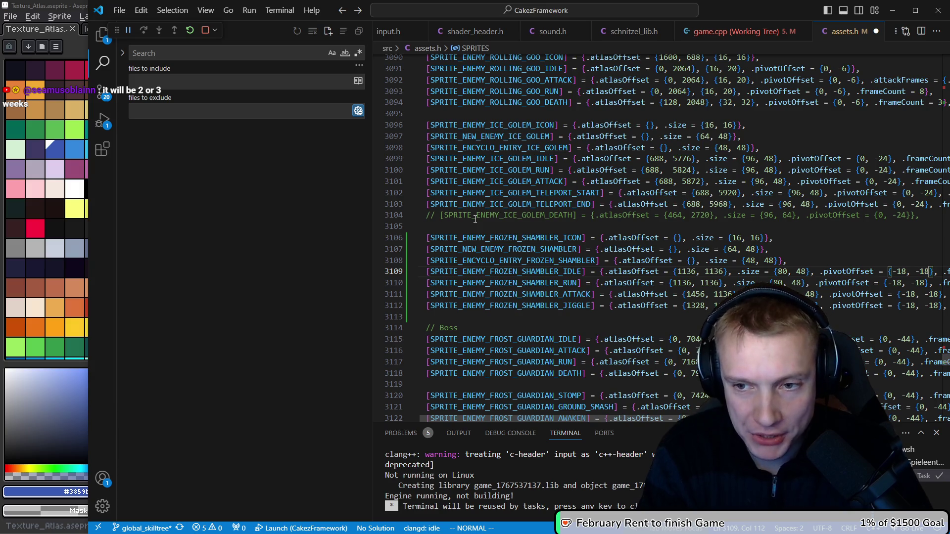
Step: Put edit points on the four FROZEN_SHAMBLER lines in assets.h and enter the 2832 x offset
key($)
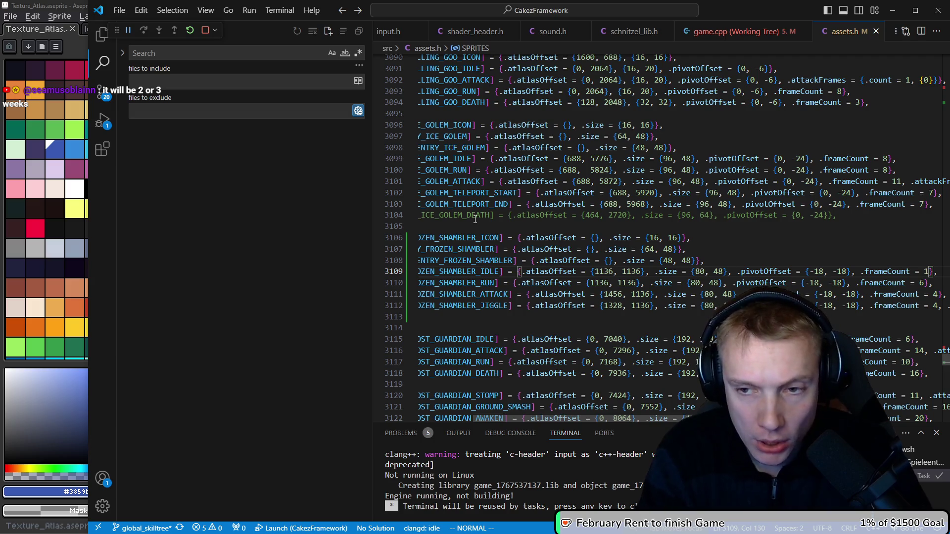
key(^)
key(w)
key(w)
key(ctrl+alt+Down)
key(w)
key(w)
key(w)
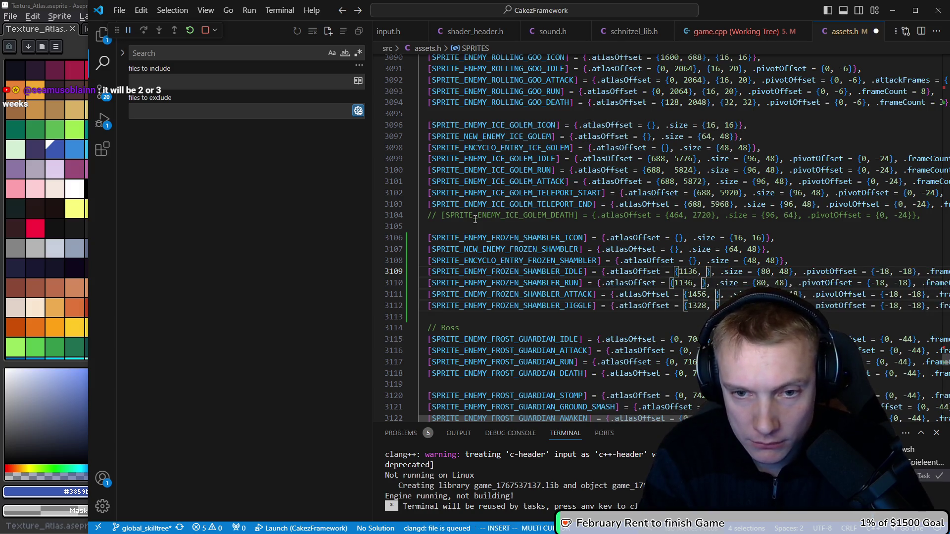
key(alt+Tab)
key(ctrl+d)
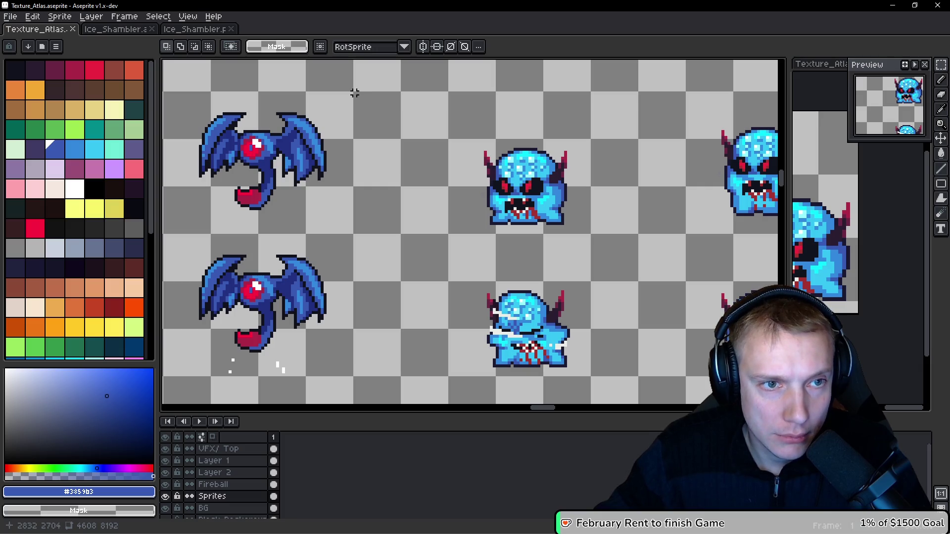
key(alt+Tab)
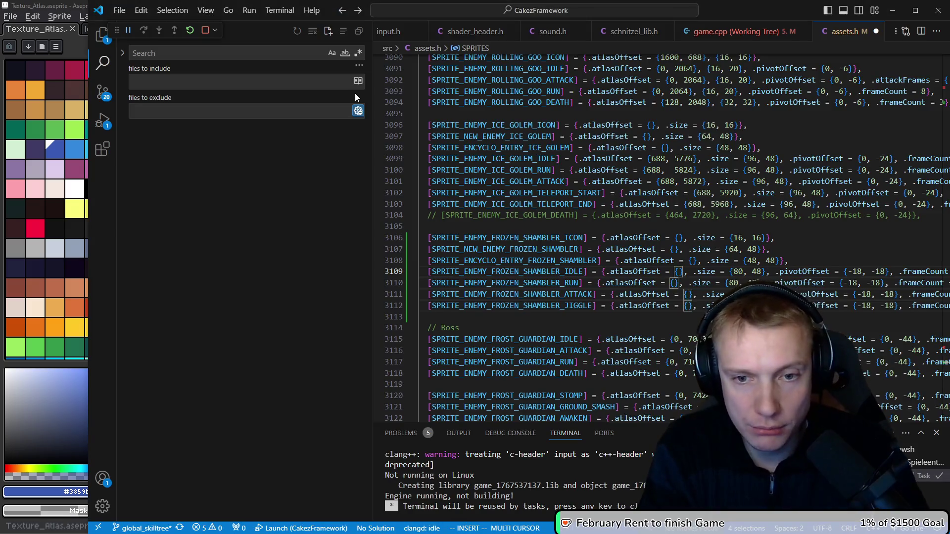
text(32,)
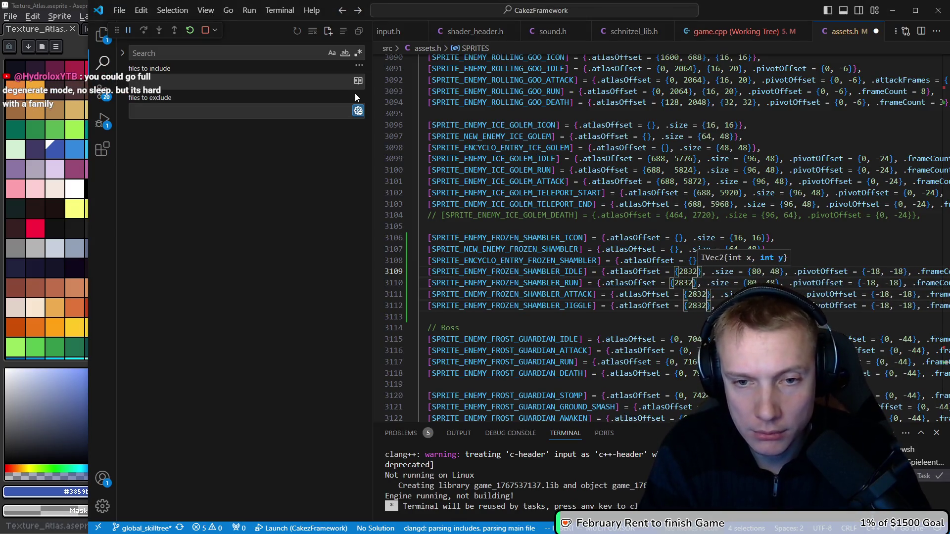
Step: Measure the shambler sprite's position on the Aseprite sheet with a rectangular selection
key(alt+Tab)
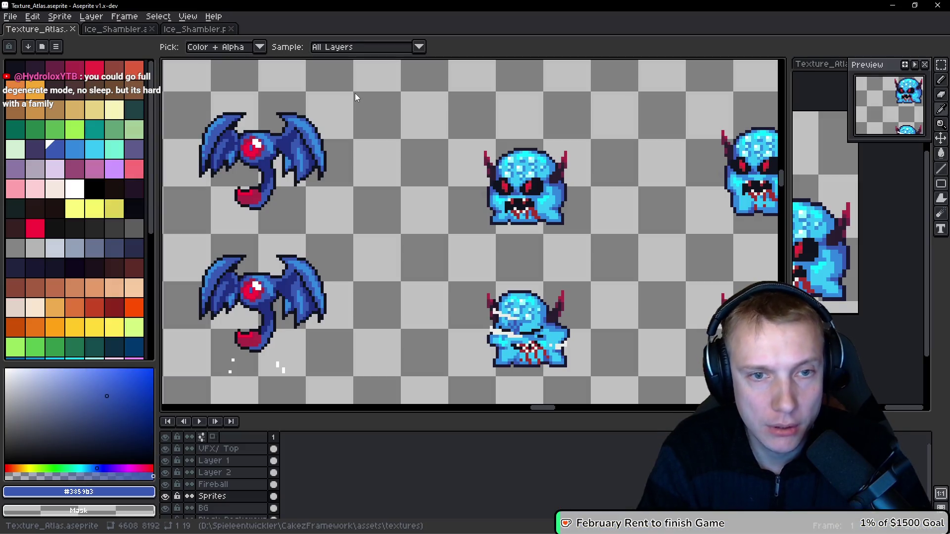
key(alt)
mouse_move(354, 93)
mouse_down()
mouse_move(484, 183)
mouse_move(532, 203)
mouse_move(339, 100)
mouse_up()
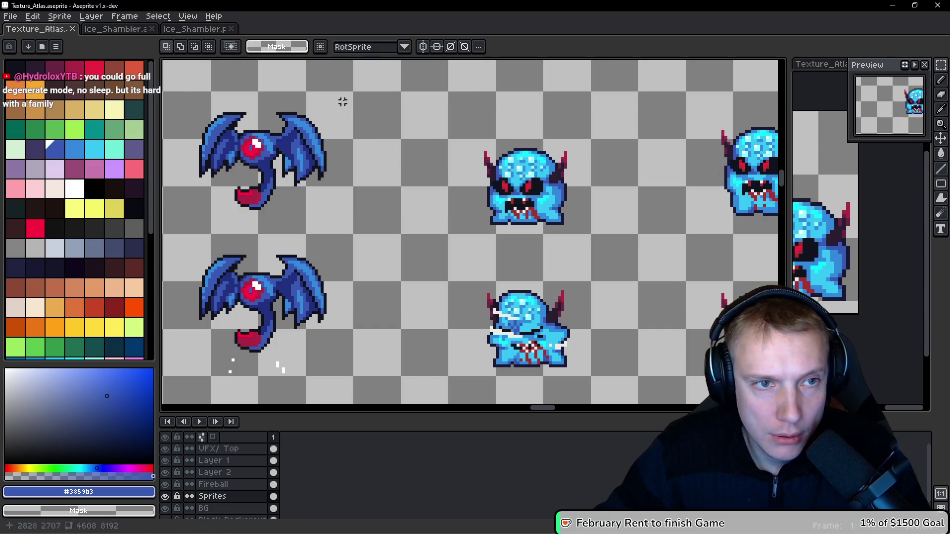
scroll(346, 96, up, 1)
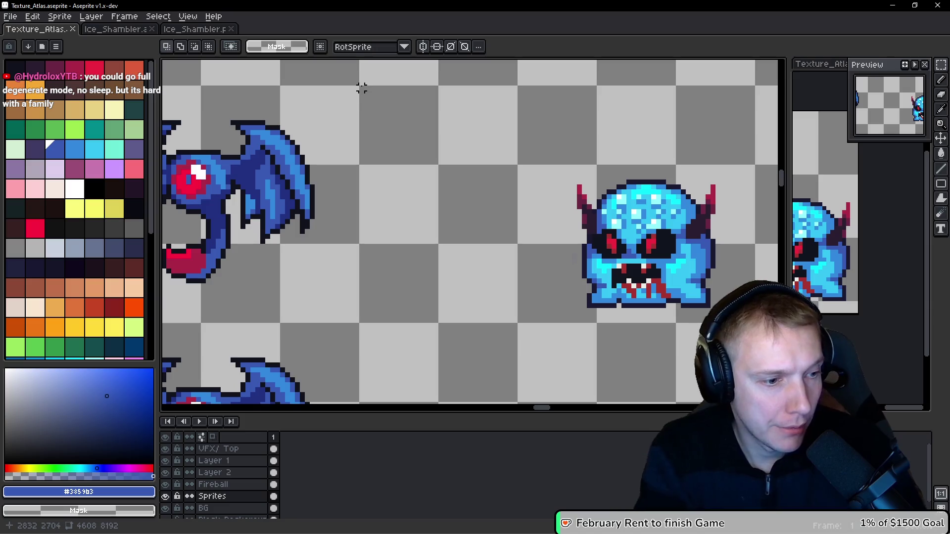
key(alt+Tab)
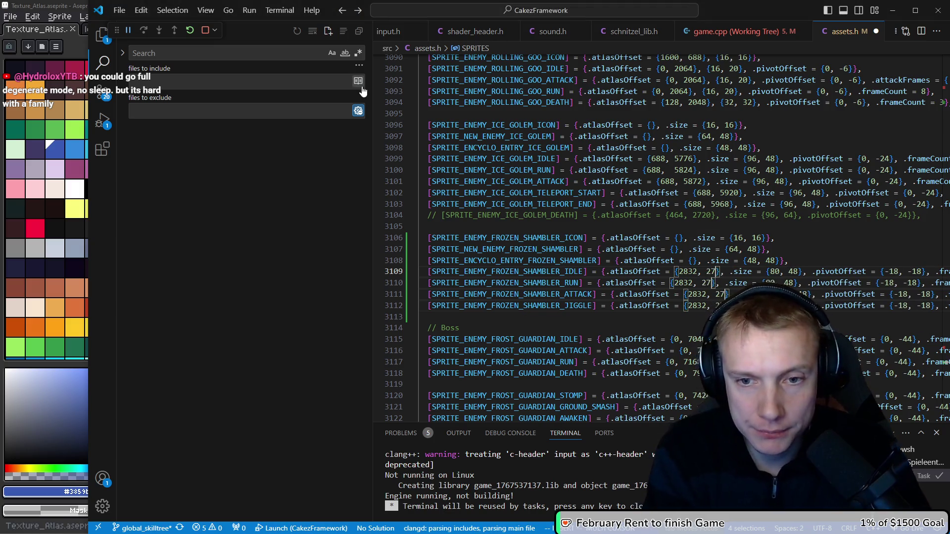
text(04)
key(Escape)
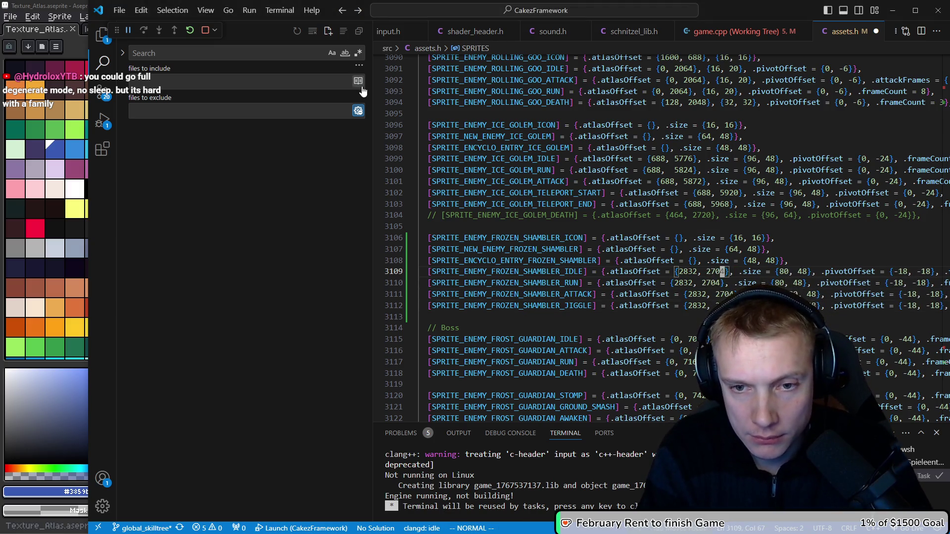
Step: Pan around the sprite sheet to locate the remaining shambler sprite rows
key(alt+Tab)
scroll(494, 198, down, 2)
mouse_move(694, 169)
mouse_down()
mouse_move(462, 180)
mouse_move(653, 143)
mouse_up()
mouse_move(298, 229)
mouse_down()
mouse_move(392, 242)
mouse_move(304, 186)
mouse_move(382, 197)
mouse_up()
scroll(428, 180, up, 1)
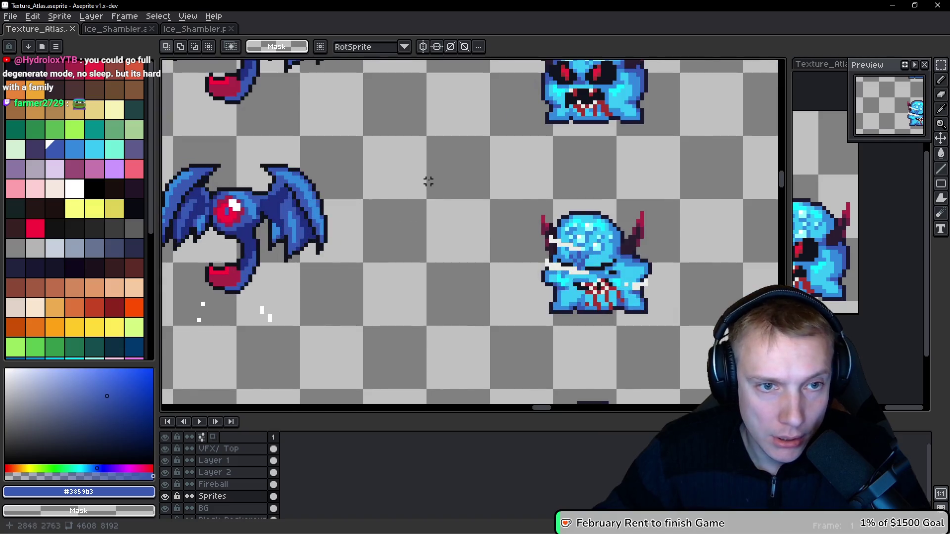
scroll(426, 177, down, 1)
scroll(443, 179, up, 1)
scroll(451, 178, down, 1)
scroll(456, 177, up, 1)
scroll(465, 176, down, 1)
scroll(473, 177, up, 1)
scroll(473, 177, up, 1)
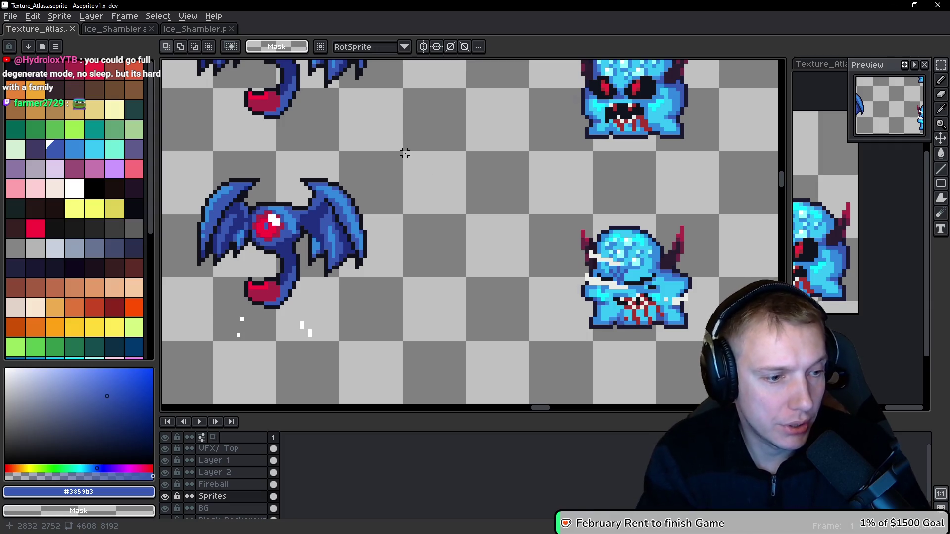
Step: Correct the jiggle line's atlas offset value in assets.h
key(alt+Tab)
key(Escape)
key(j)
key(j)
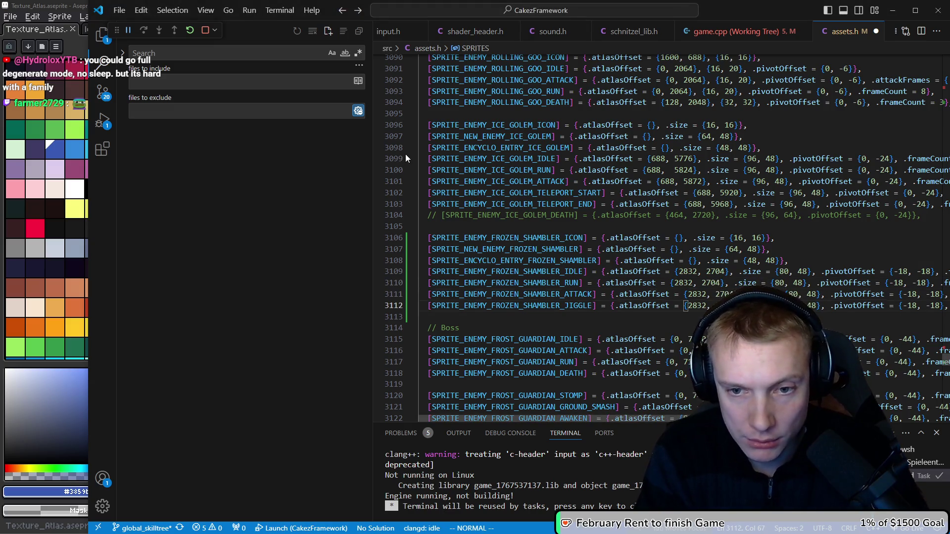
key(c)
key(w)
key(Escape)
key(k)
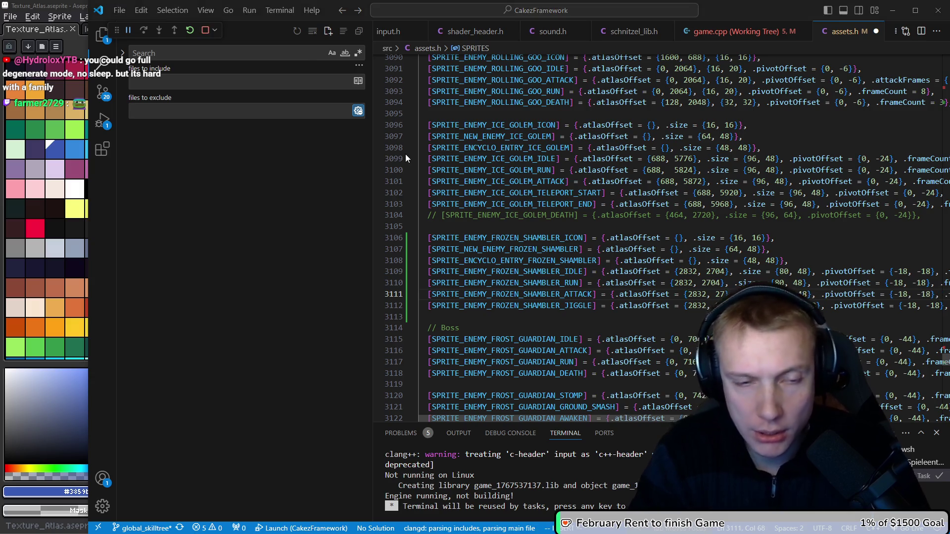
Step: Recheck the sprite sheet positions and save assets.h
key(alt+Tab)
drag(396, 160, 397, 186)
scroll(381, 202, down, 3)
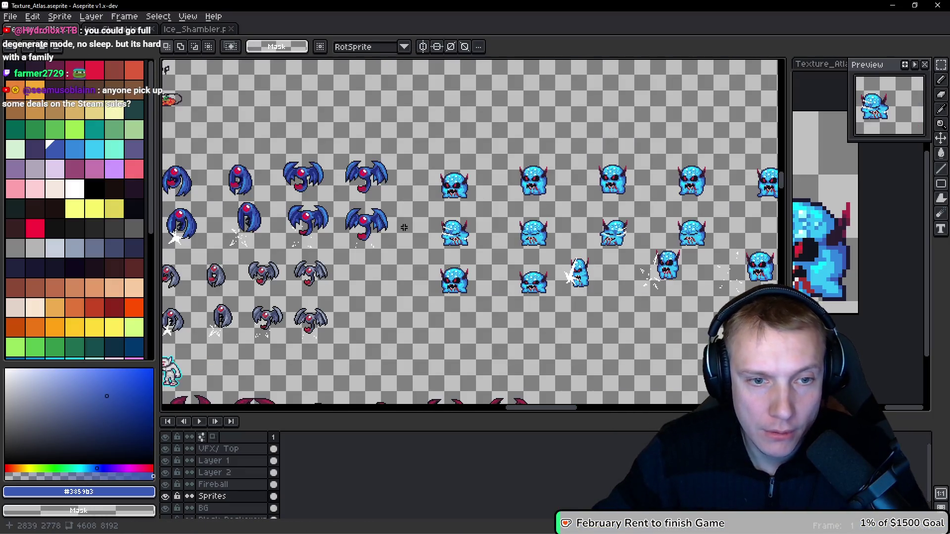
scroll(425, 289, up, 3)
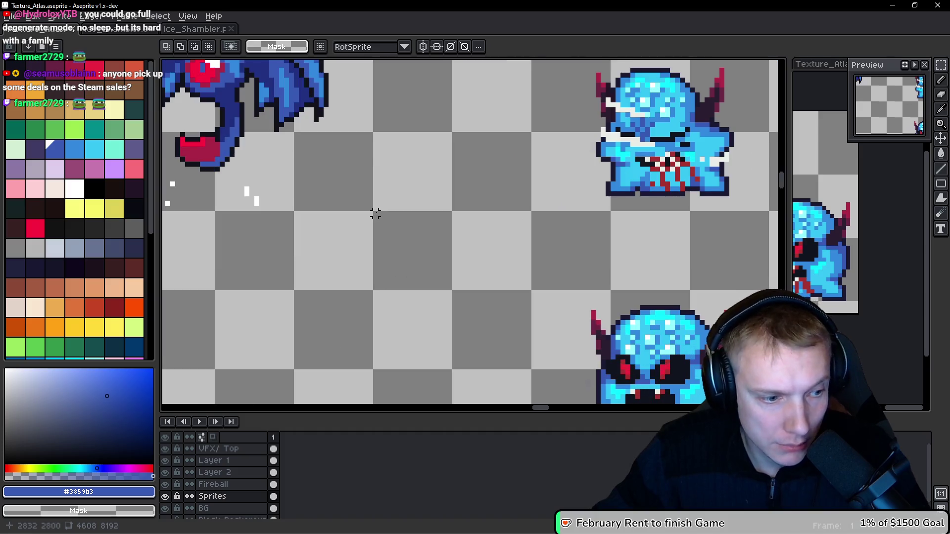
key(alt+Tab)
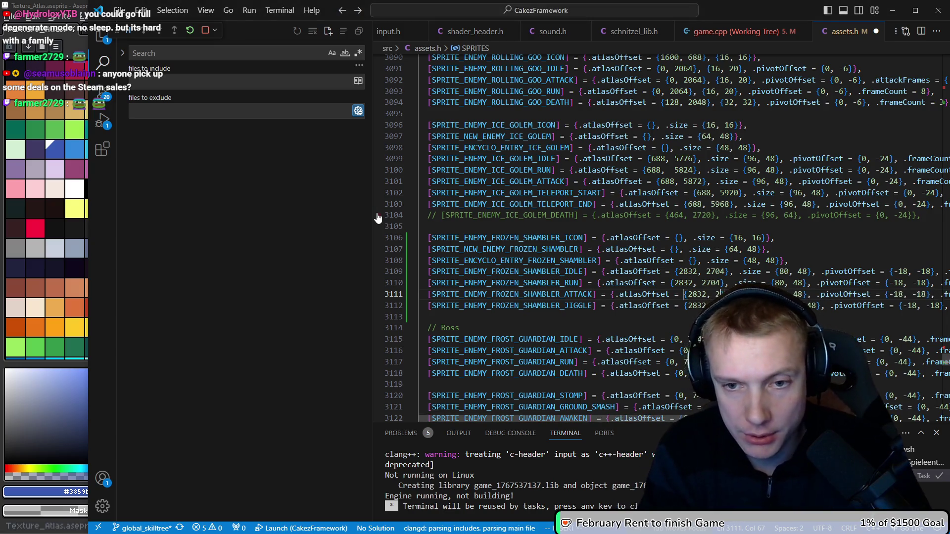
key(ctrl+s)
key(Escape)
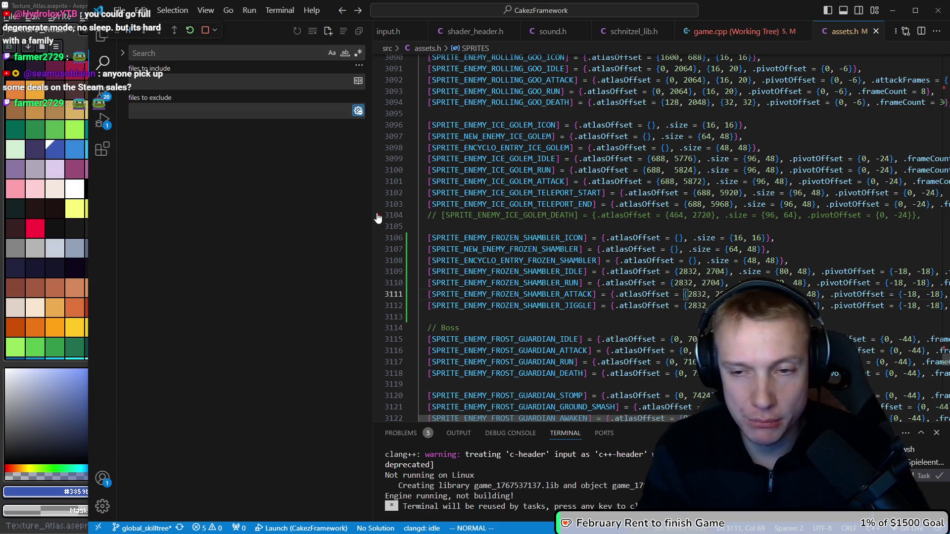
Step: Compare the attack line's offset against the sprite sheet
key(dollar)
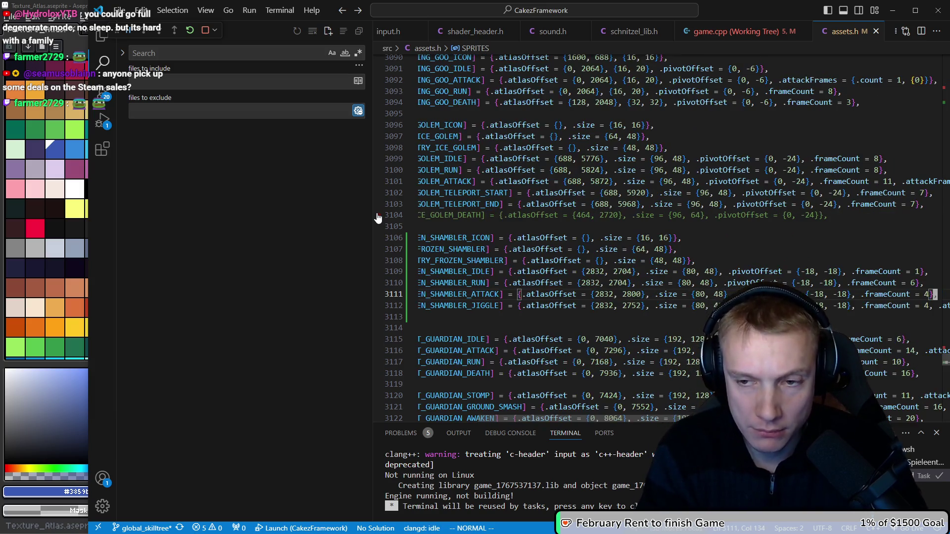
key(alt+Tab)
scroll(541, 240, down, 3)
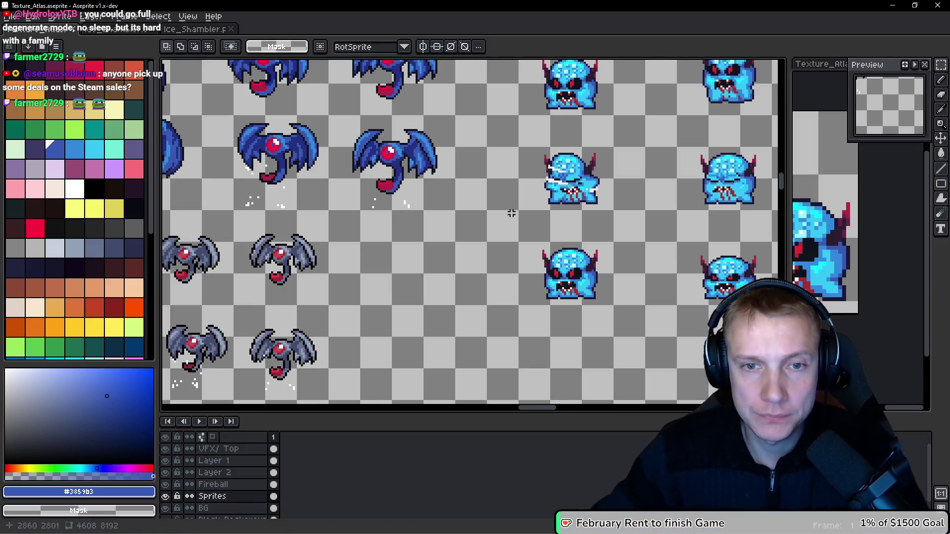
scroll(540, 240, right, 5)
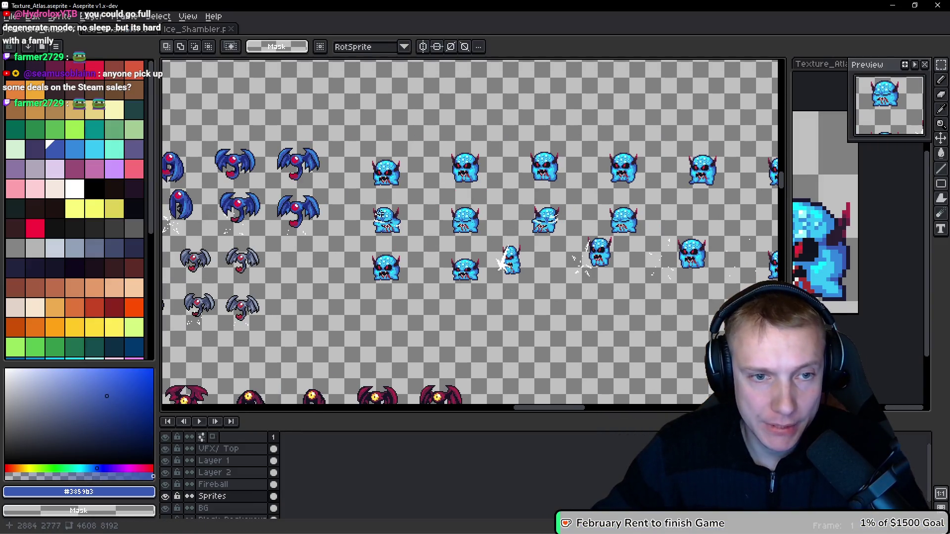
key(alt+Tab)
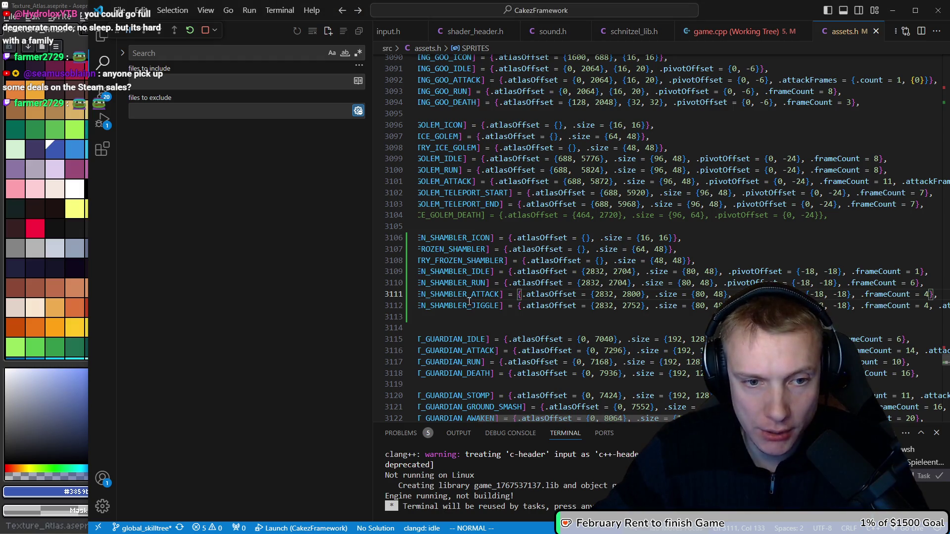
key(alt+Tab)
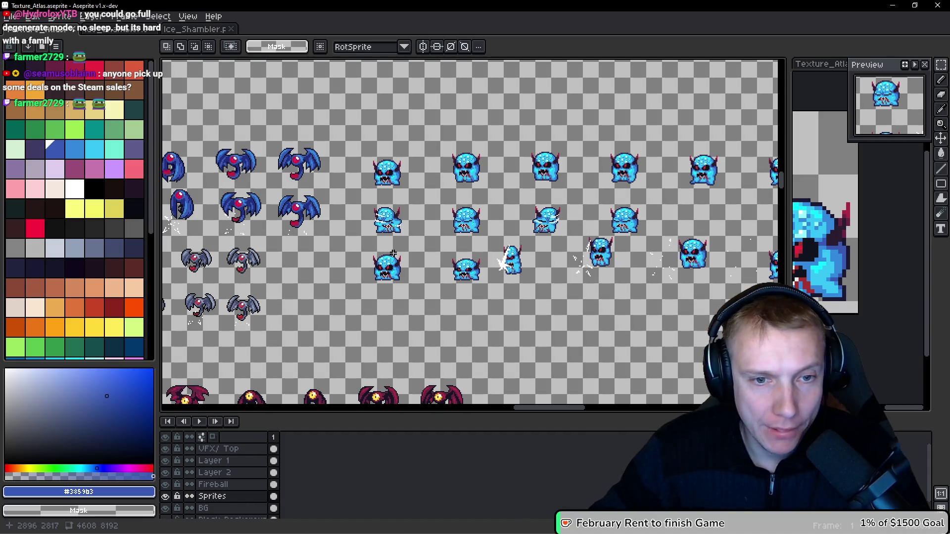
Step: Pan the texture atlas to bring the pasted blue shambler sprites into view
scroll(475, 252, right, 4)
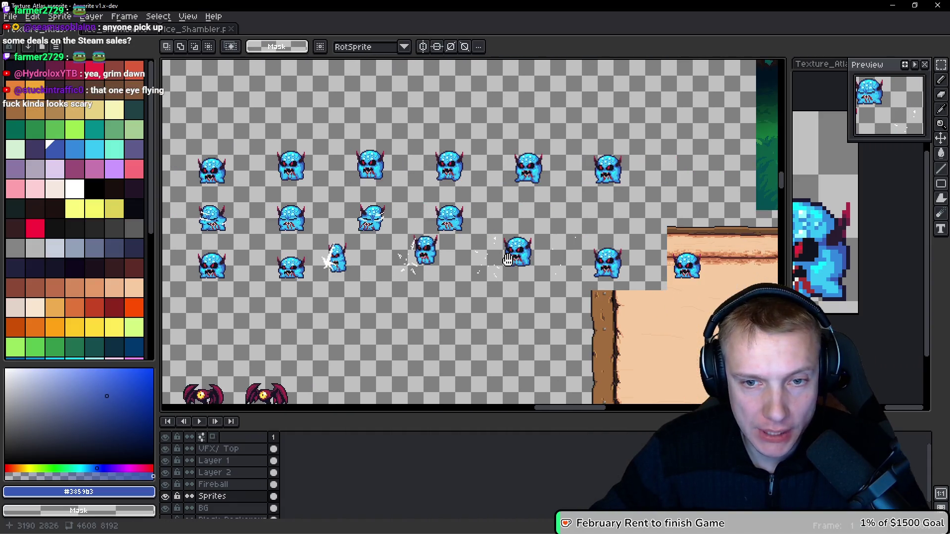
scroll(493, 249, right, 2)
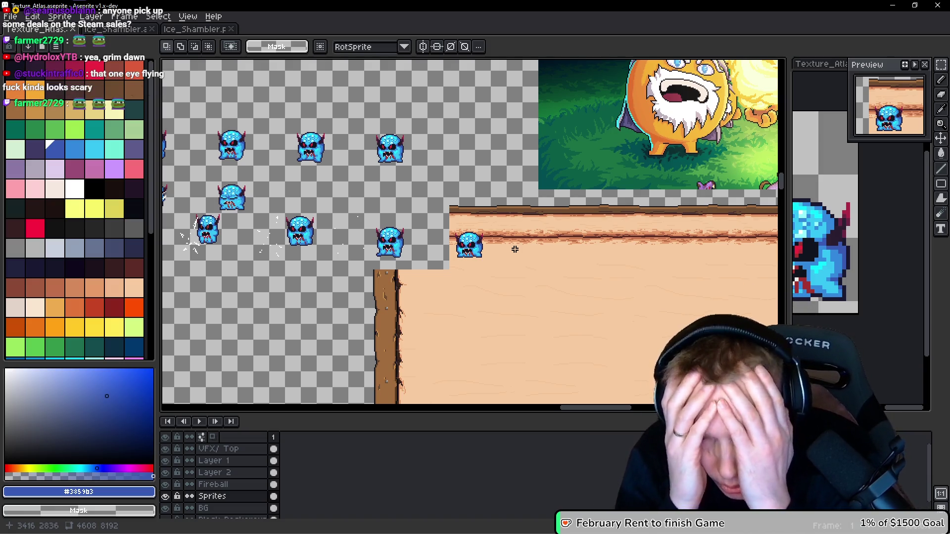
scroll(515, 249, down, 2)
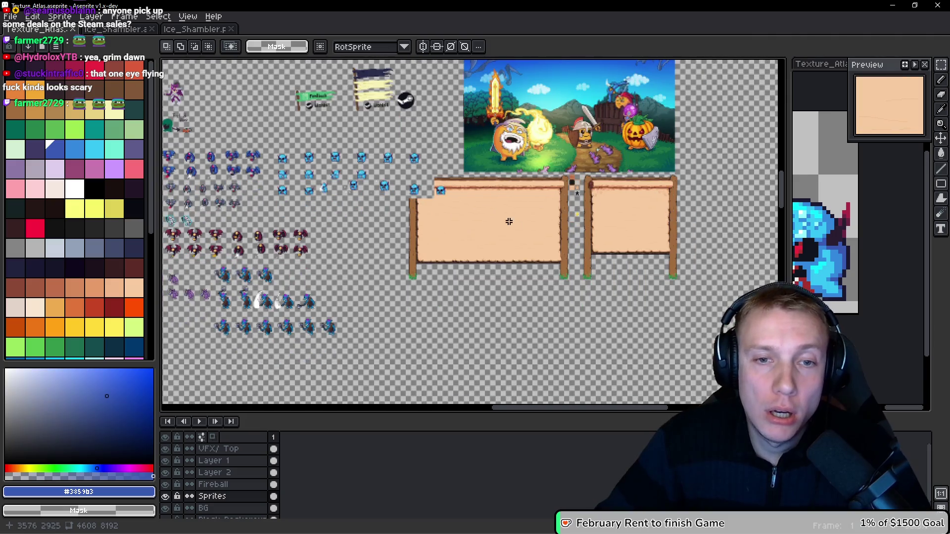
scroll(456, 189, up, 1)
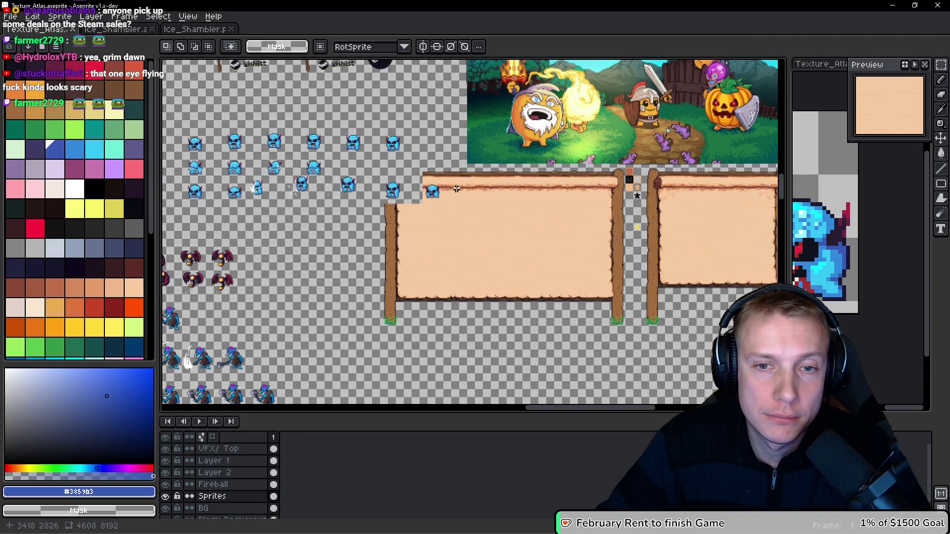
mouse_move(473, 192)
mouse_down()
mouse_move(434, 191)
mouse_move(569, 204)
mouse_up()
drag(333, 188, 380, 192)
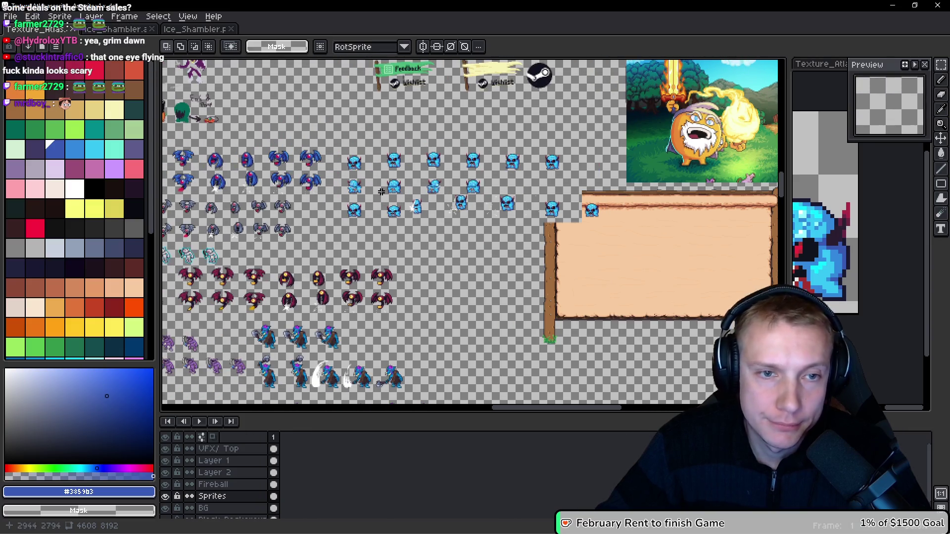
Step: Undo back past the paste so the blue shambler sprites are removed
key(ctrl+z)
key(ctrl+z)
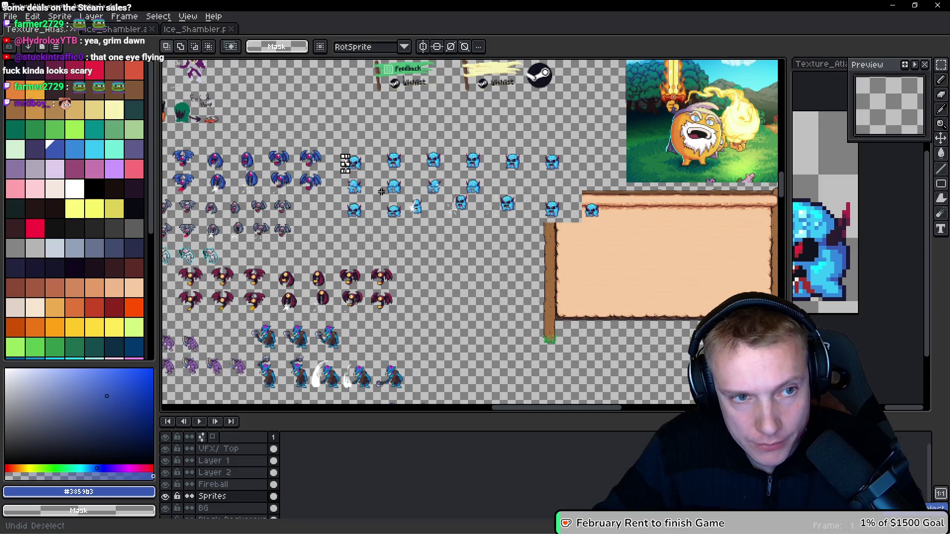
key(ctrl+z)
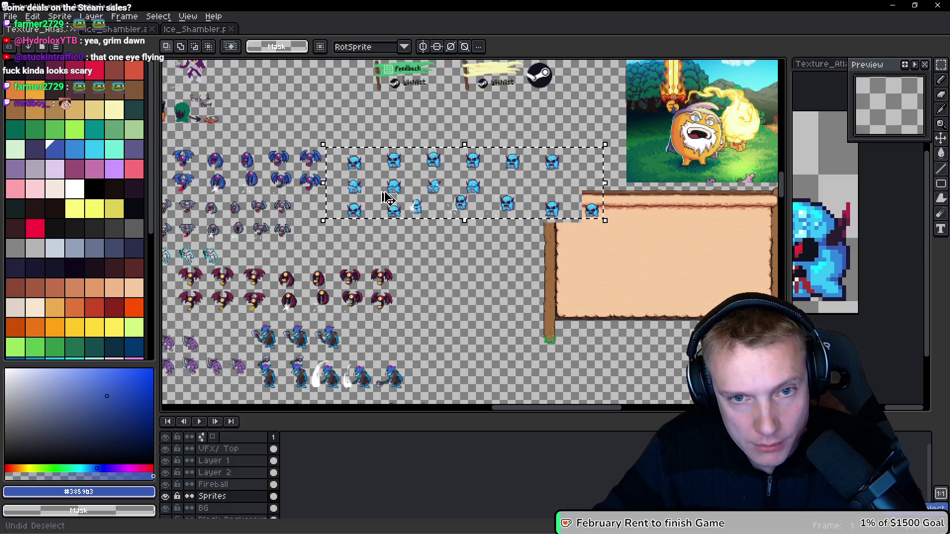
key(ctrl+z)
key(ctrl+y)
key(ctrl+z)
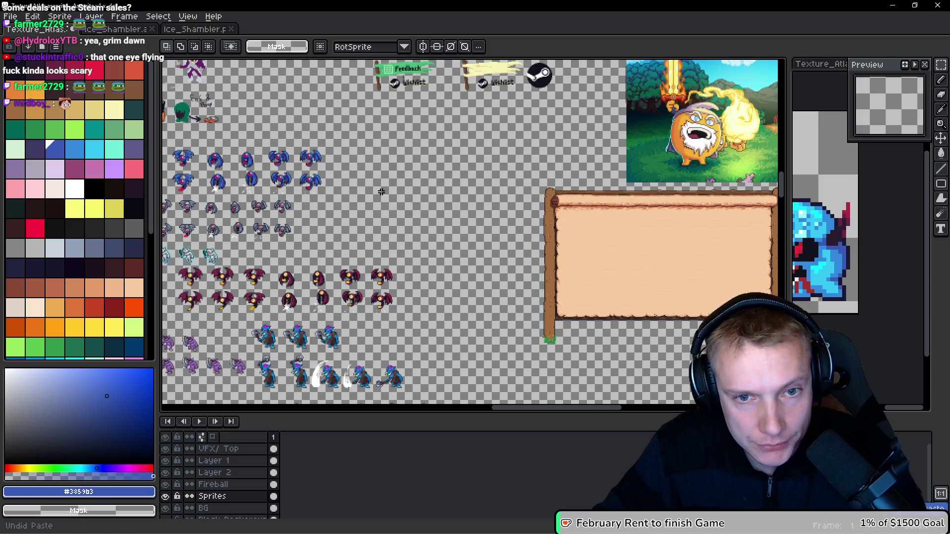
Step: Pan the atlas to find an empty area for the sprites
mouse_move(381, 191)
mouse_down()
mouse_move(547, 193)
mouse_move(539, 250)
mouse_move(435, 155)
mouse_move(603, 248)
mouse_up()
scroll(603, 247, down, 3)
scroll(603, 247, left, 5)
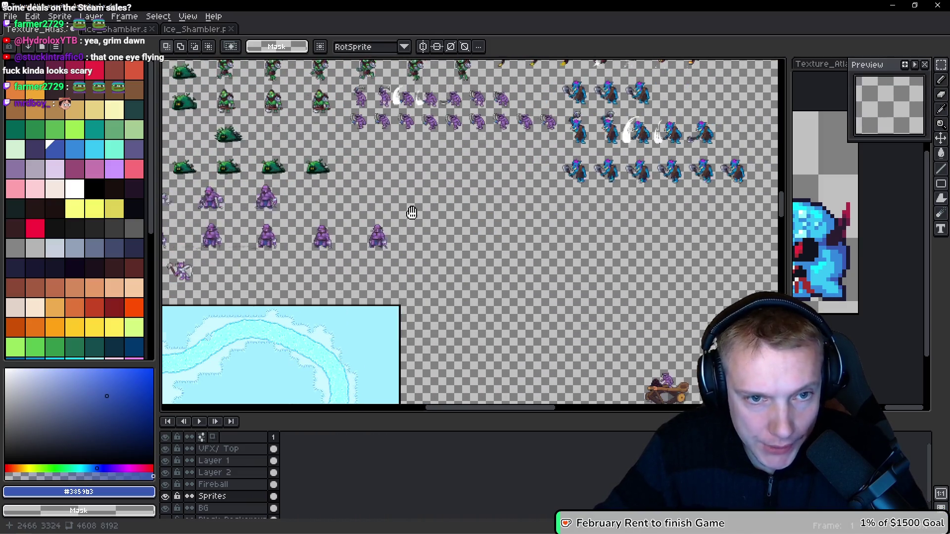
drag(472, 237, 438, 215)
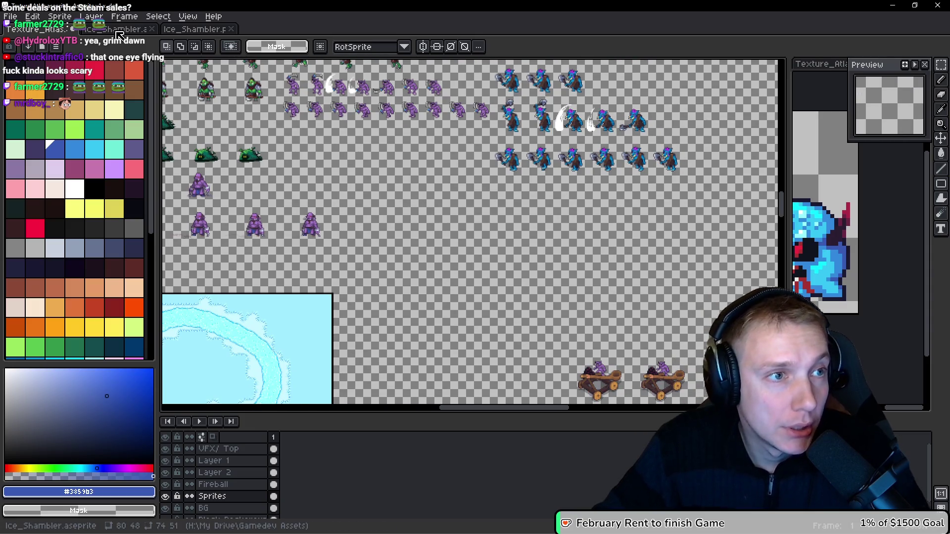
Step: Paste the Ice_Shambler sprite sheet into the empty area of Texture_Atlas
key(ctrl+Tab)
click(204, 30)
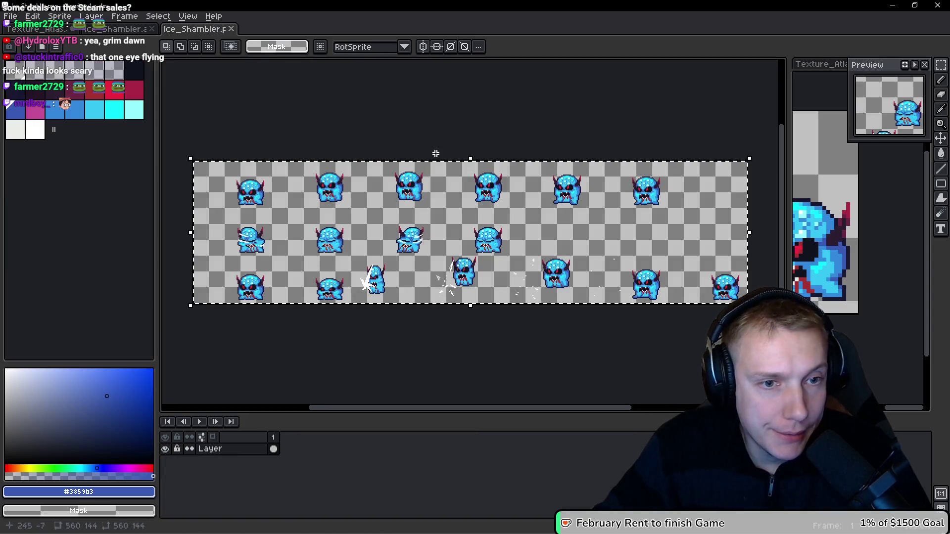
key(ctrl+Tab)
mouse_move(411, 216)
mouse_down()
mouse_move(473, 238)
mouse_move(309, 159)
mouse_move(316, 248)
mouse_move(452, 273)
mouse_up()
key(ctrl+v)
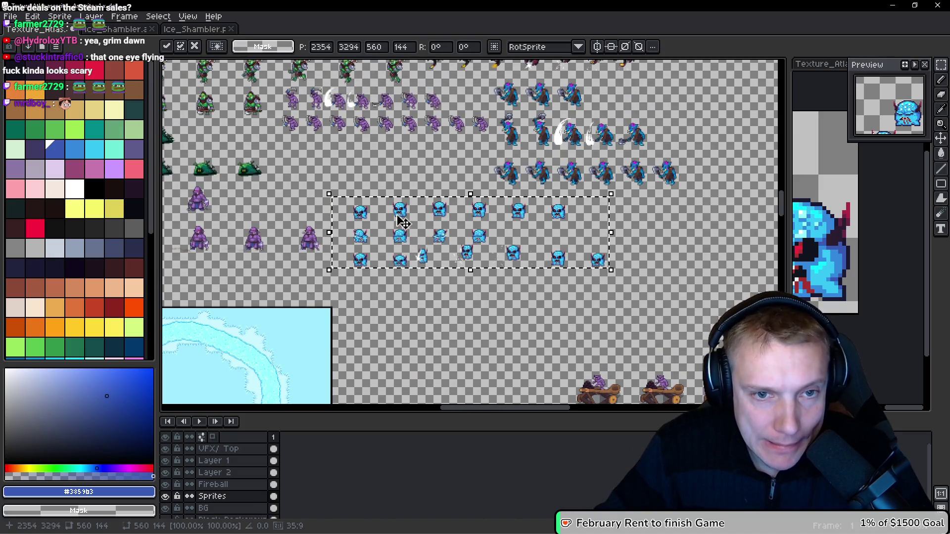
Step: Nudge the pasted shambler block with arrow keys to position 2352, 3280
scroll(396, 207, up, 1)
mouse_move(442, 194)
mouse_down()
mouse_move(364, 298)
mouse_move(428, 247)
mouse_move(616, 240)
mouse_up()
mouse_move(501, 265)
mouse_down()
mouse_move(544, 253)
mouse_move(516, 246)
mouse_up()
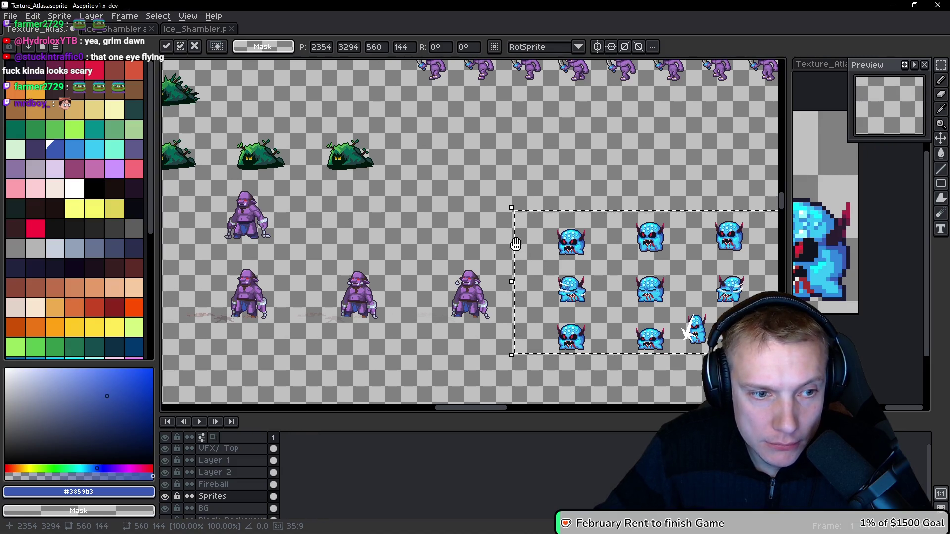
scroll(292, 309, up, 3)
scroll(276, 307, down, 3)
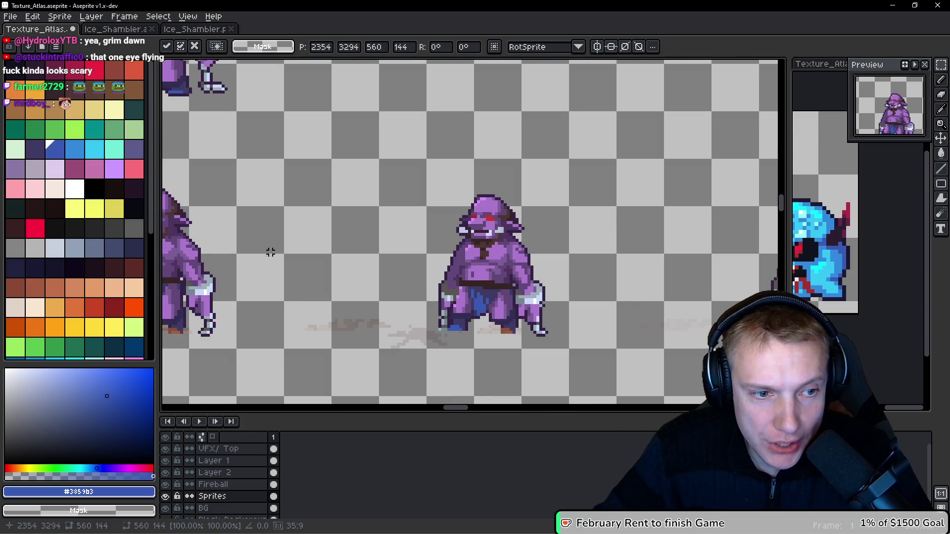
scroll(364, 276, right, 5)
scroll(470, 252, up, 3)
scroll(471, 251, down, 3)
scroll(463, 260, right, 5)
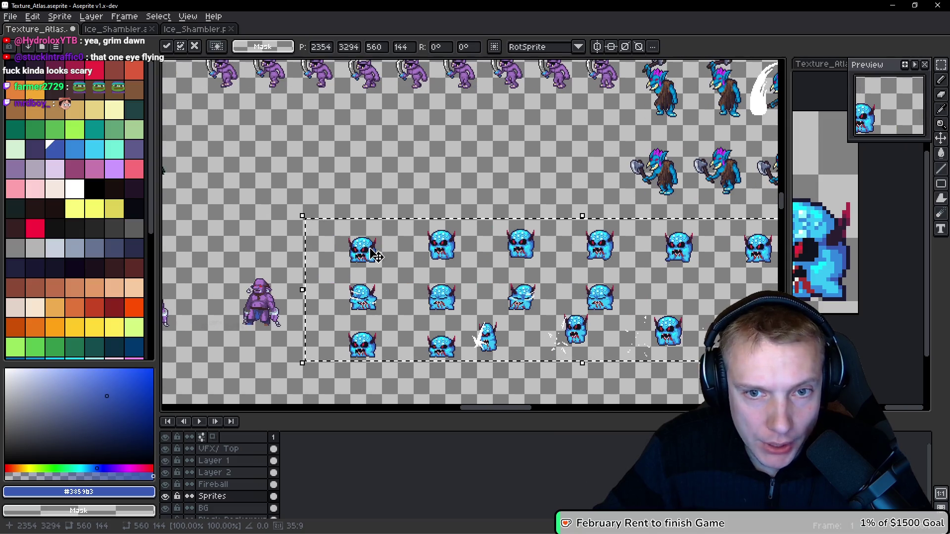
key(Left)
key(Left)
key(Left)
key(Up)
key(Up)
key(Up)
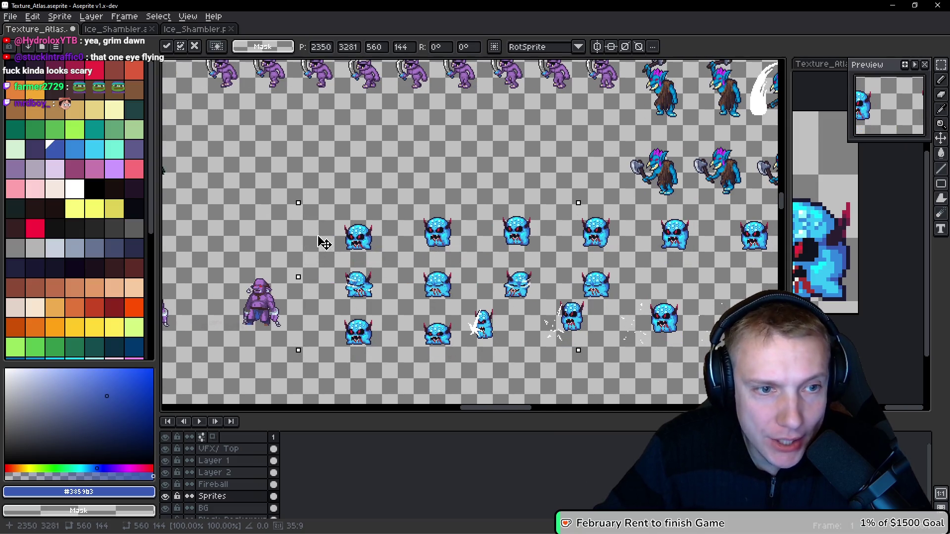
key(Right)
key(Right)
key(Up)
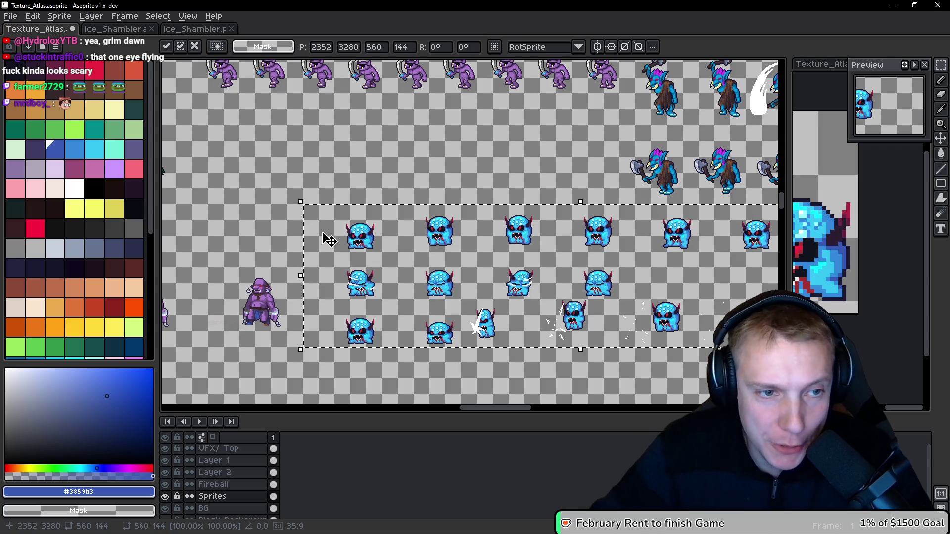
Step: Save Texture_Atlas.aseprite
scroll(296, 213, up, 3)
scroll(378, 242, down, 3)
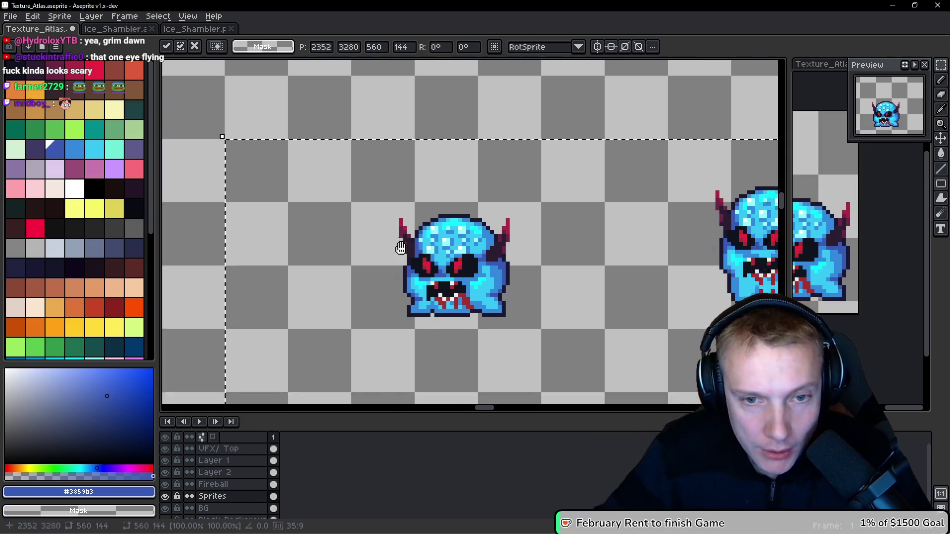
key(ctrl+s)
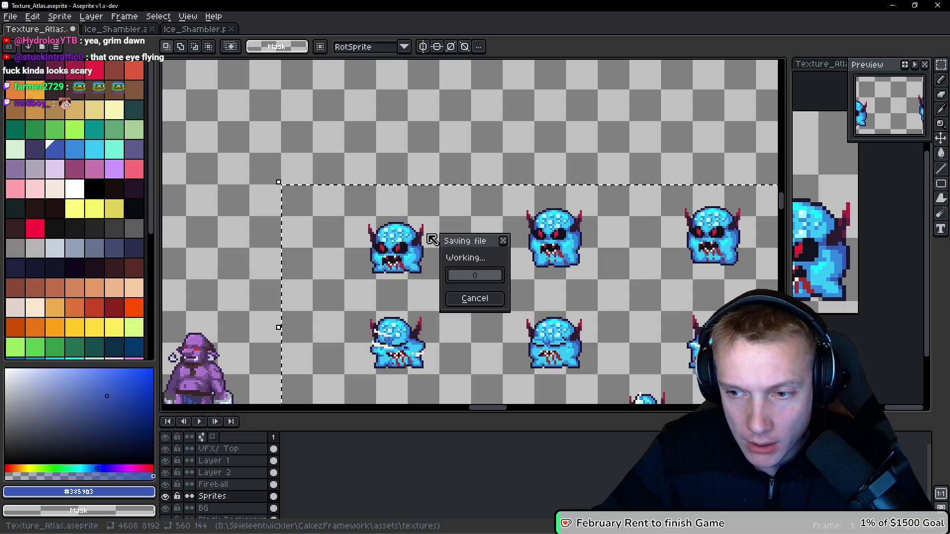
Step: Export the atlas sprite sheet, select the eyedropper, and switch back to assets.h
key(ctrl+e)
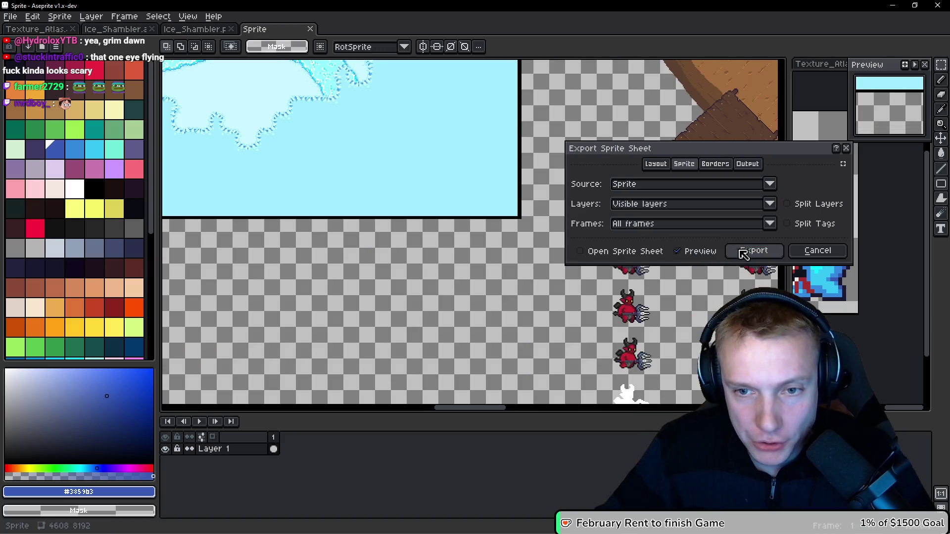
click(749, 252)
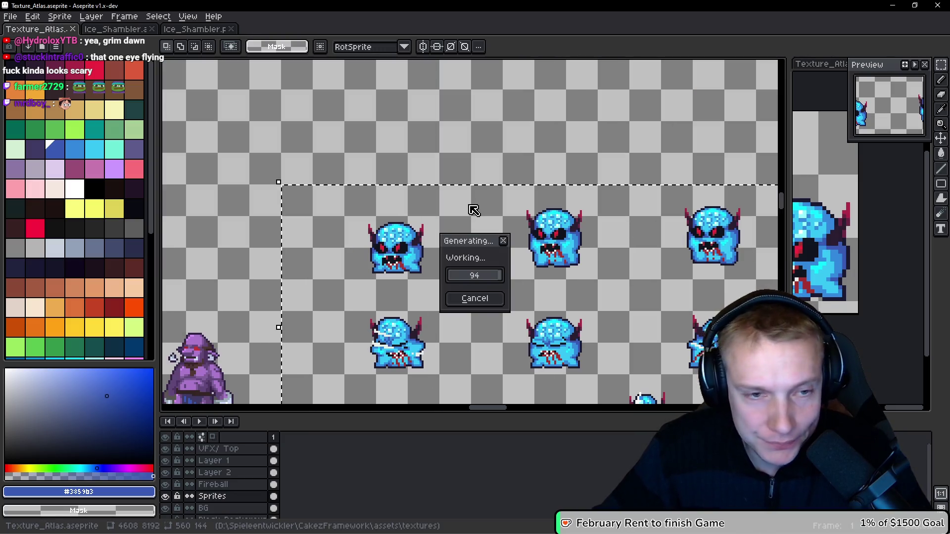
scroll(265, 180, up, 5)
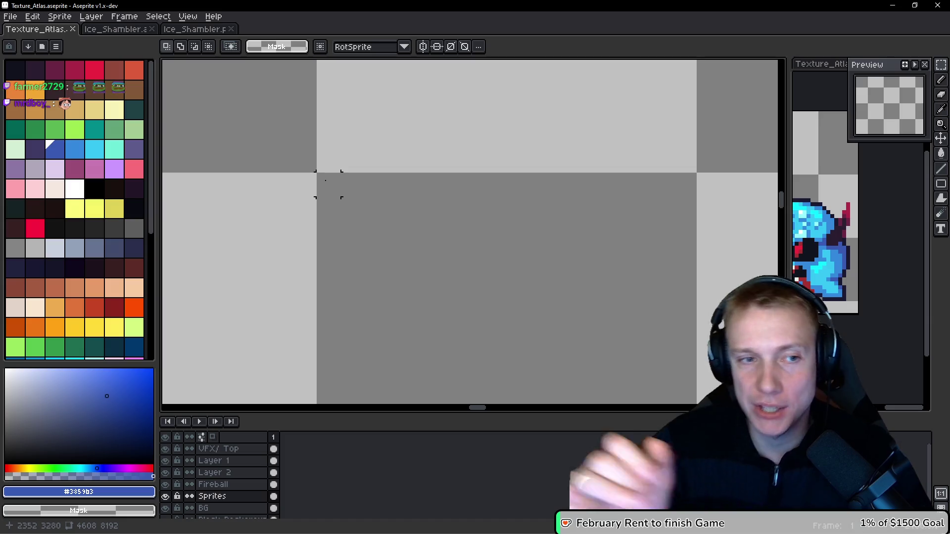
key(i)
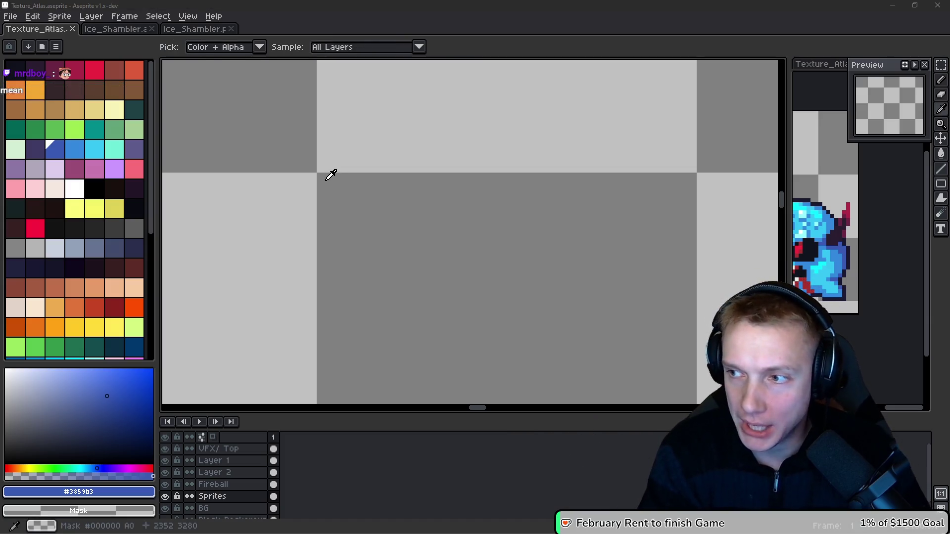
key(alt+Tab)
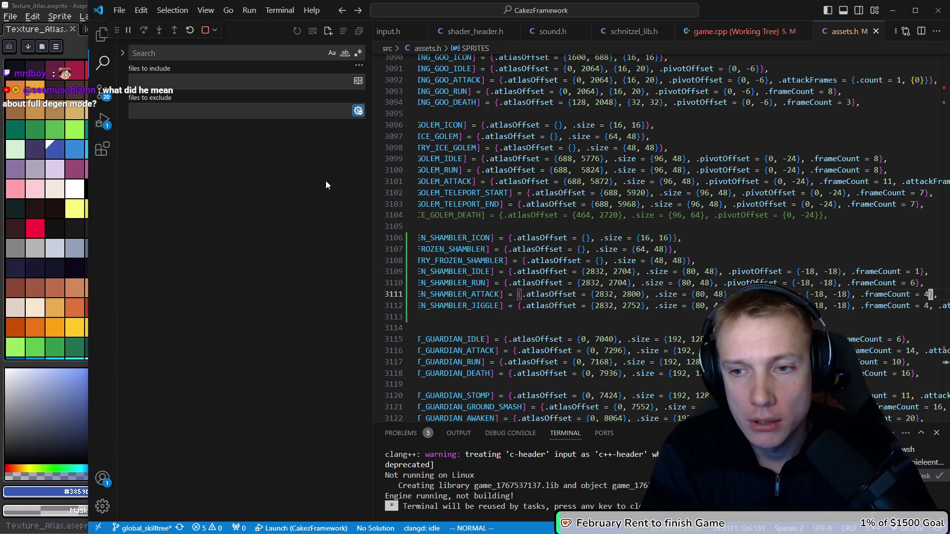
Step: Place cursors on the four frozen shambler lines and begin editing their x offsets
key(0)
key(k)
key(k)
key(k)
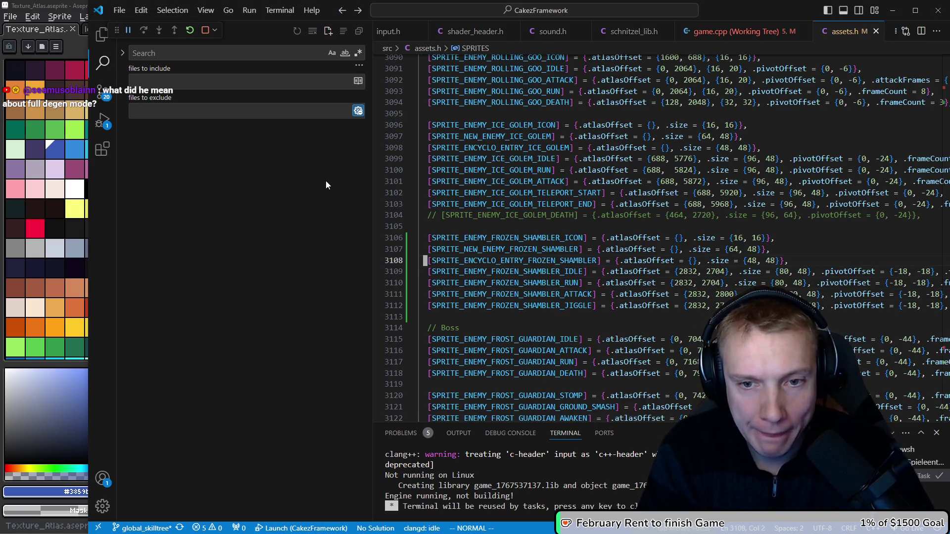
key(k)
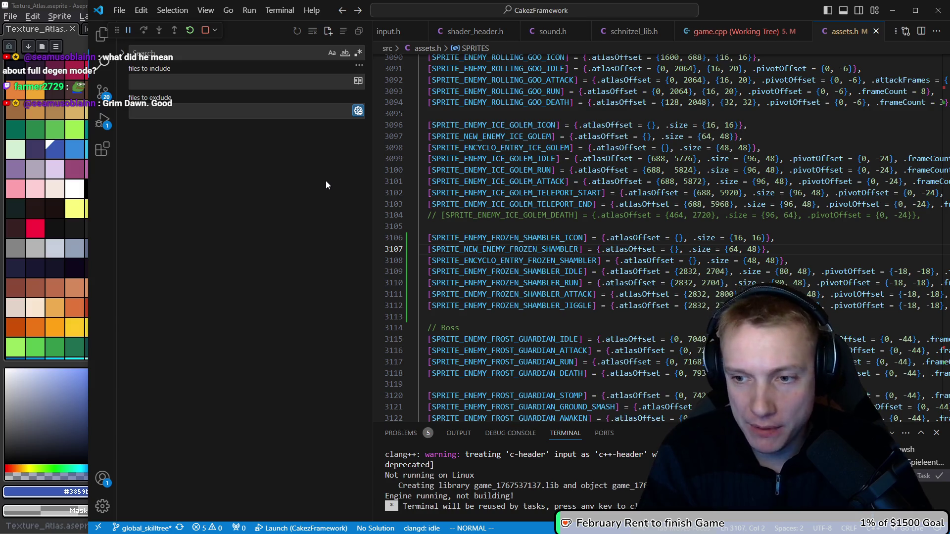
key(percent)
key(j)
key(j)
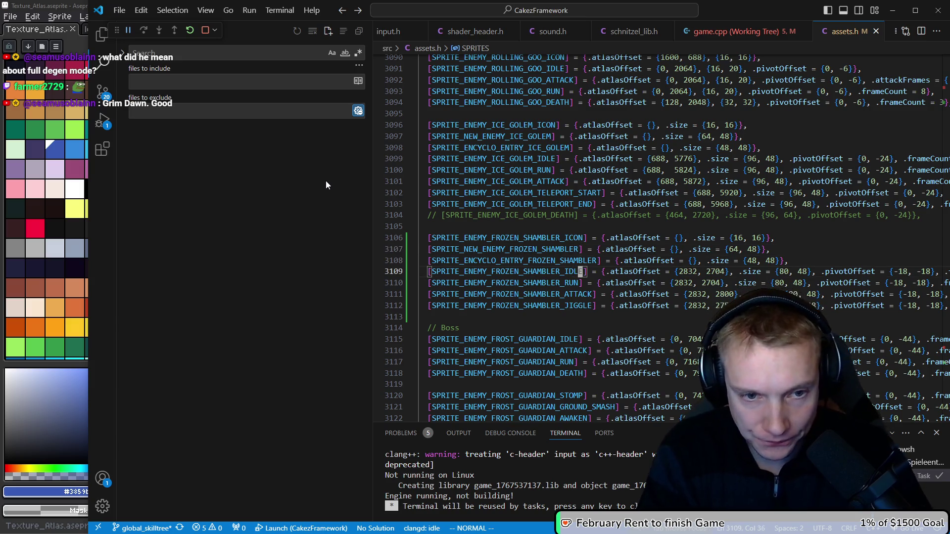
key(w)
key(w)
key(w)
key(ctrl+alt+Down)
key(ctrl+alt+Down)
key(ctrl+alt+Down)
key(w)
key(w)
key(e)
key(a)
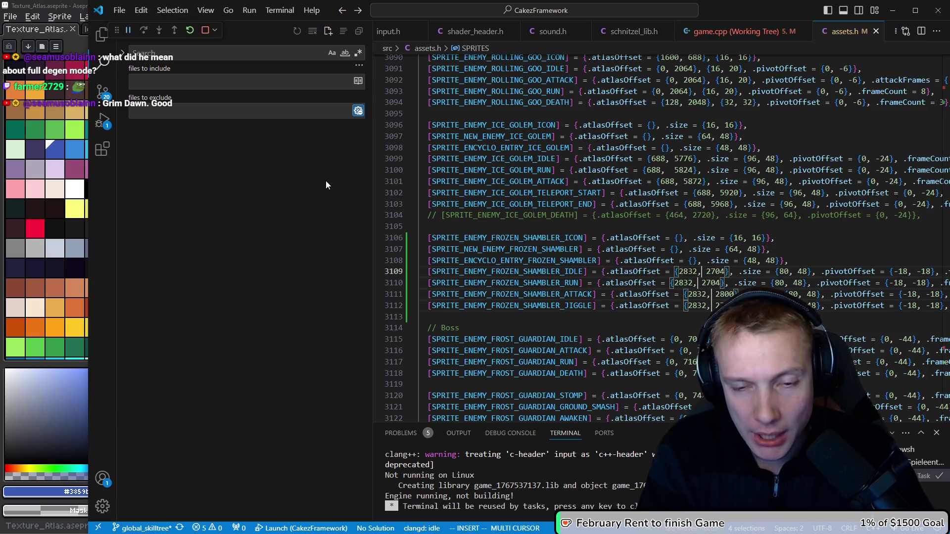
Step: Enter the 2352 x offset after checking the block's coordinates on the Aseprite atlas
key(alt+Tab)
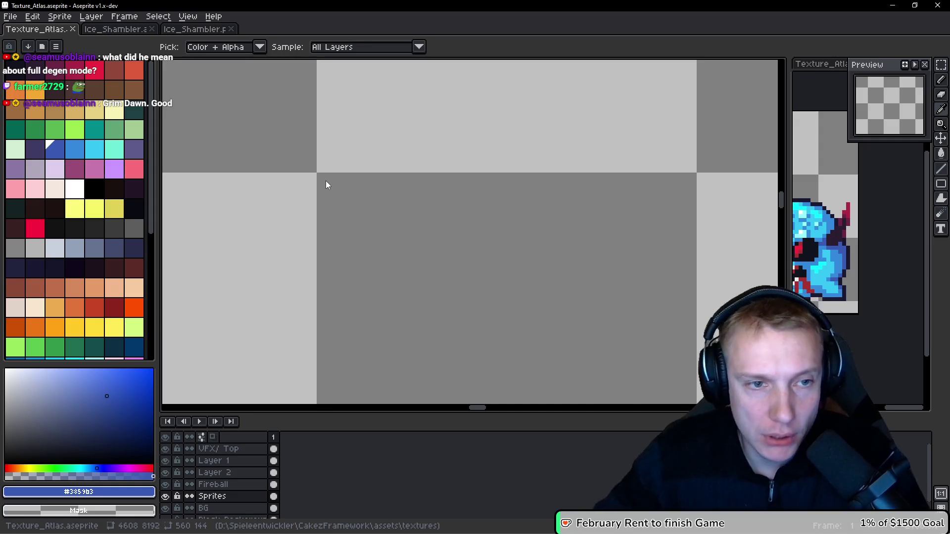
scroll(335, 195, down, 3)
scroll(345, 187, up, 2)
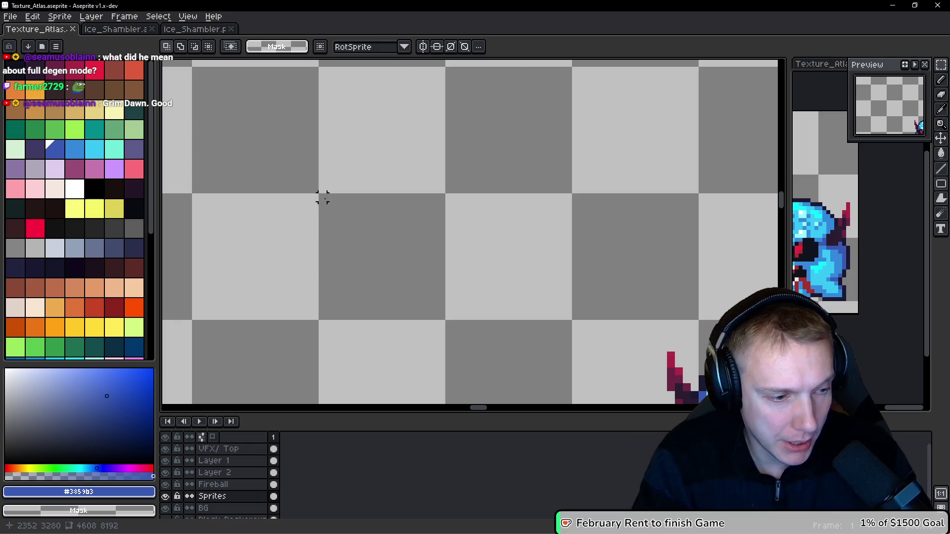
key(alt+Tab)
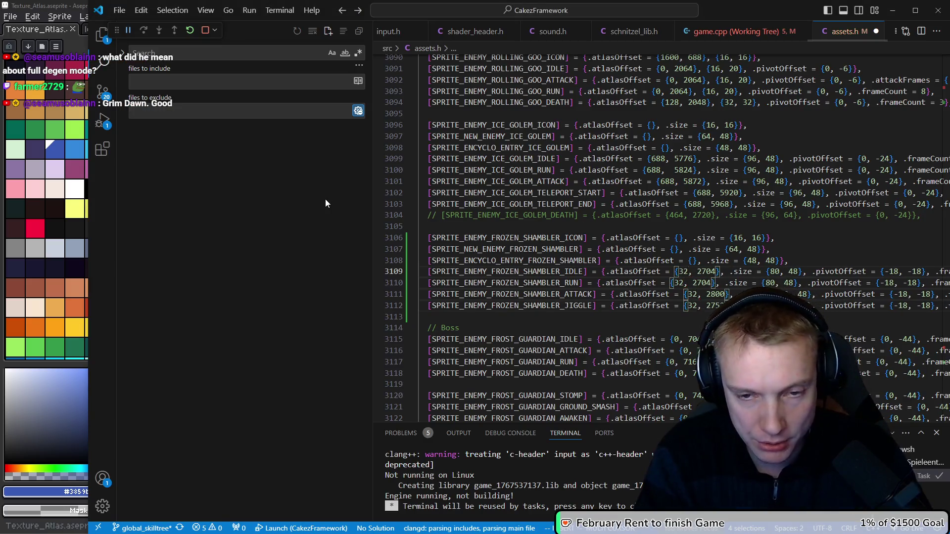
key(alt+Tab)
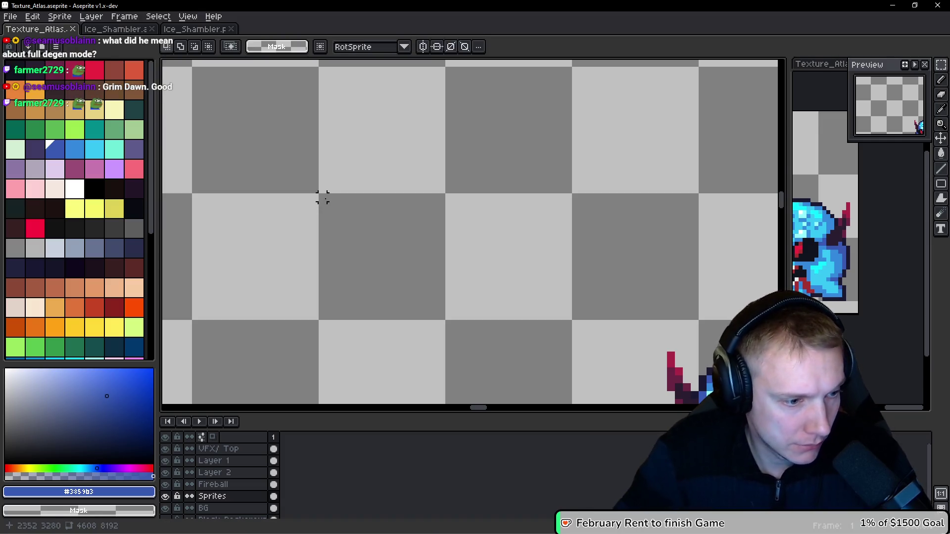
key(alt+Tab)
key(l)
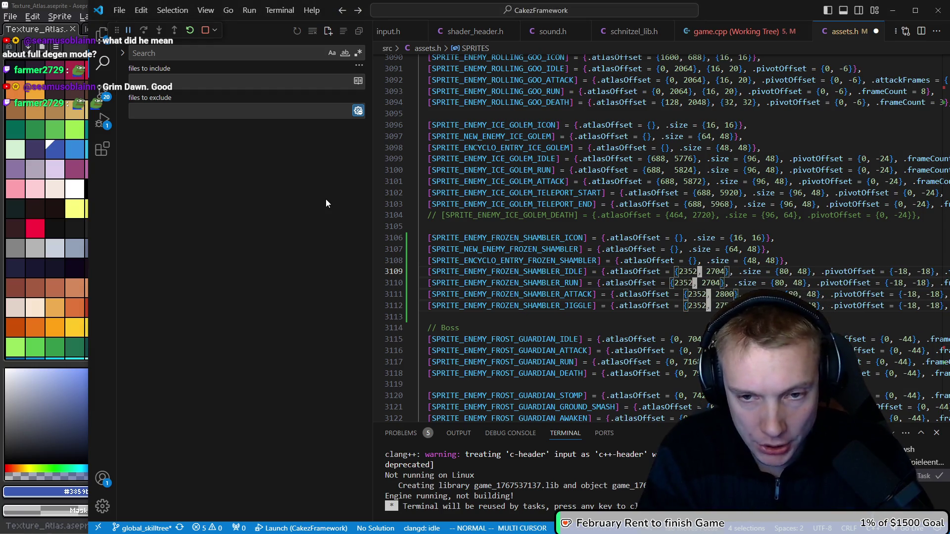
key(alt+Tab)
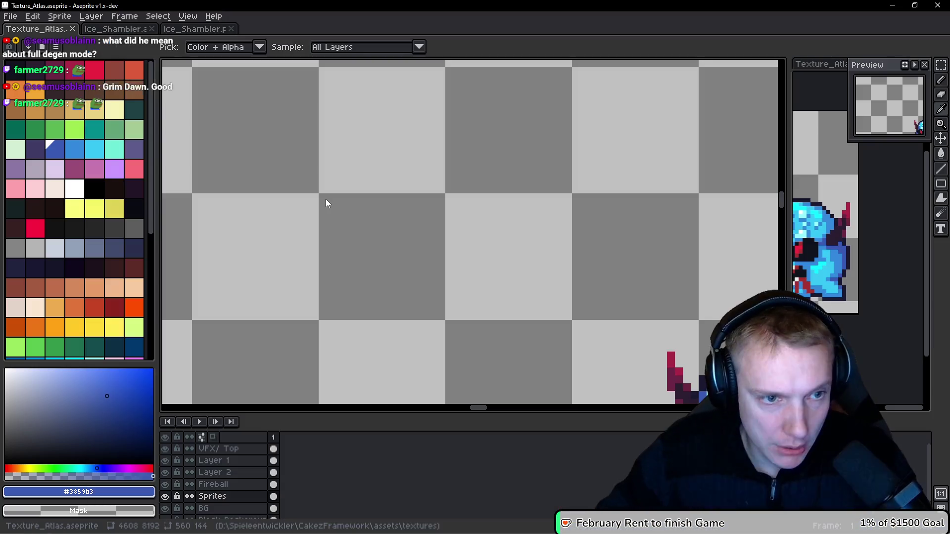
key(alt+Tab)
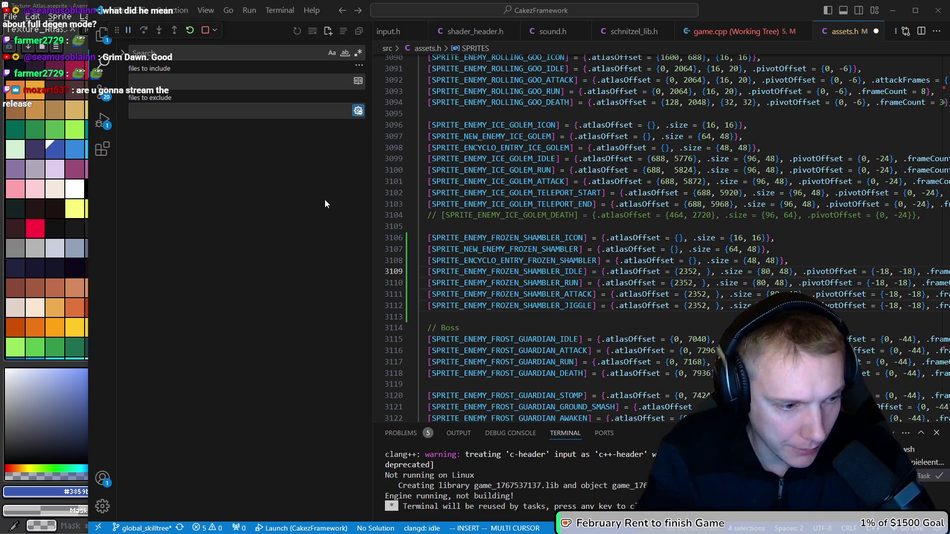
key(Escape)
key(j)
key(j)
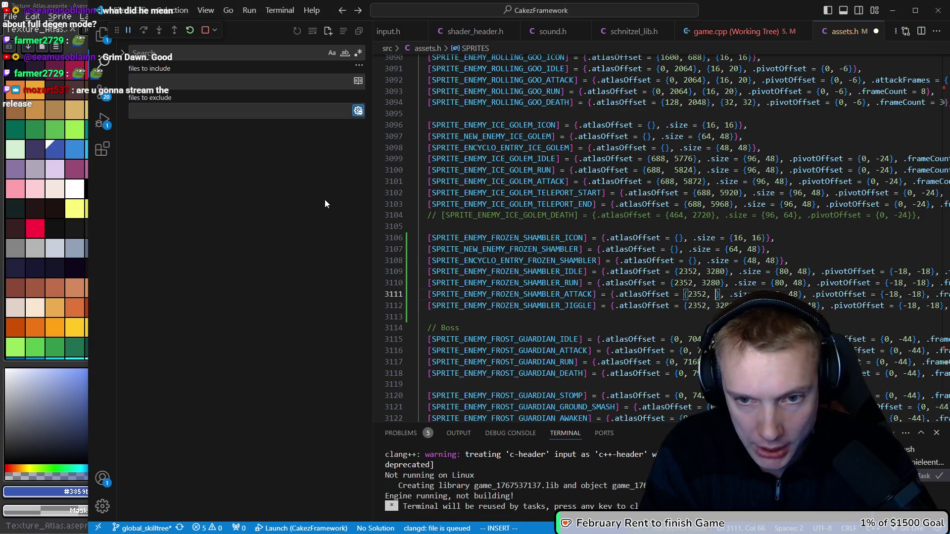
Step: Check the atlas rows for the attack (3376) and jiggle (3328) offsets
key(alt+Tab)
scroll(408, 292, down, 5)
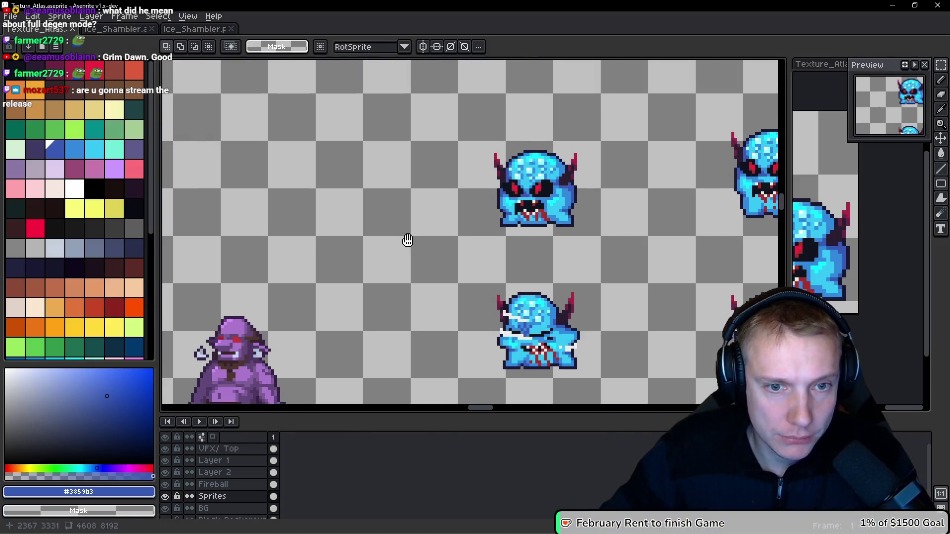
scroll(416, 212, up, 1)
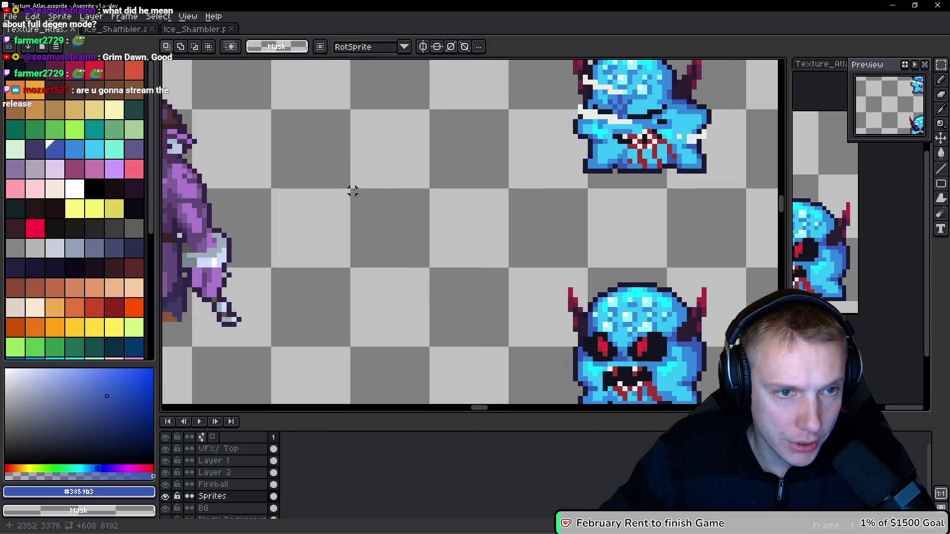
key(alt+Tab)
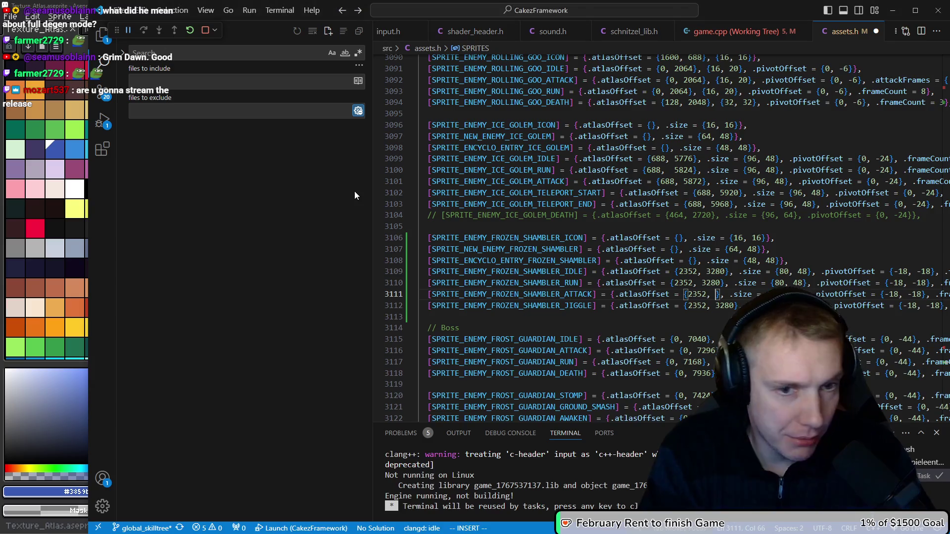
key(alt+Tab)
scroll(392, 319, down, 3)
key(m)
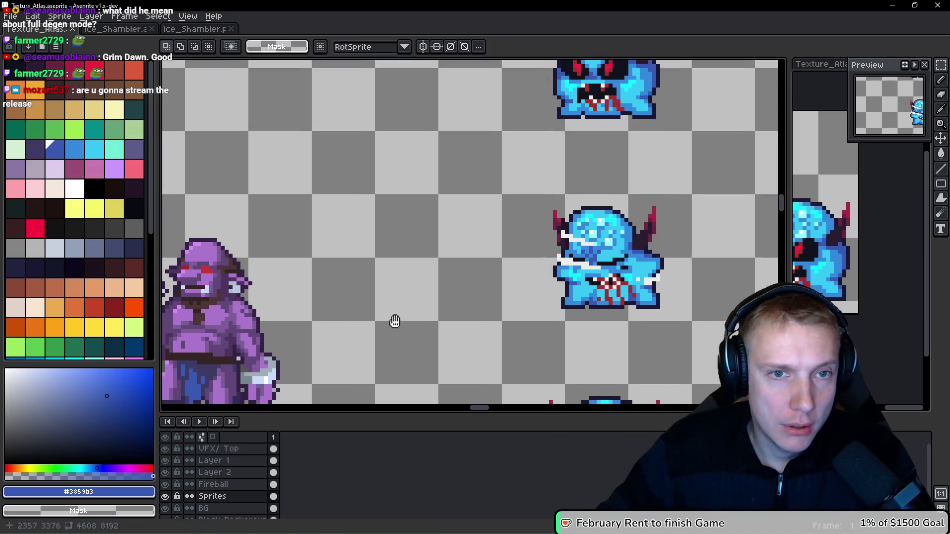
scroll(329, 144, up, 1)
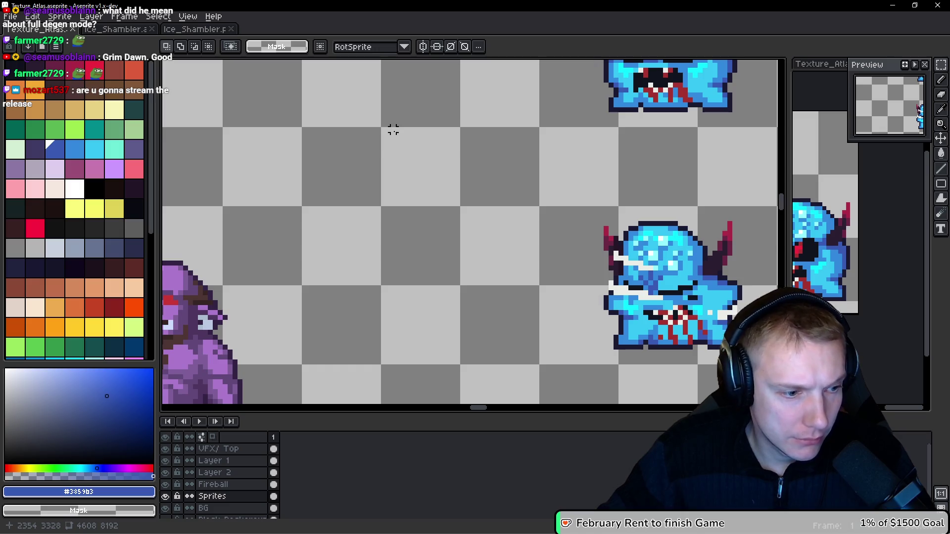
key(alt+Tab)
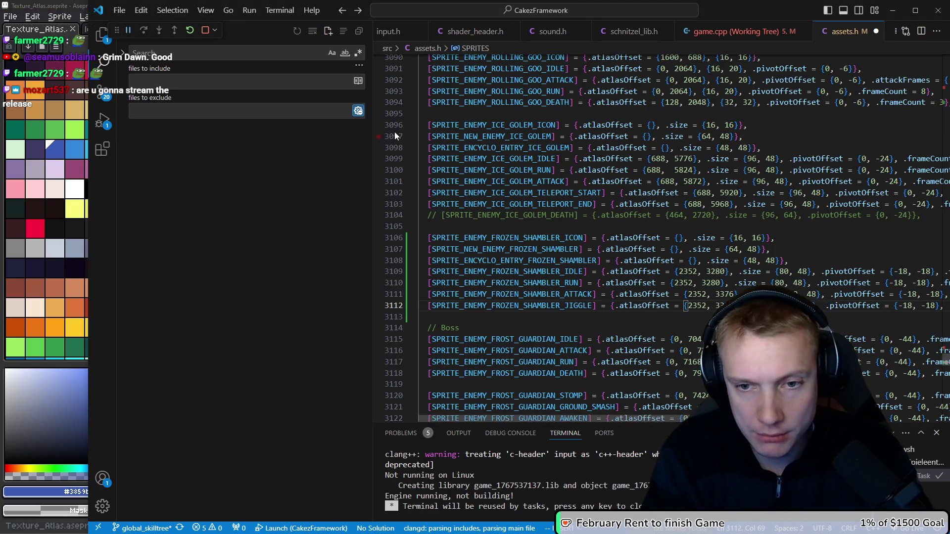
Step: Start editing the jiggle's attack frames entry on line 3112, checking it against the sprite sheet
key(dollar)
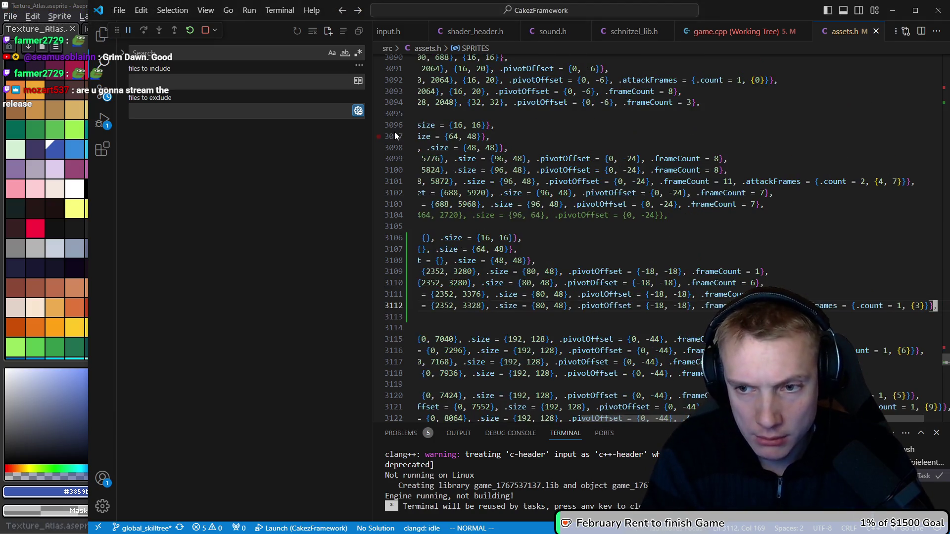
key(l)
key(l)
key(l)
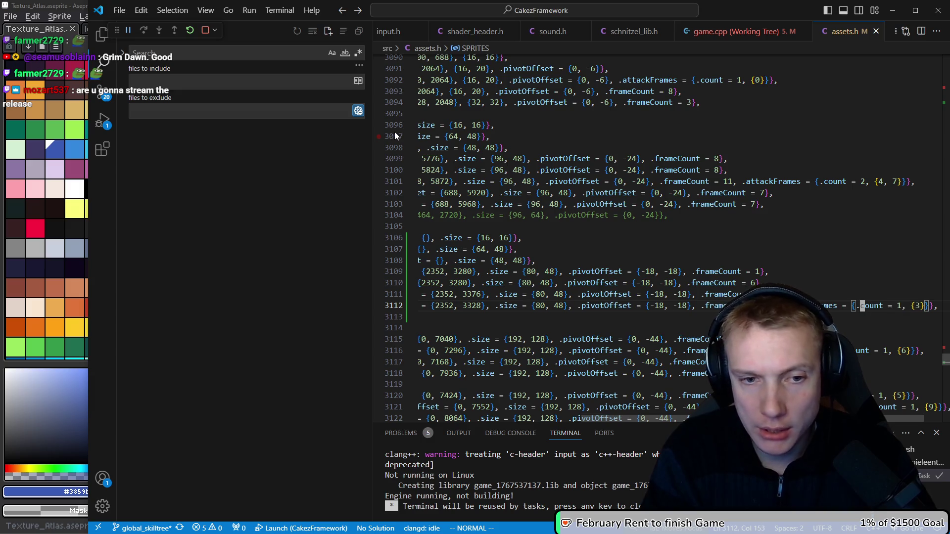
key(x)
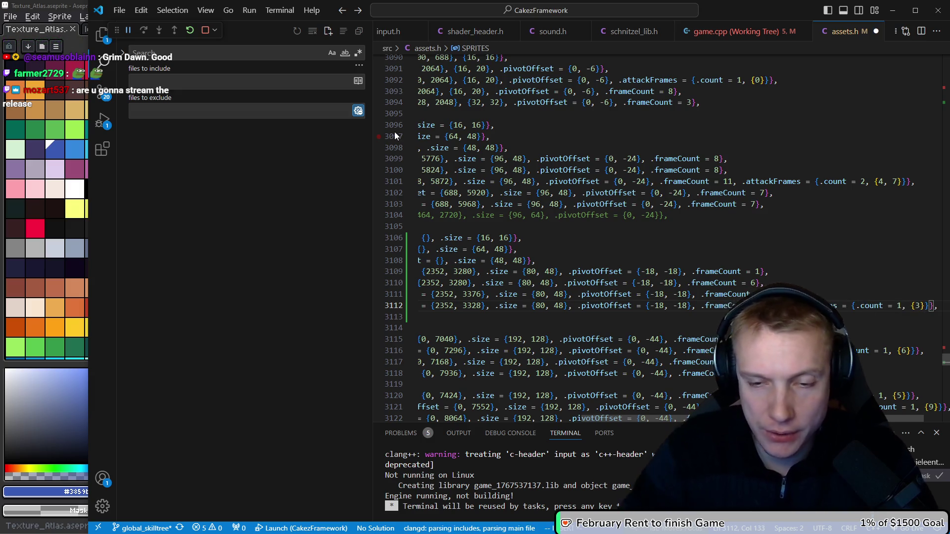
key(alt+Tab)
scroll(450, 167, down, 2)
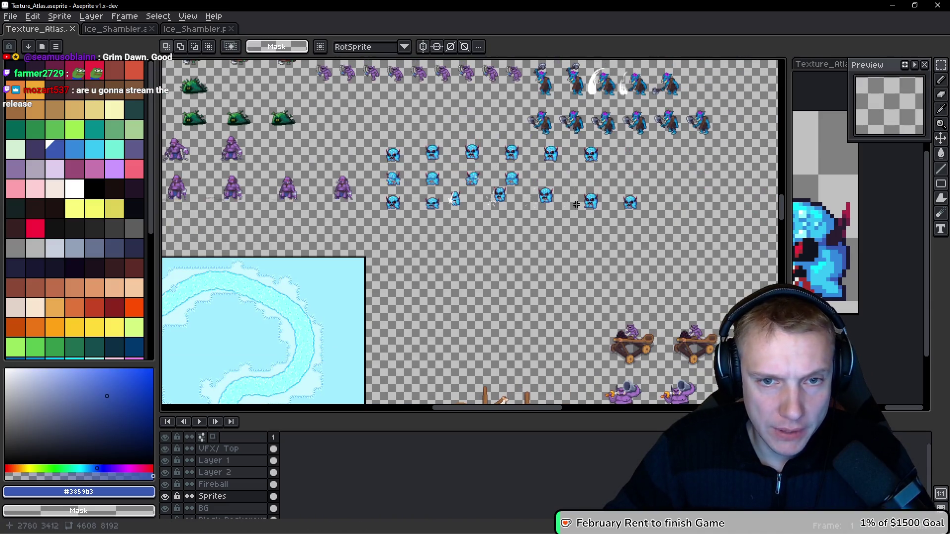
key(alt+Tab)
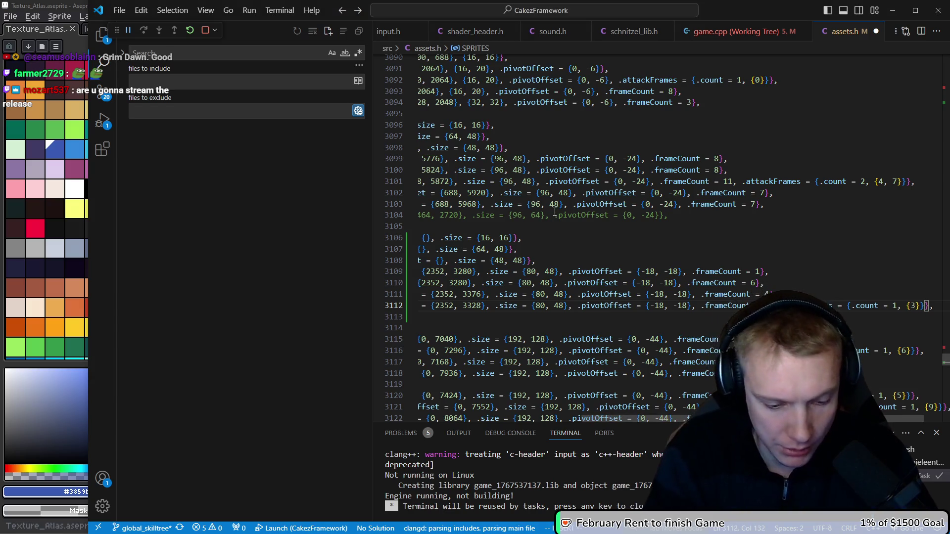
key(alt+Tab)
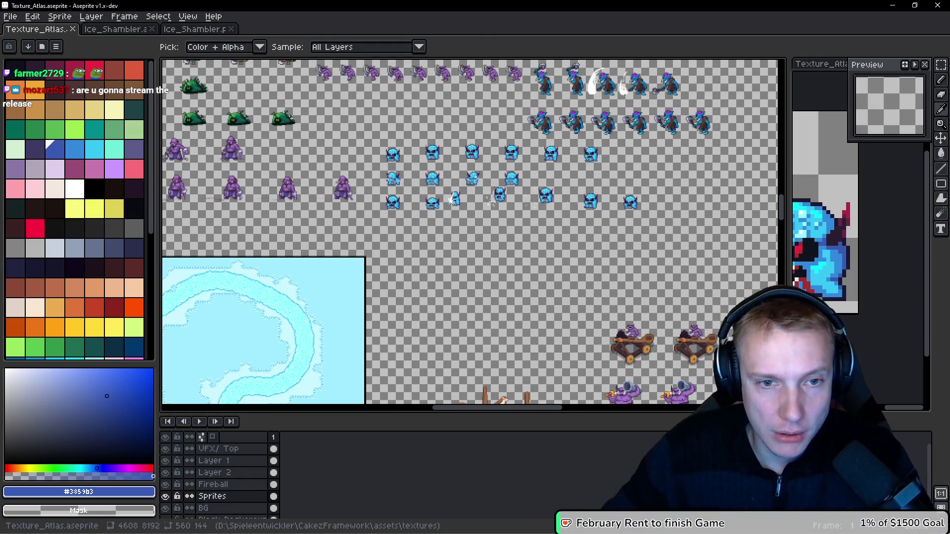
key(alt+Tab)
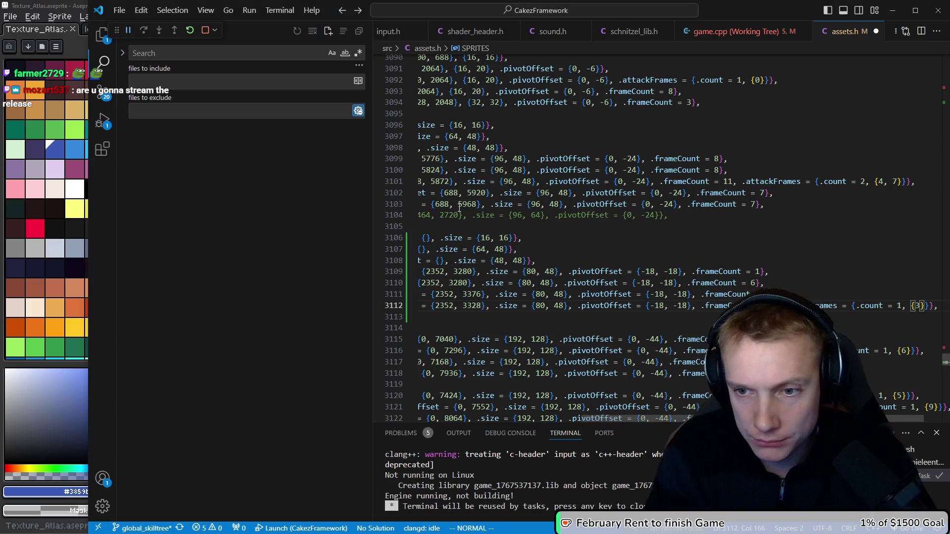
Step: Change the jiggle's attack frame value from 2 to 3
key(k)
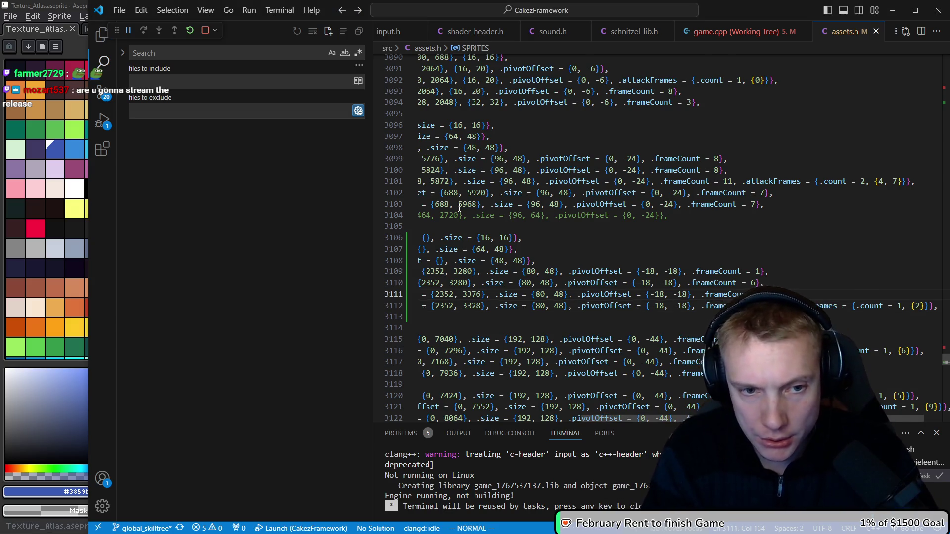
key(0)
key(j)
key(dollar)
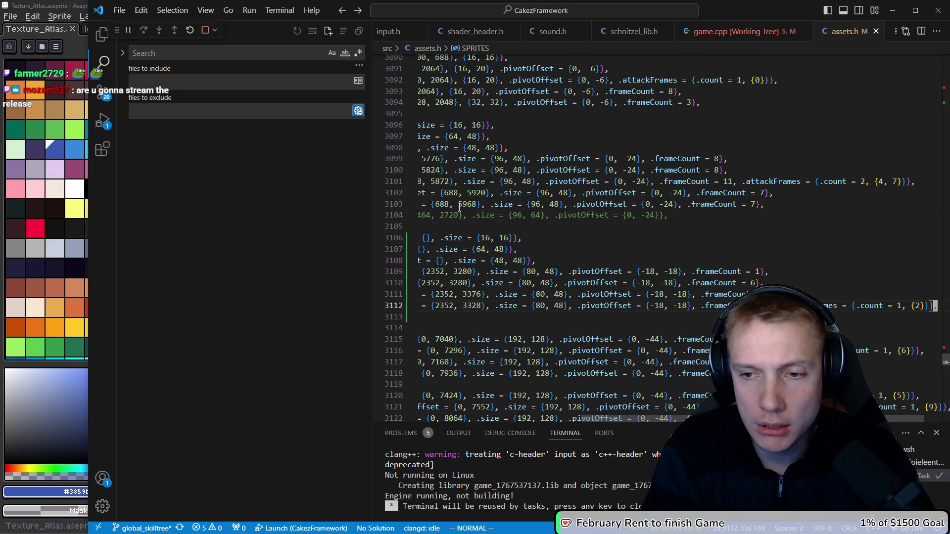
key(b)
key(b)
key(b)
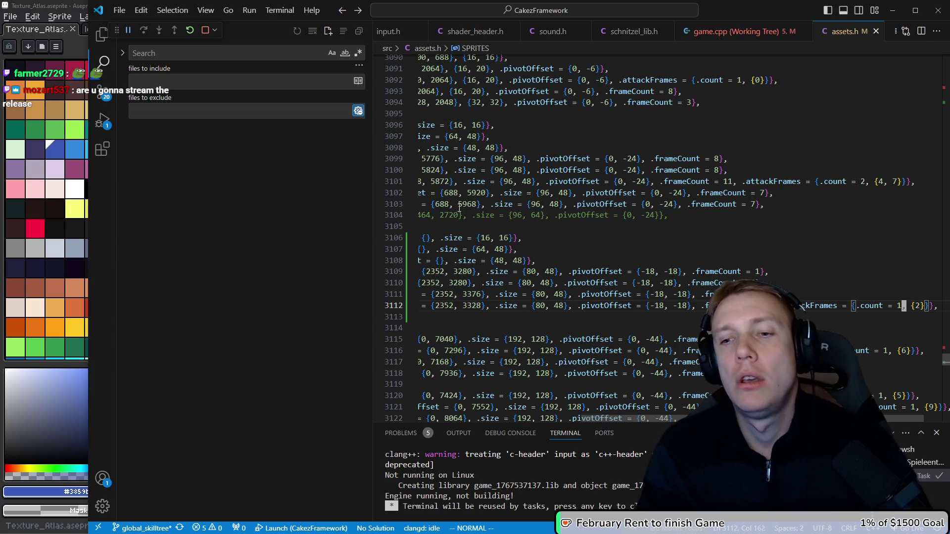
key(alt+Tab)
key(alt+Tab)
key(b)
key(b)
key(b)
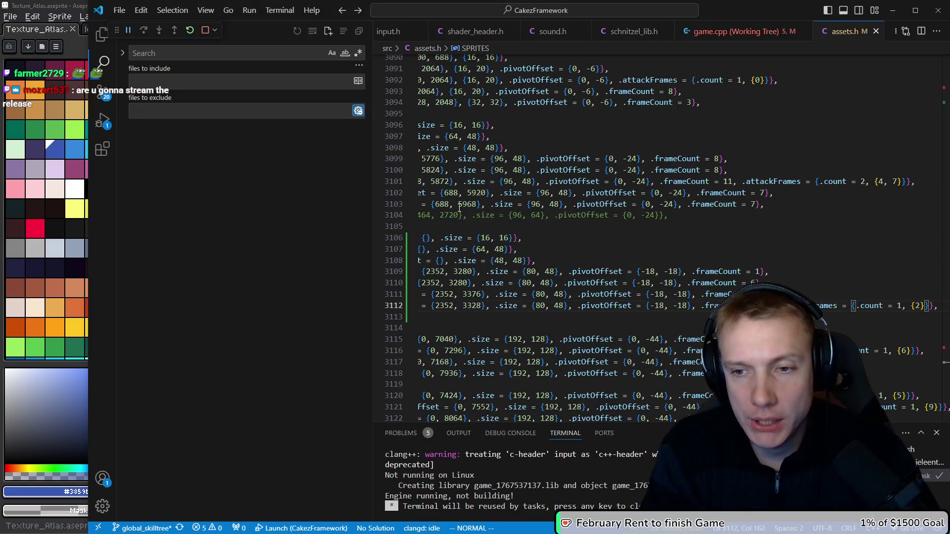
key(ctrl+a)
key(b)
key(b)
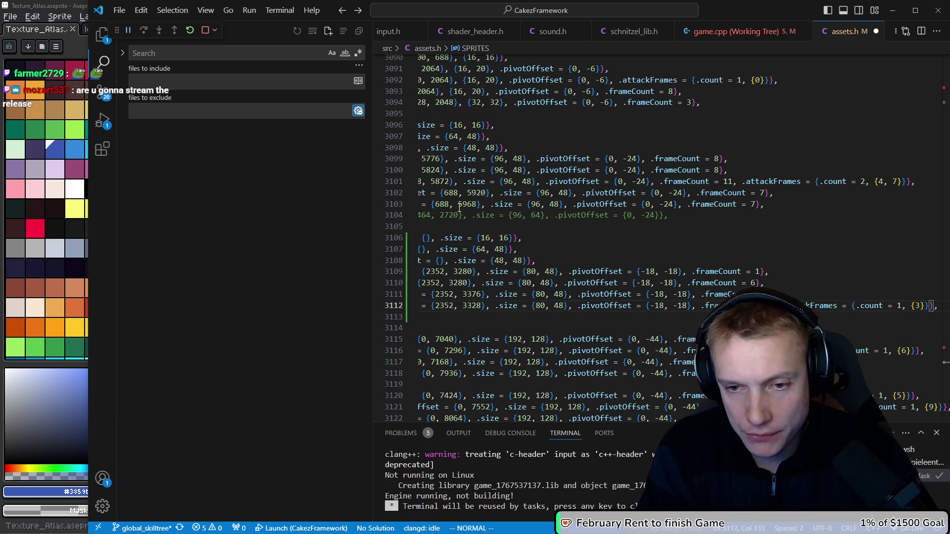
key(Escape)
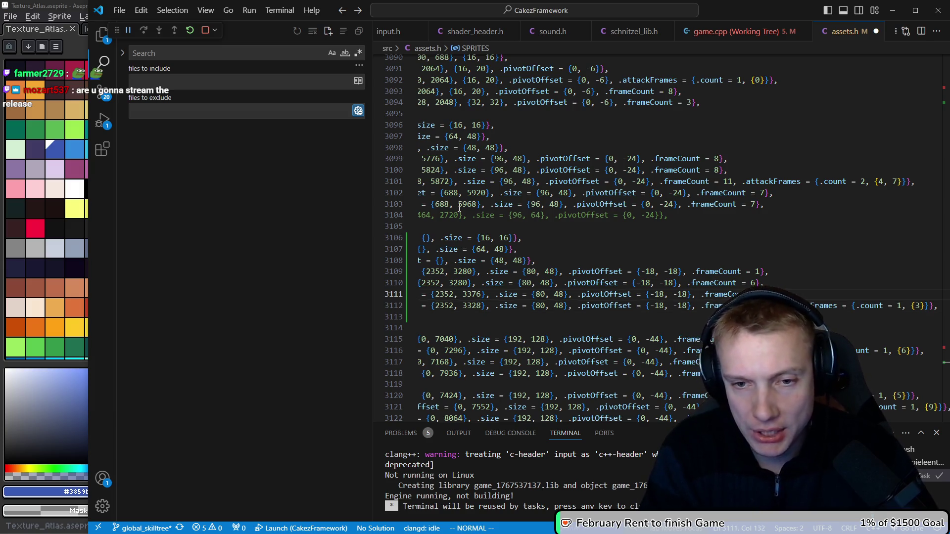
Step: Append an attackFrames entry with count 1 to the ATTACK sprite line and save assets.h
text( ttackr},)
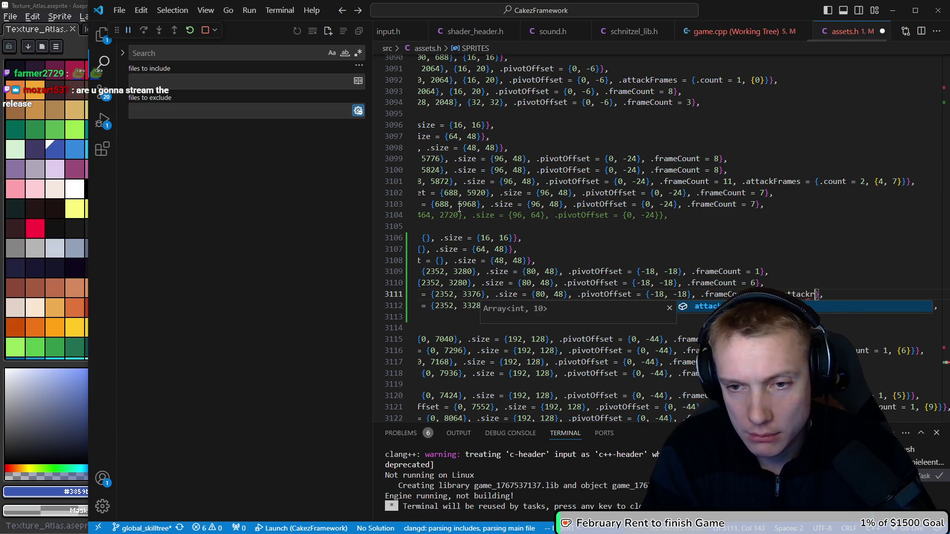
text( .attack= {.cou)
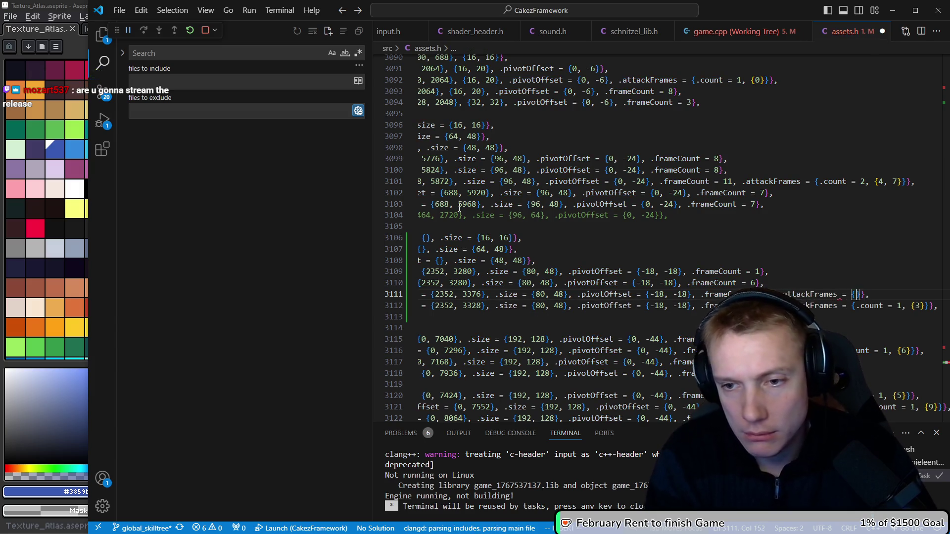
text({)
key(alt+Tab)
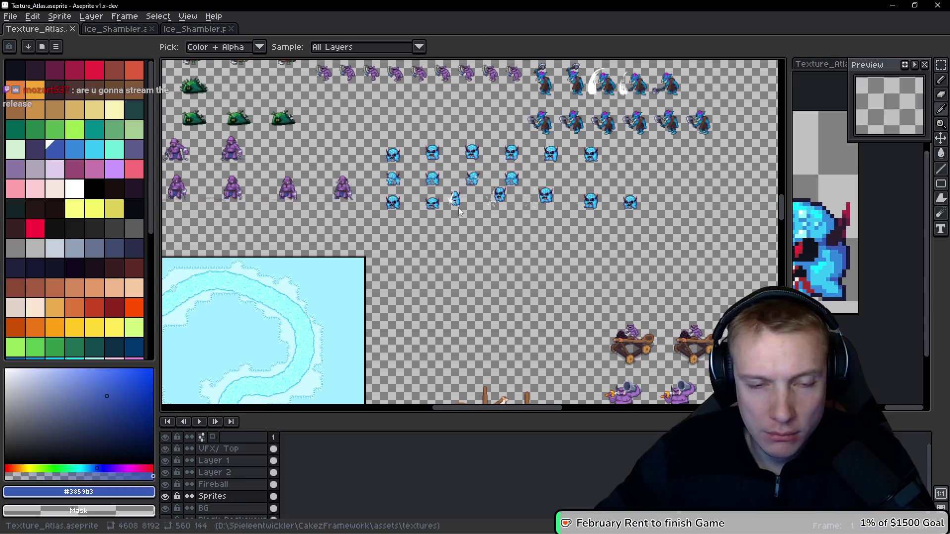
key(alt+Tab)
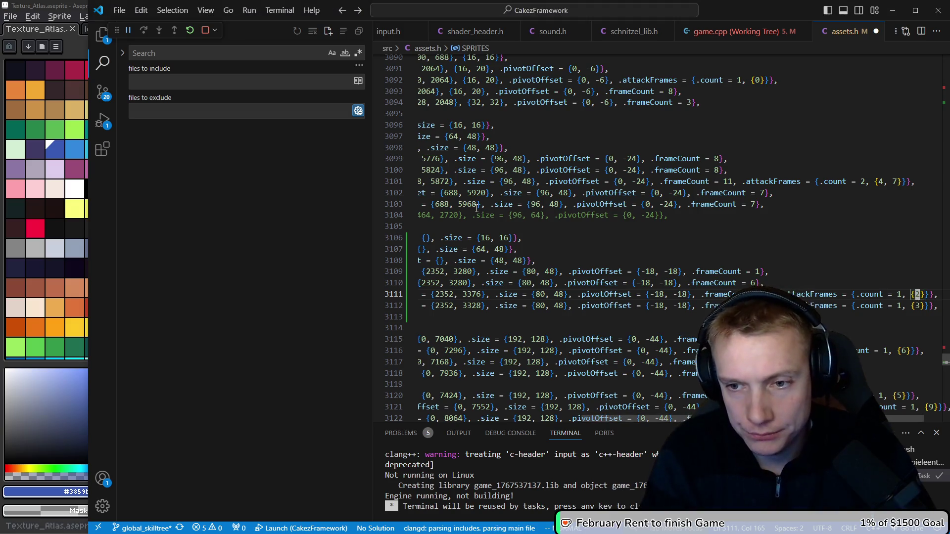
key(Home)
key(Escape)
text(:w)
key(Return)
Step: Build the game with Ctrl+Shift+B after a final look at the sprite sheet
key(alt+Tab)
key(alt+Tab)
key(alt+Tab)
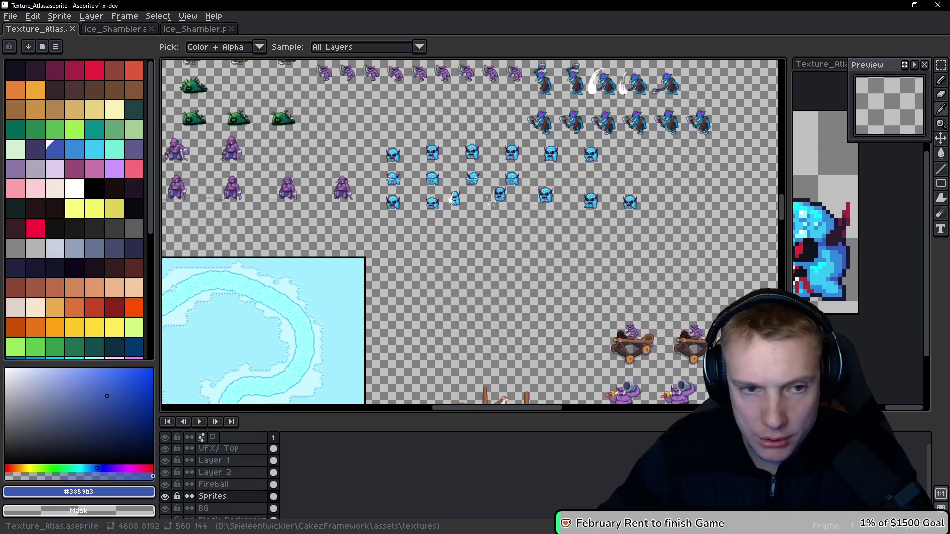
scroll(382, 197, up, 4)
key(alt+Tab)
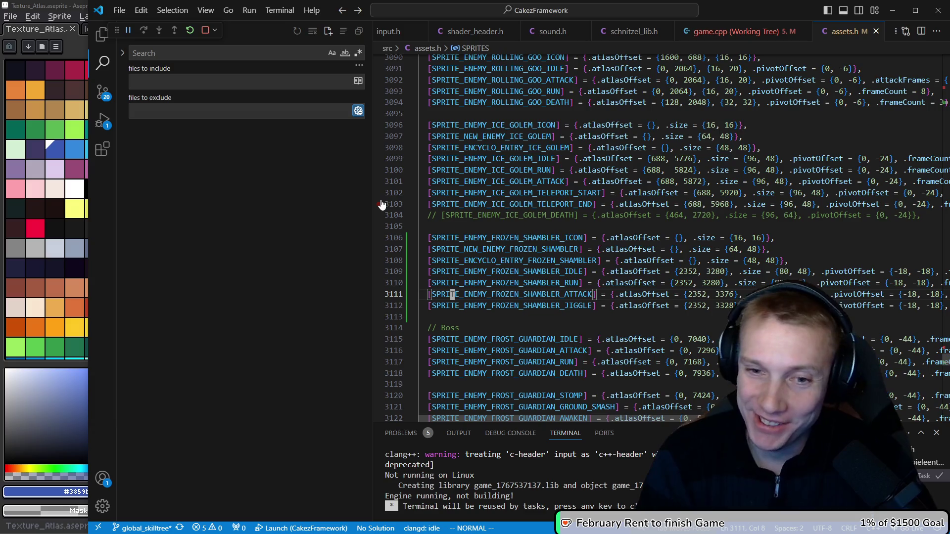
key(ctrl+shift+b)
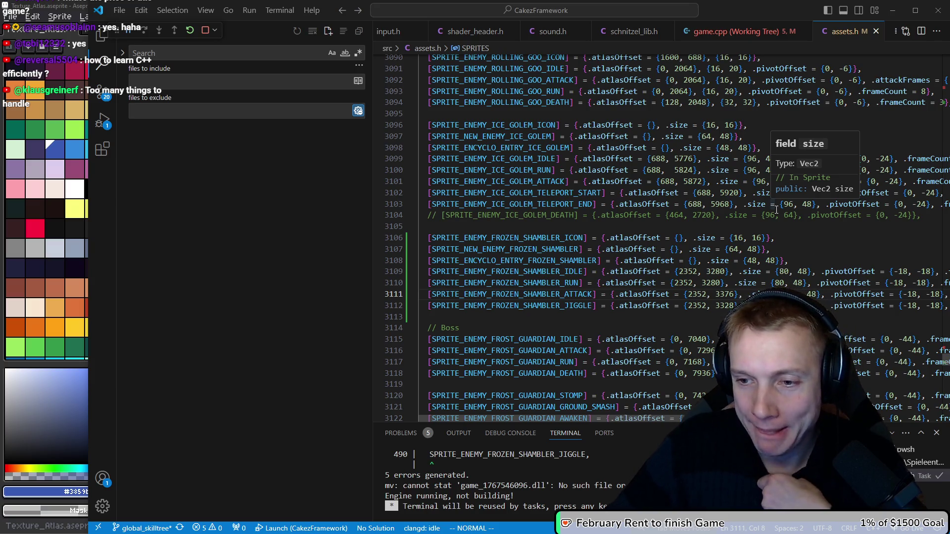
Step: Place the caret on the frozen shambler idle sprite reference
click(566, 272)
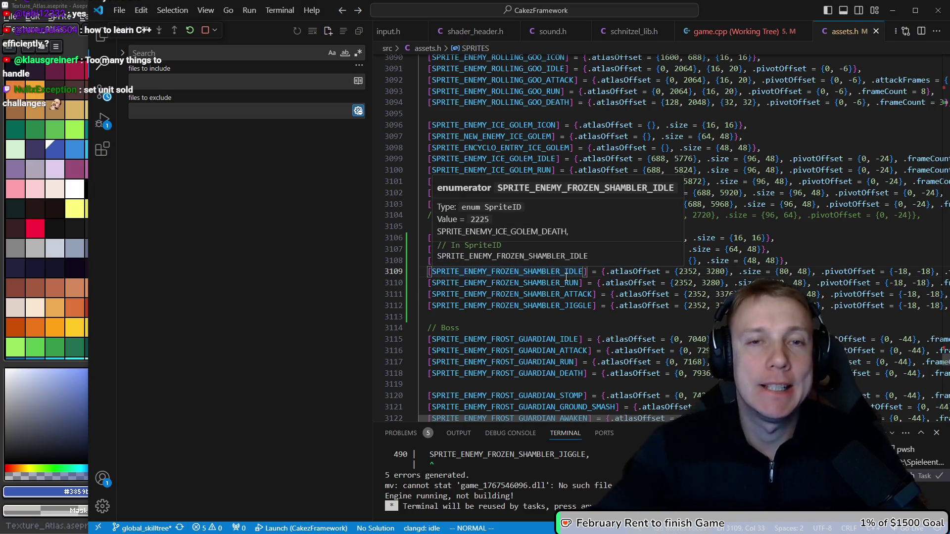
Step: Go to game.cpp's frozen shambler setup and multi-cursor edit four sprite names, undoing an over-deletion
key(ctrl+p)
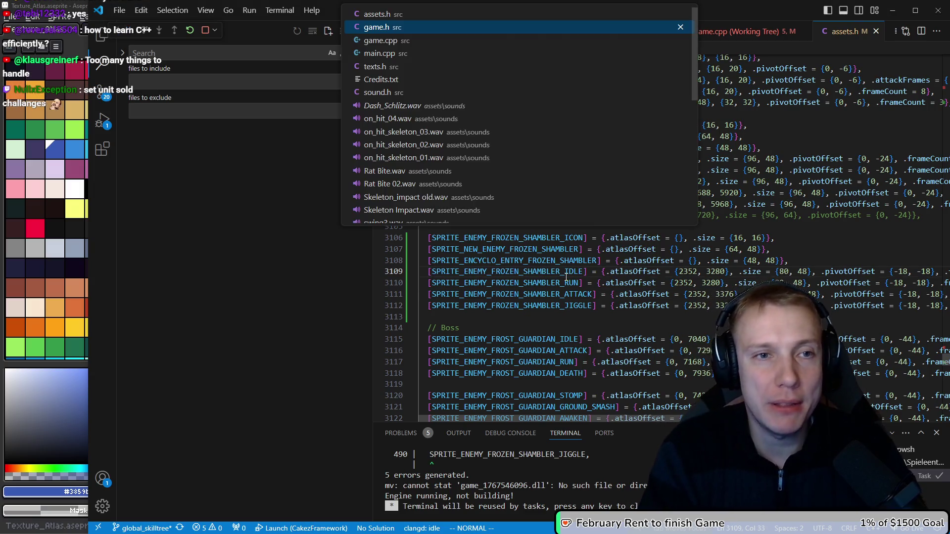
key(Return)
key(ctrl+Tab)
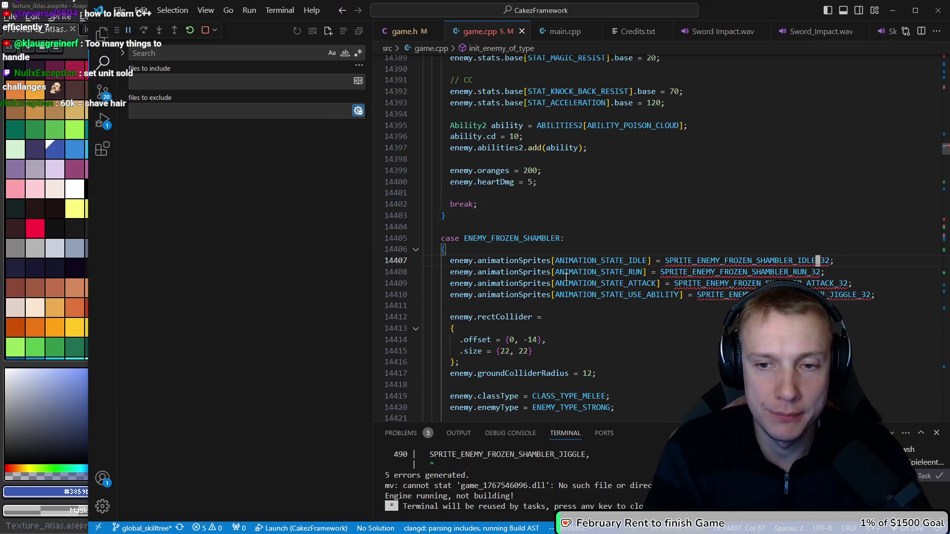
key(h)
key(h)
key(h)
key(ctrl+alt+Down)
key(ctrl+alt+Down)
key(ctrl+alt+Down)
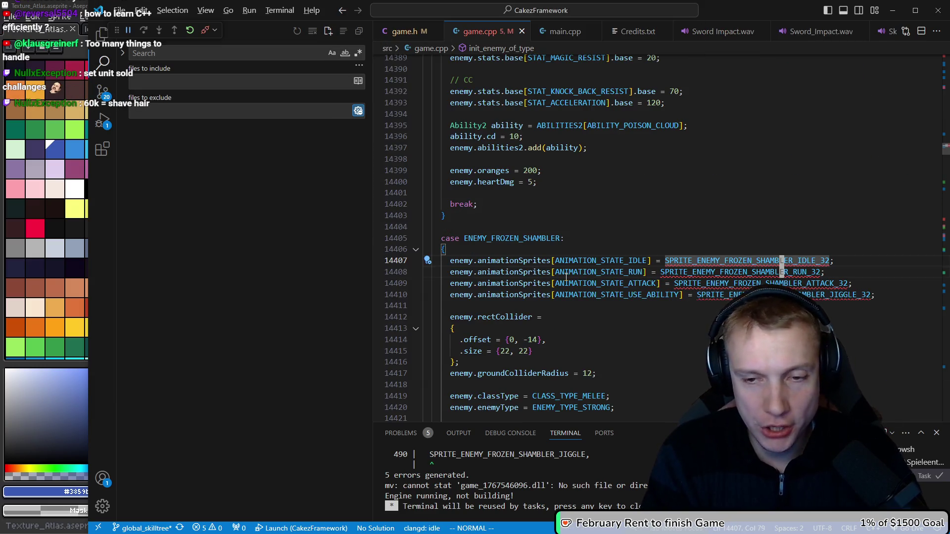
key(e)
key(a)
key(BackSpace)
key(BackSpace)
key(BackSpace)
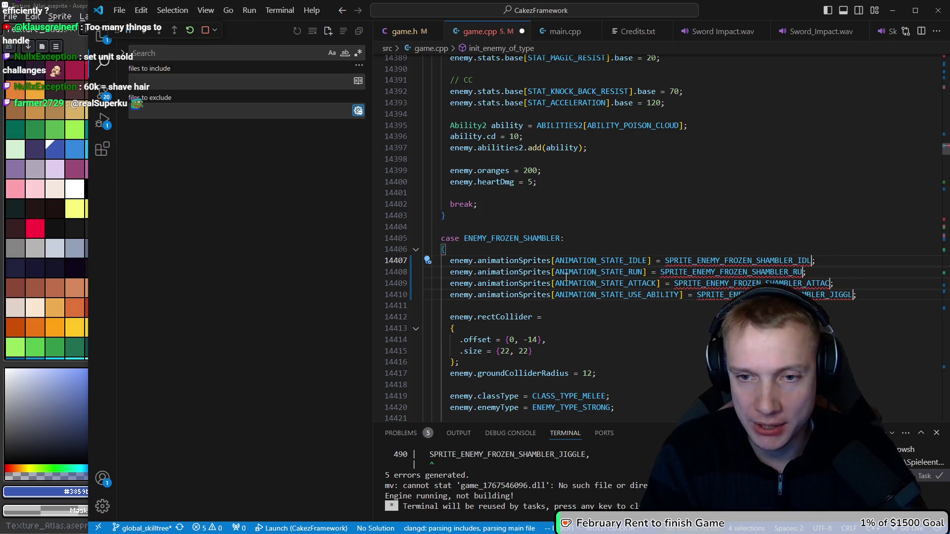
key(Escape)
key(u)
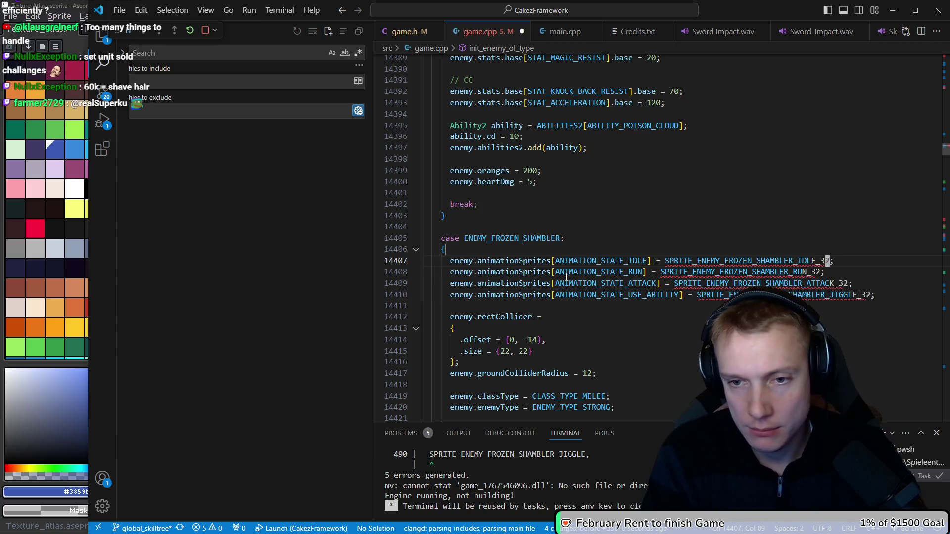
Step: Remove the trailing _32 from all four frozen shambler animation sprite names
key(h)
key(h)
key(h)
key(e)
key(a)
key(BackSpace)
key(BackSpace)
key(BackSpace)
key(Escape)
Step: Add enemy.barIcon = SPRITE_ENEMY_FROZEN_SHAMBLER_ICON; and save game.cpp
key(j)
key(j)
key(j)
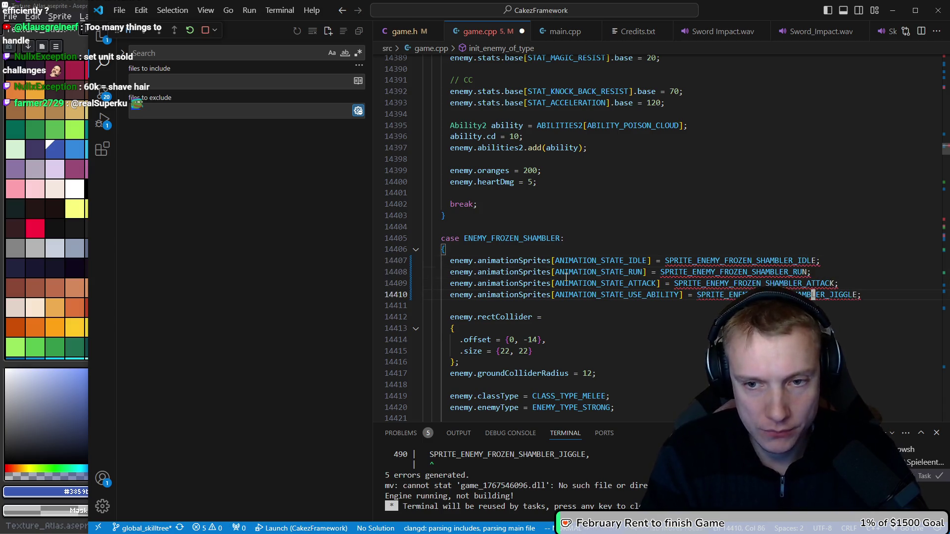
text(o)
text(my.barS)
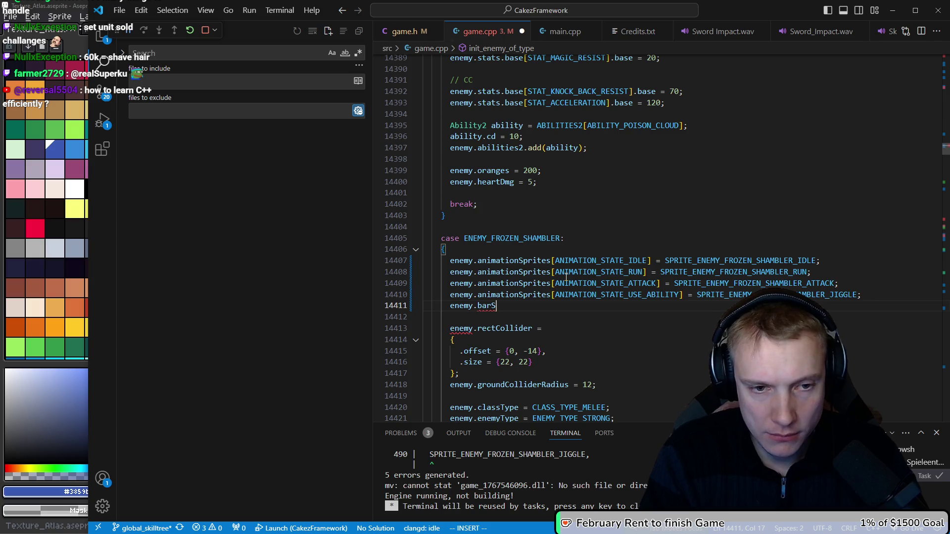
key(BackSpace)
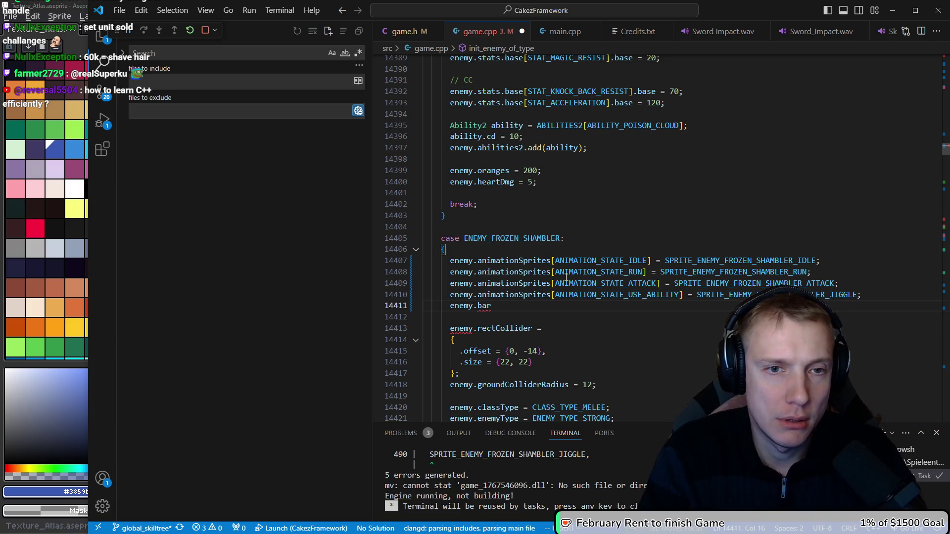
text(Icon = sprite)
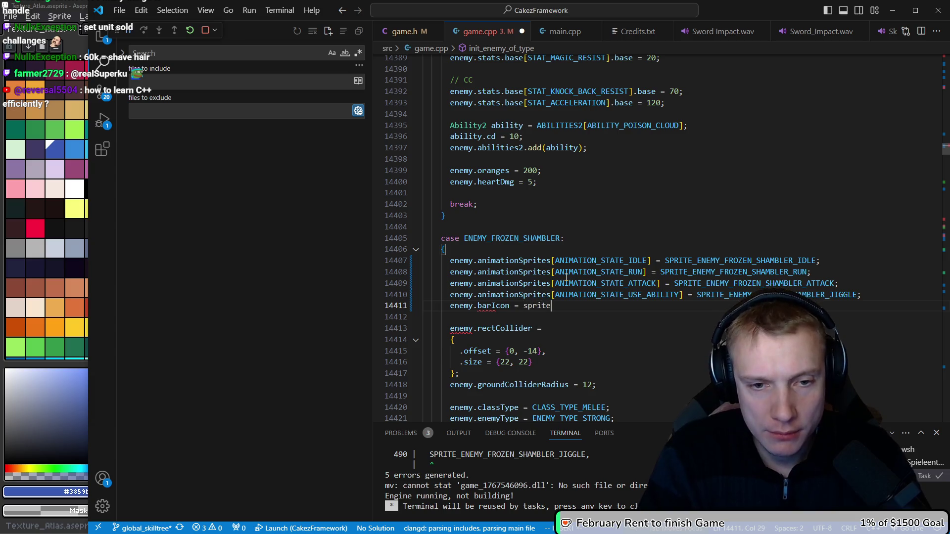
text(_enemy_frozen)
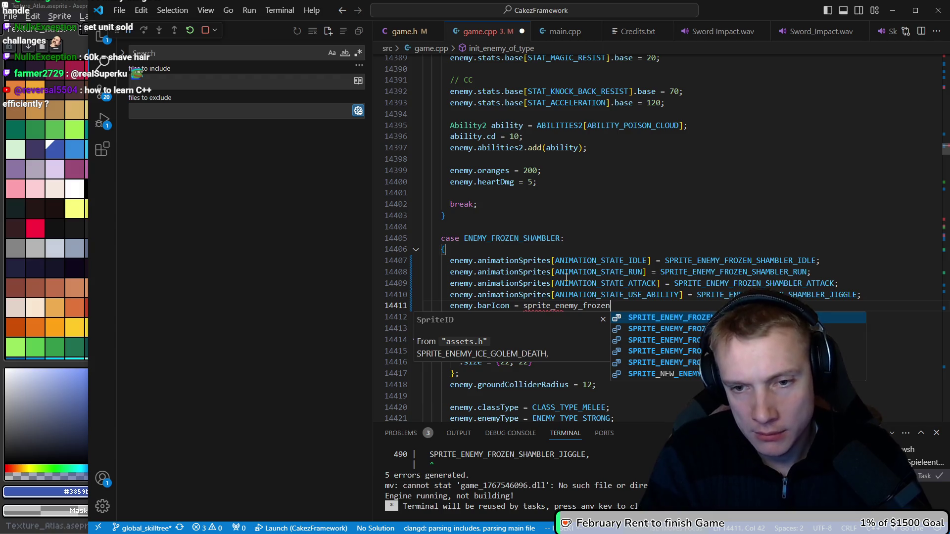
key(Down)
key(Down)
key(Down)
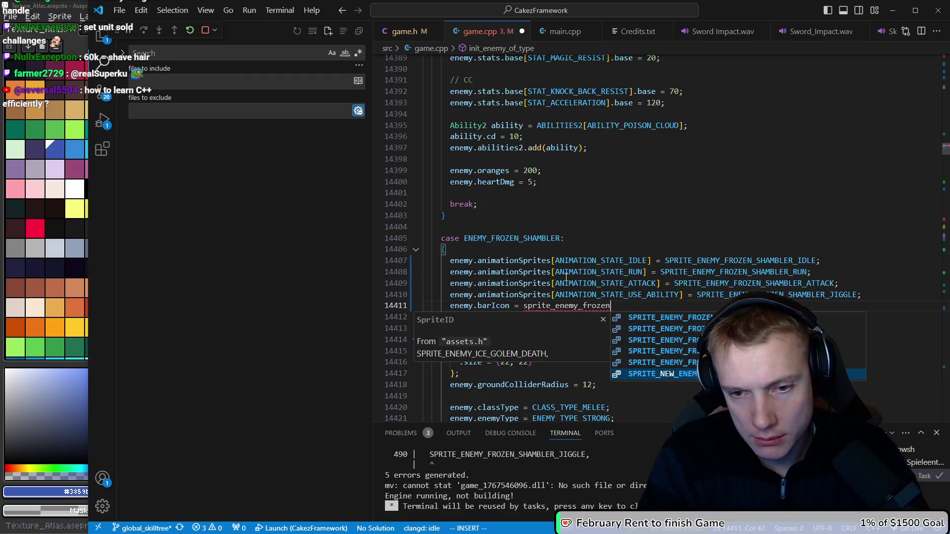
key(Up)
key(Return)
text(;)
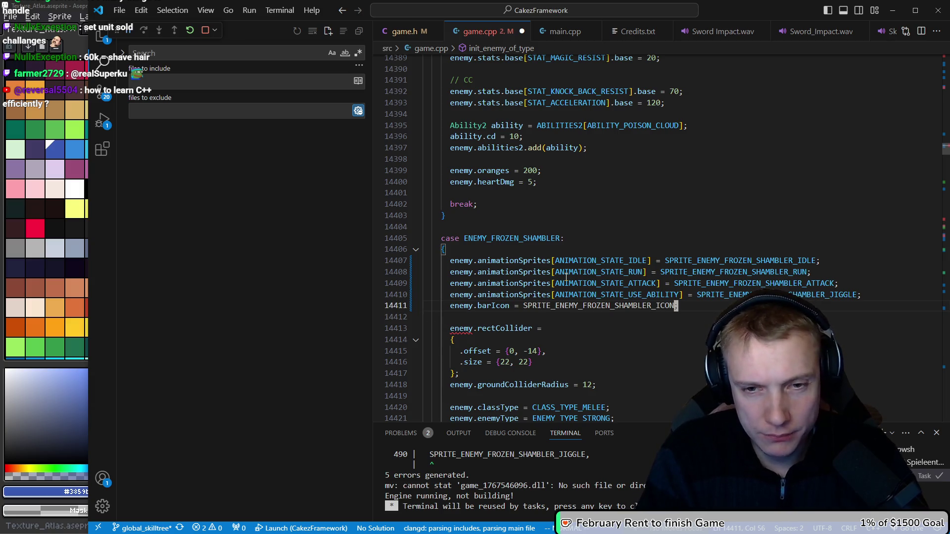
key(ctrl+s)
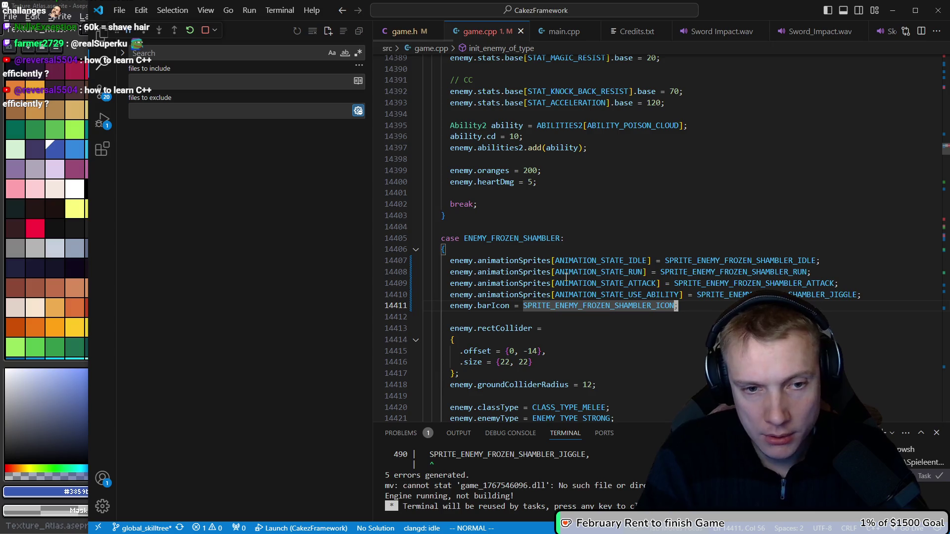
Step: Add enemy.name = STRING_FROST_GUARDIAN; and jump to that string's declaration
key(Return)
text(enemy.name = )
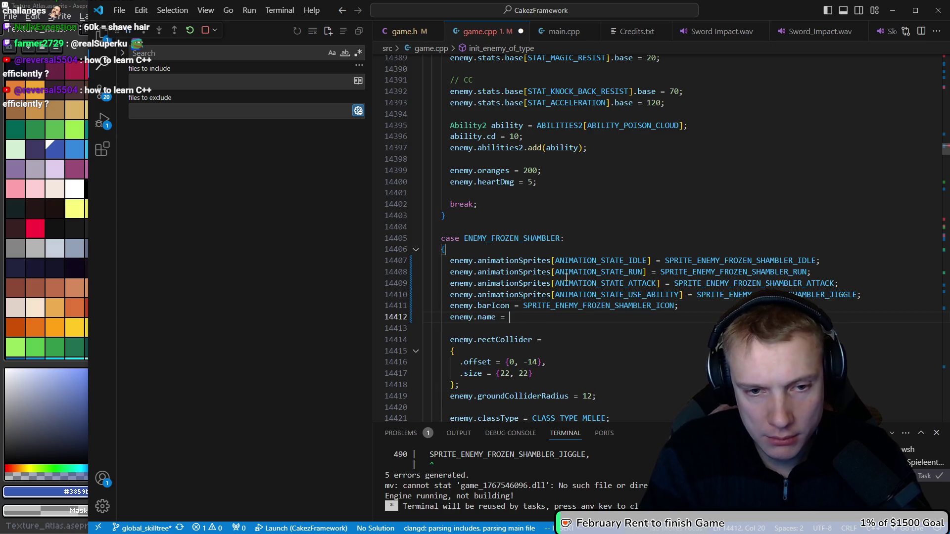
text(string_fr)
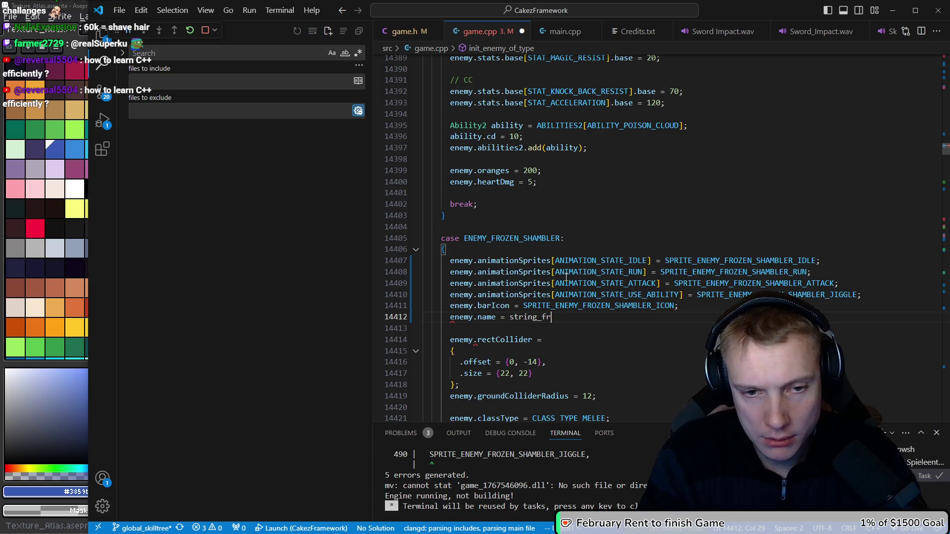
text(ozen)
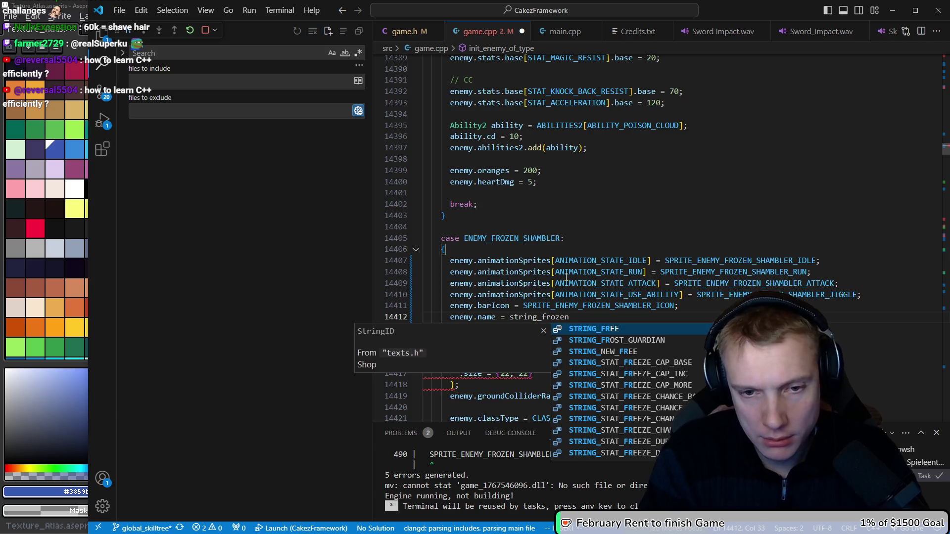
key(Escape)
key(ctrl+BackSpace)
text(ing_)
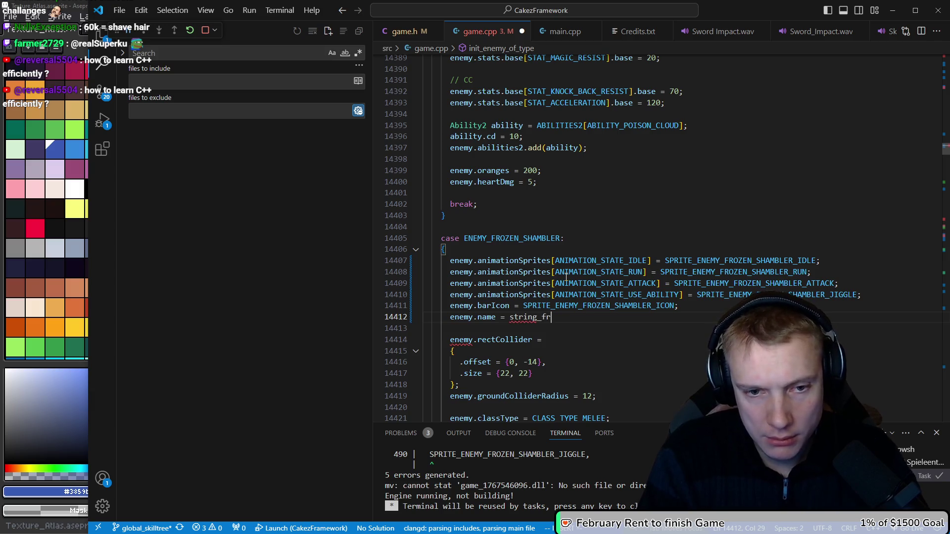
key(Down)
key(Return)
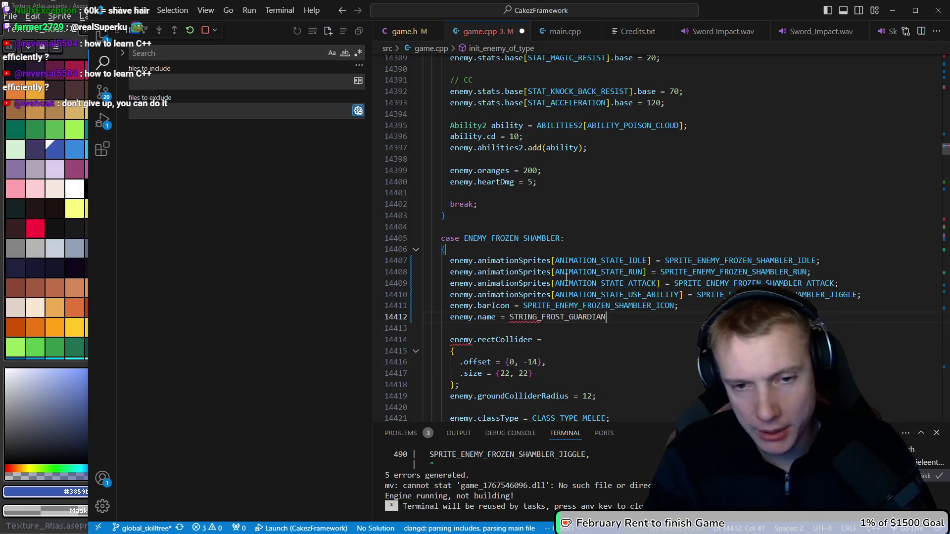
text(;)
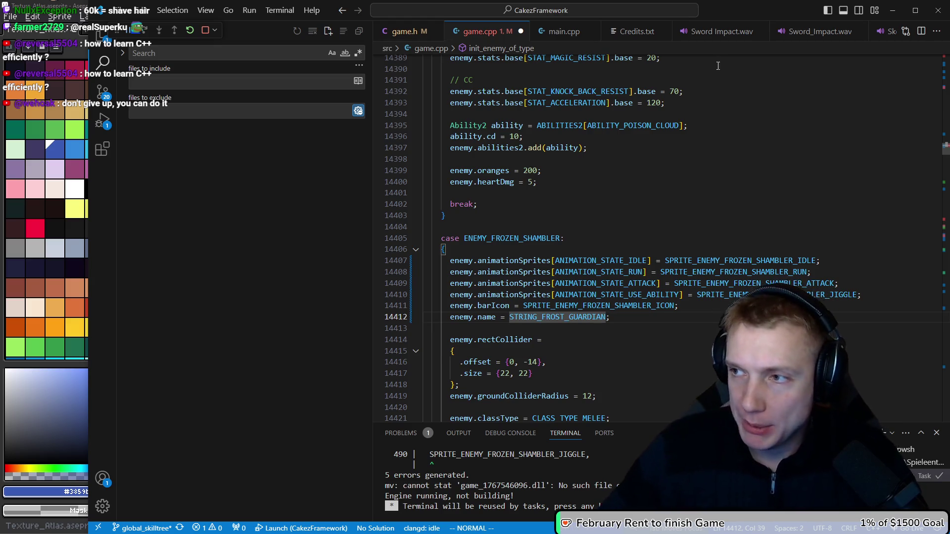
key(ctrl+o)
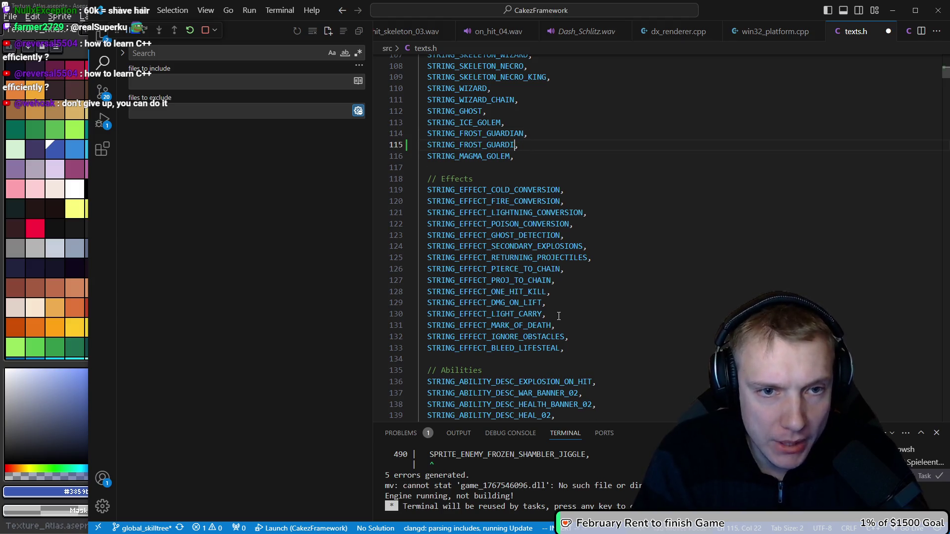
Step: Rename the copied string ID to STRING_FROZEN_SHAMBLER in the texts.h enum
key(BackSpace)
key(BackSpace)
key(BackSpace)
text(ZE)
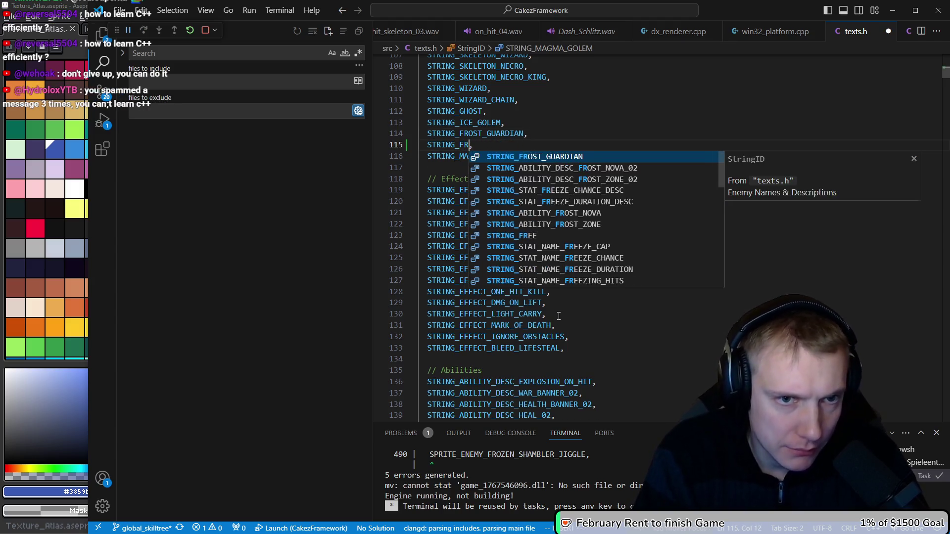
text(N_SHAMBLER)
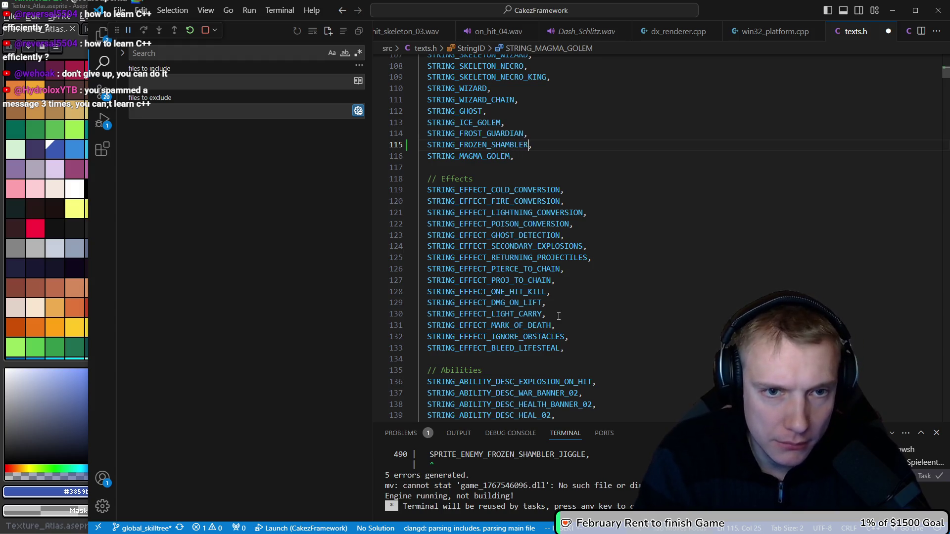
key(Escape)
key(j)
key(b)
text(/frost_gua)
key(asterisk)
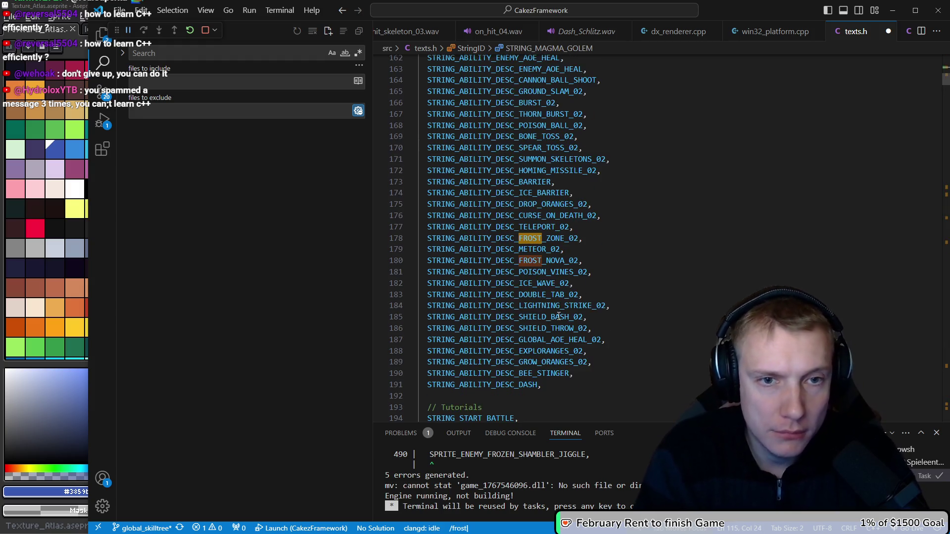
key(N)
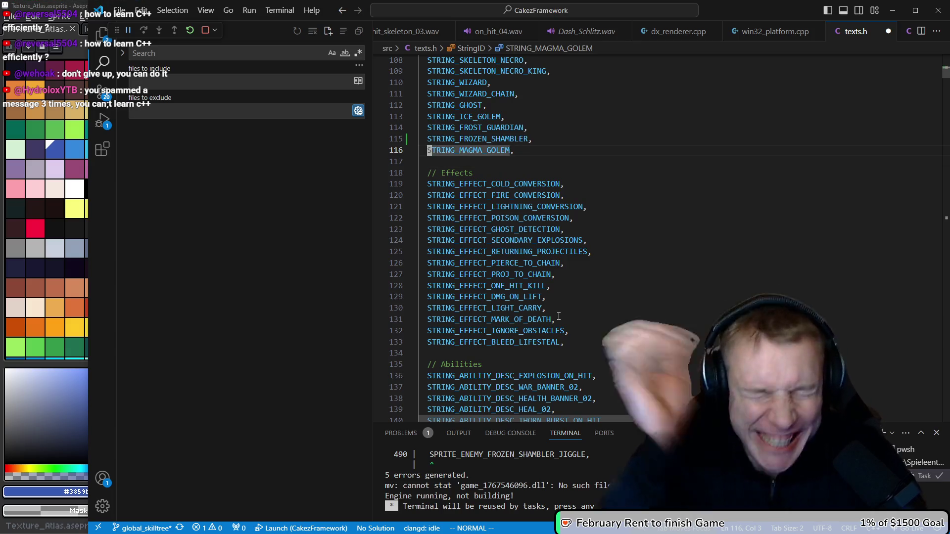
Step: Find the Frost Guardian localization line with /frost and duplicate it
text(/frozen_gu)
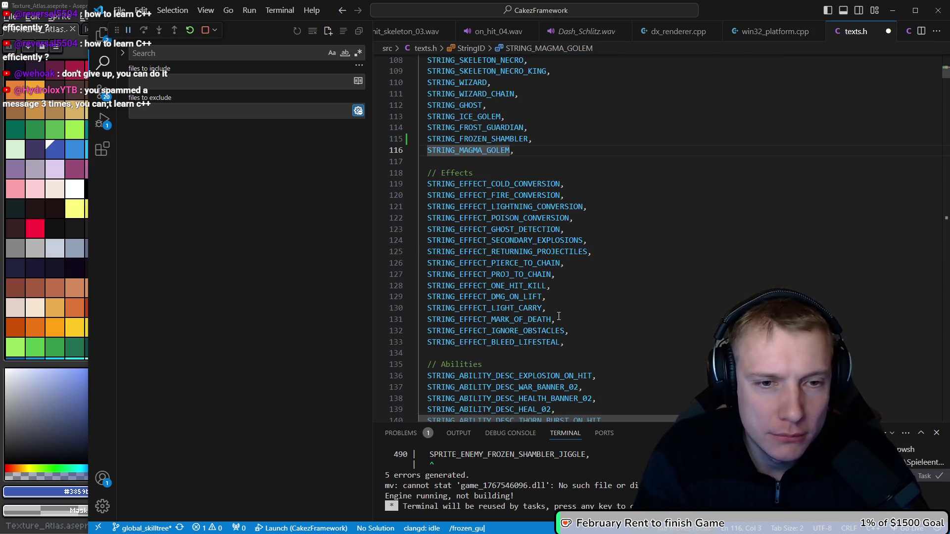
key(Escape)
text(/frost)
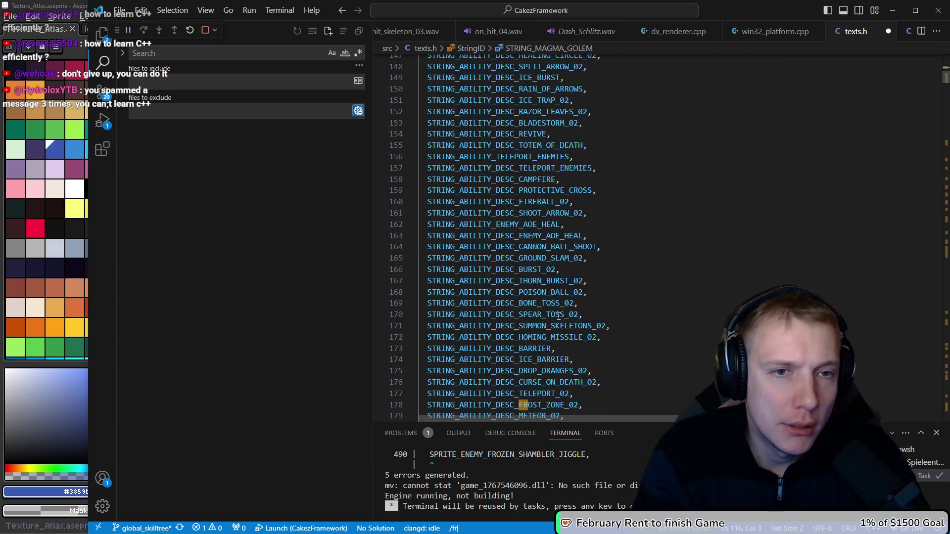
key(Return)
key(y)
key(y)
key(p)
key(o)
key(Escape)
text(kwweeciwFROZEN_SHAMBLER)
Step: Rename the duplicate to STRING_FROZEN_SHAMBLER and remove the leftover empty line
key(Escape)
key(j)
key(d)
key(d)
key(k)
key(End)
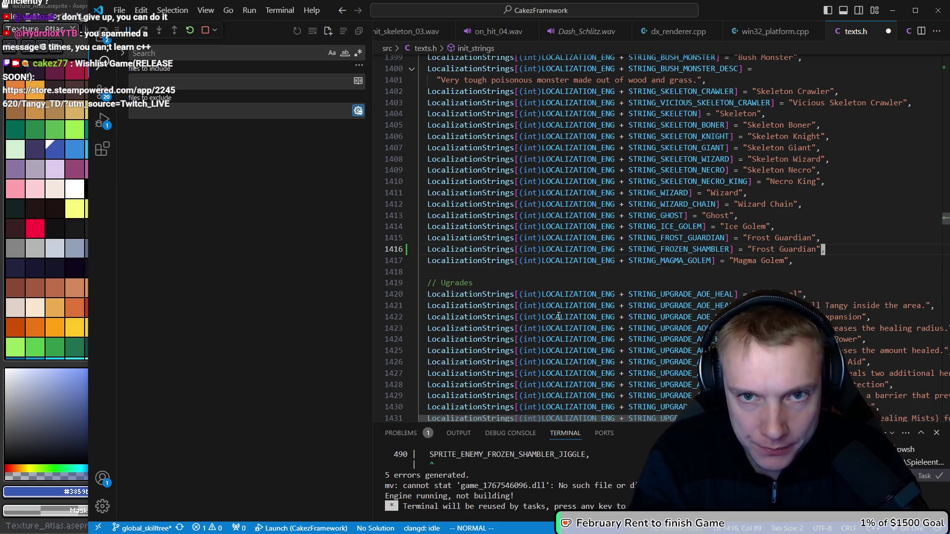
Step: Change the duplicated entry's display text to 'Frozen Shambler'
key(h)
key(h)
key(h)
key(c)
key(i)
key(w)
key(BackSpace)
key(BackSpace)
key(BackSpace)
text(rozen Shambler)
key(Escape)
Step: Undo and redo the recent texts.h edits, ending with one undo
key(u)
key(u)
key(u)
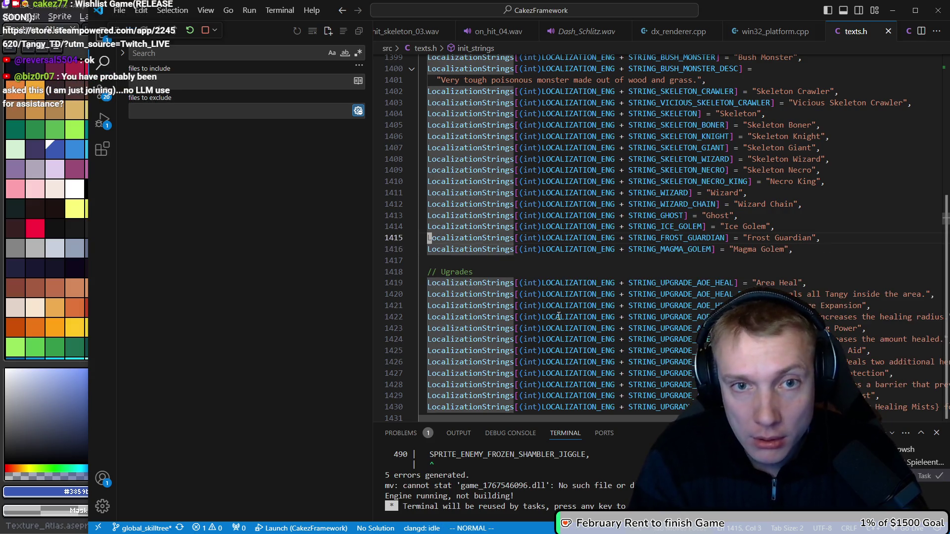
key(u)
key(u)
key(u)
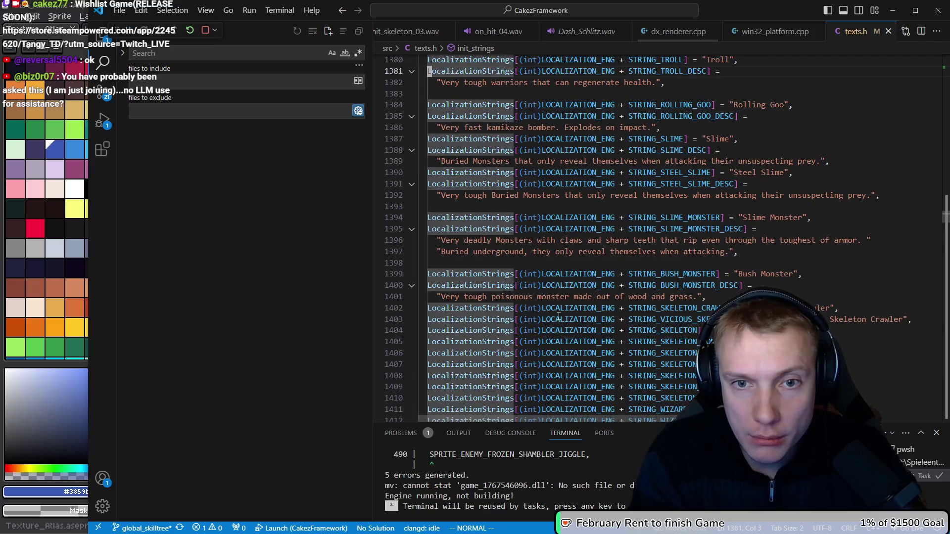
key(u)
key(u)
key(u)
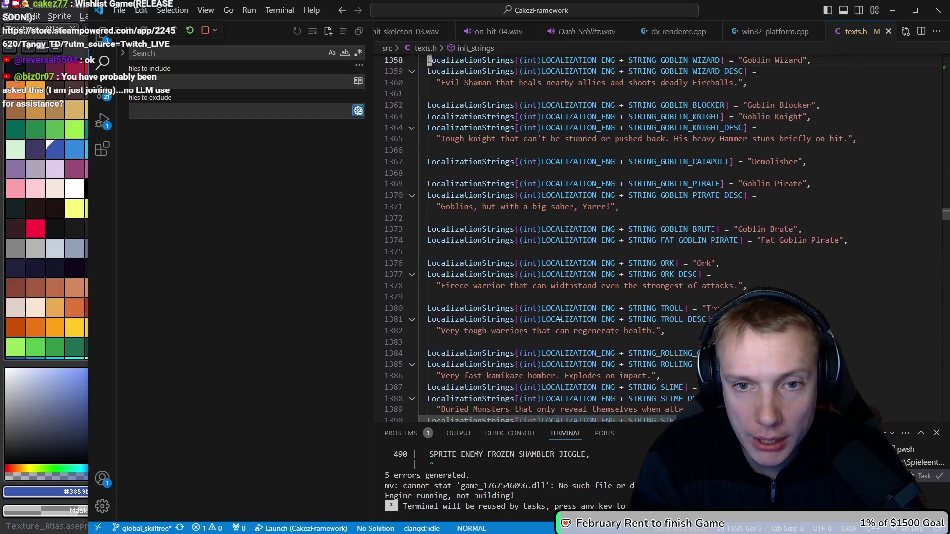
key(u)
key(u)
key(u)
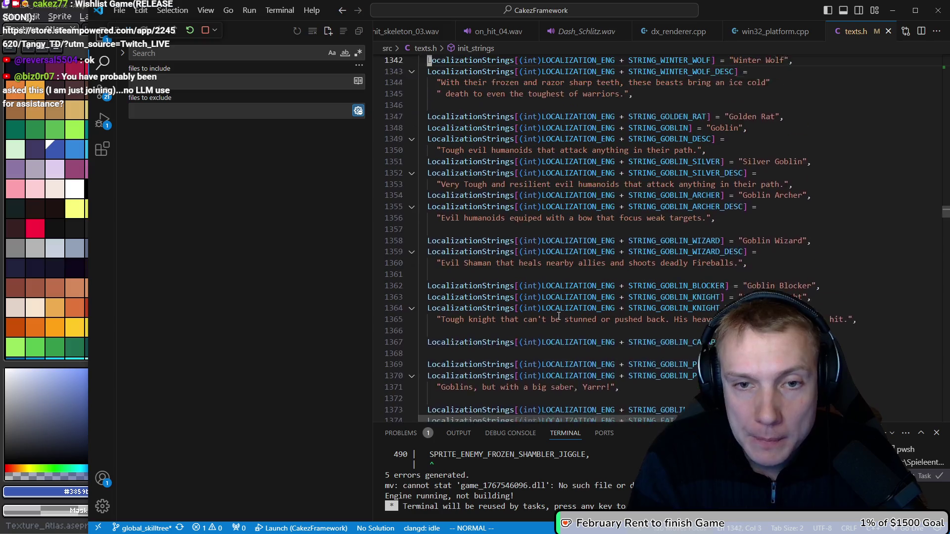
key(ctrl+r)
key(ctrl+r)
key(ctrl+r)
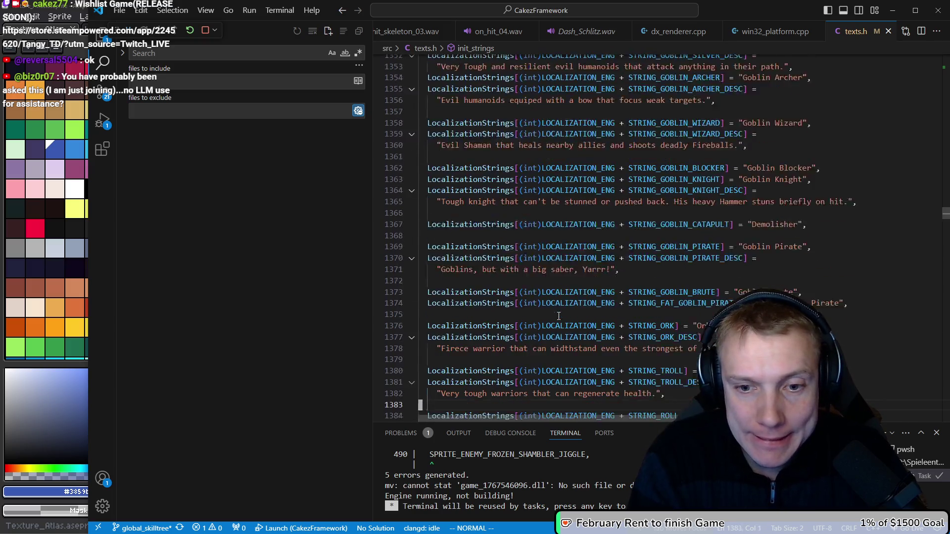
key(ctrl+r)
key(ctrl+r)
key(ctrl+r)
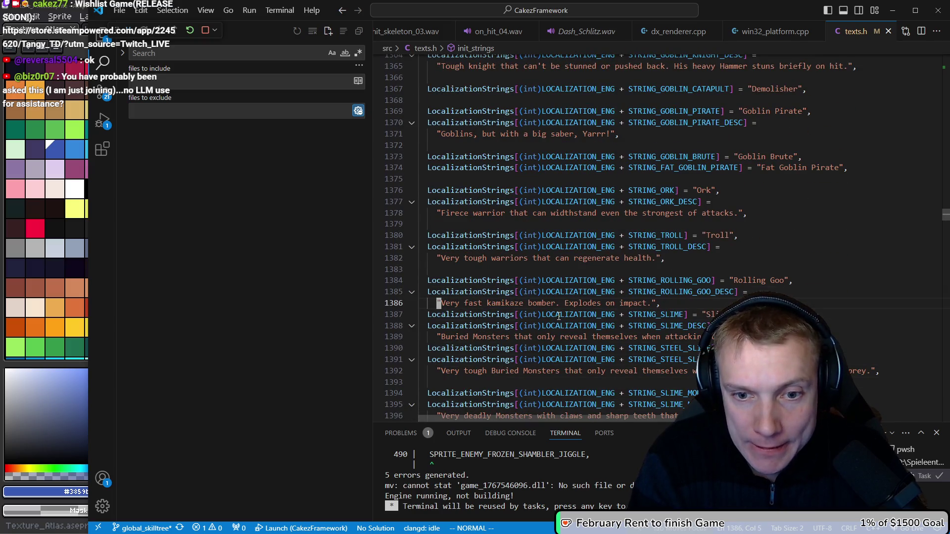
key(ctrl+r)
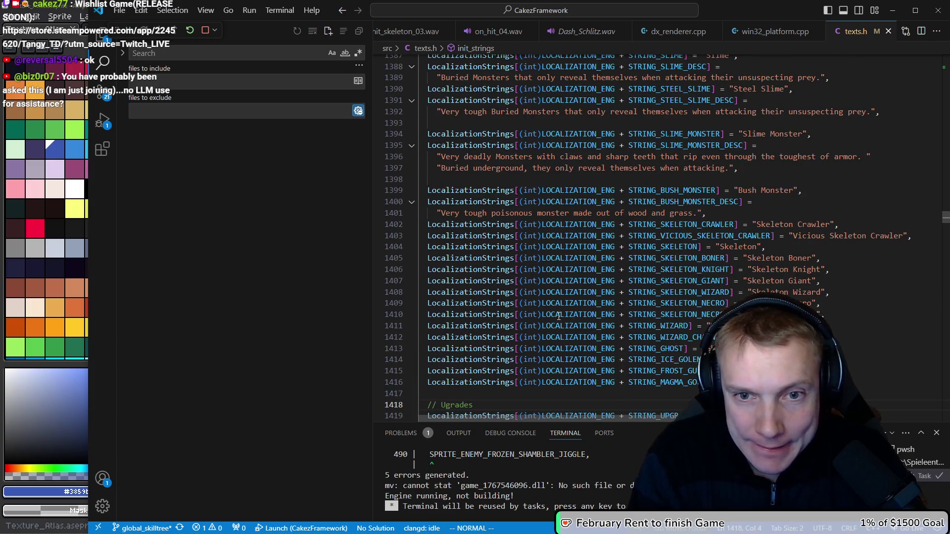
key(ctrl+r)
key(ctrl+r)
key(ctrl+r)
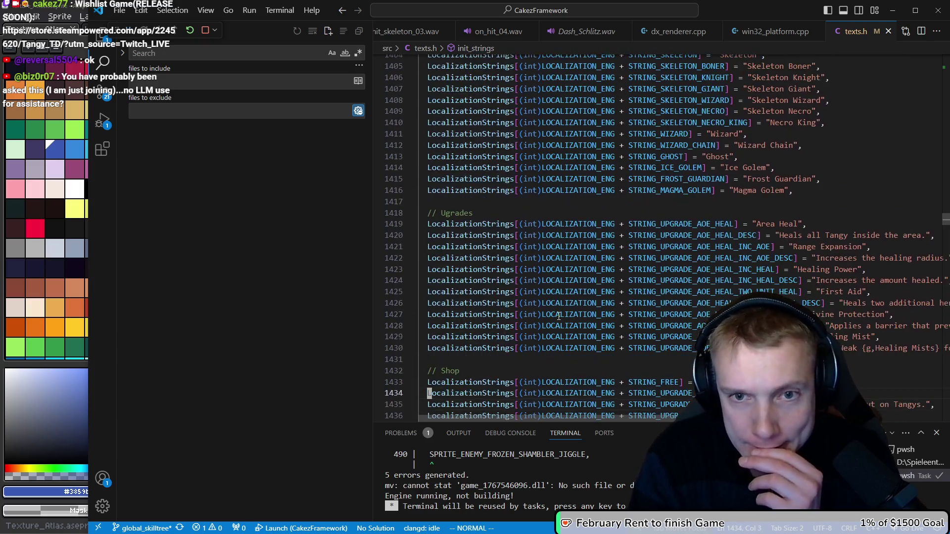
key(u)
key(u)
key(u)
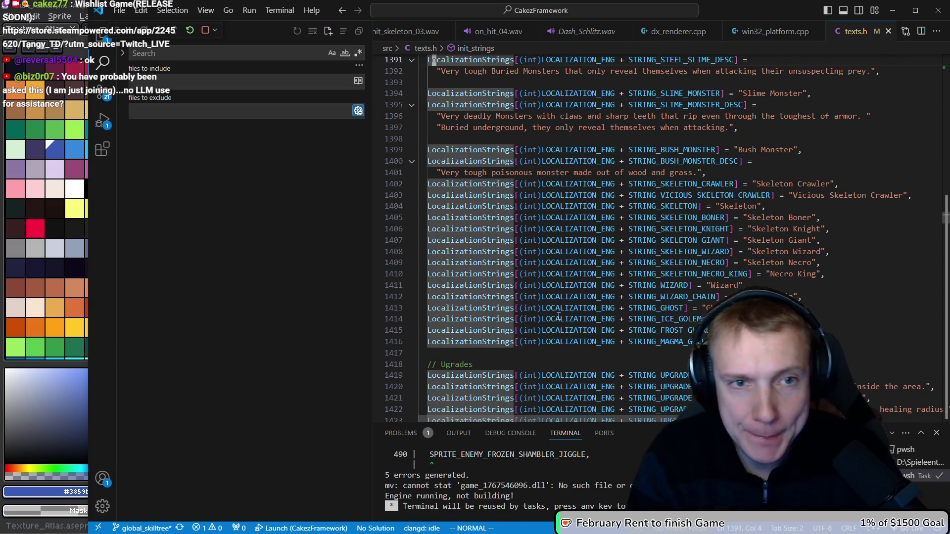
Step: Paste the Frozen Shambler localization line below the ICE_GOLEM entry and save texts.h
text(/ice_golem)
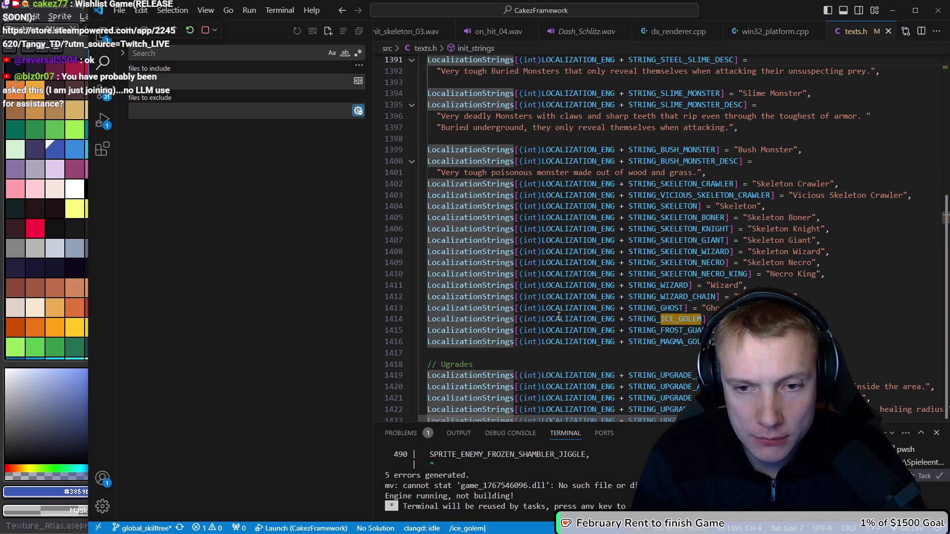
key(Return)
key(p)
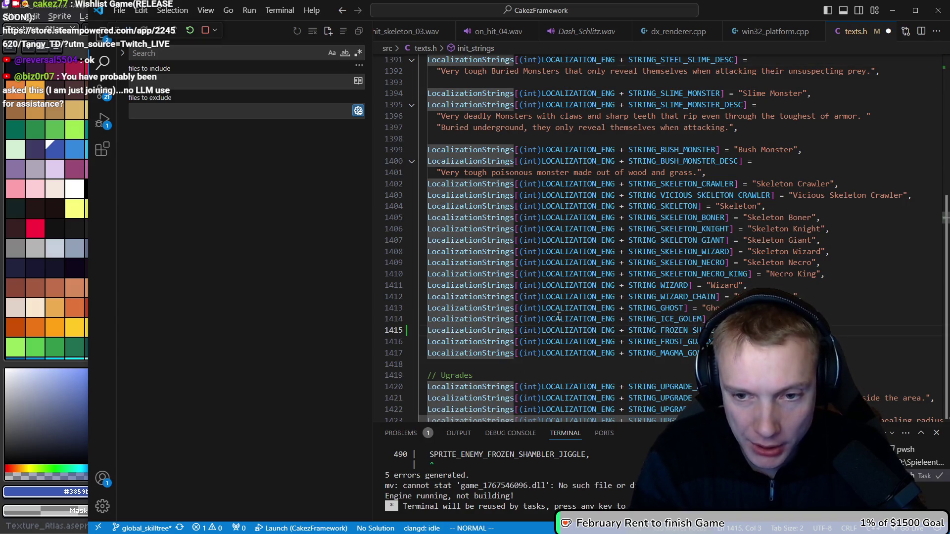
key(ctrl+s)
key(j)
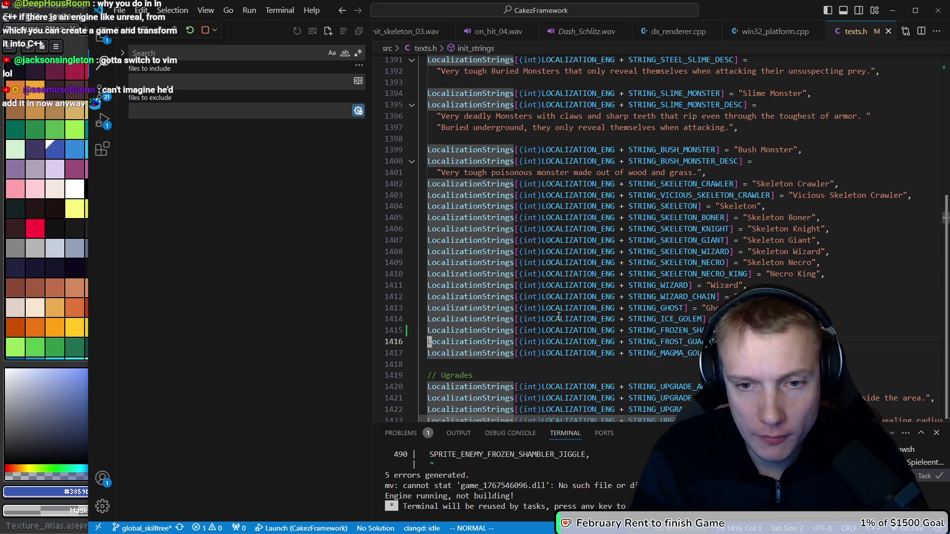
Step: Review the new Frozen Shambler line against the Frost Guardian line below it
key(k)
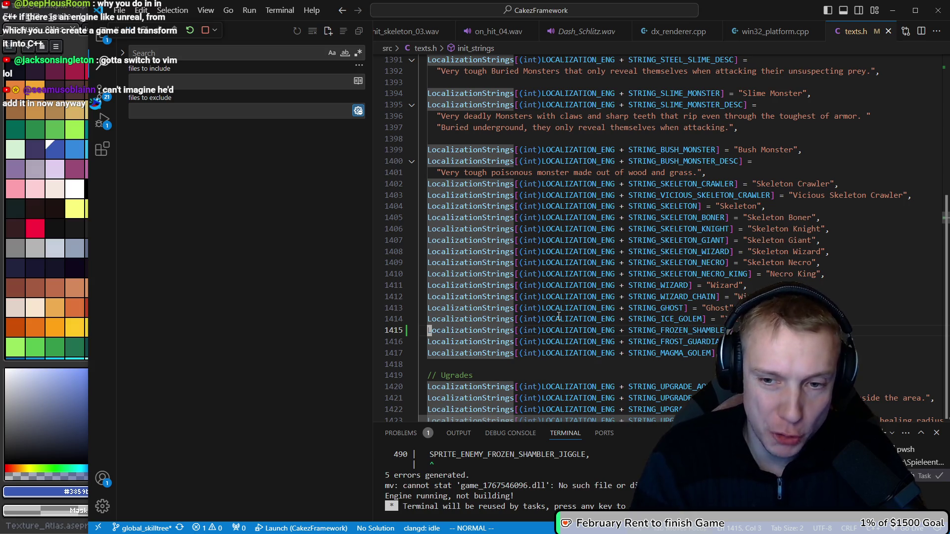
key(dollar)
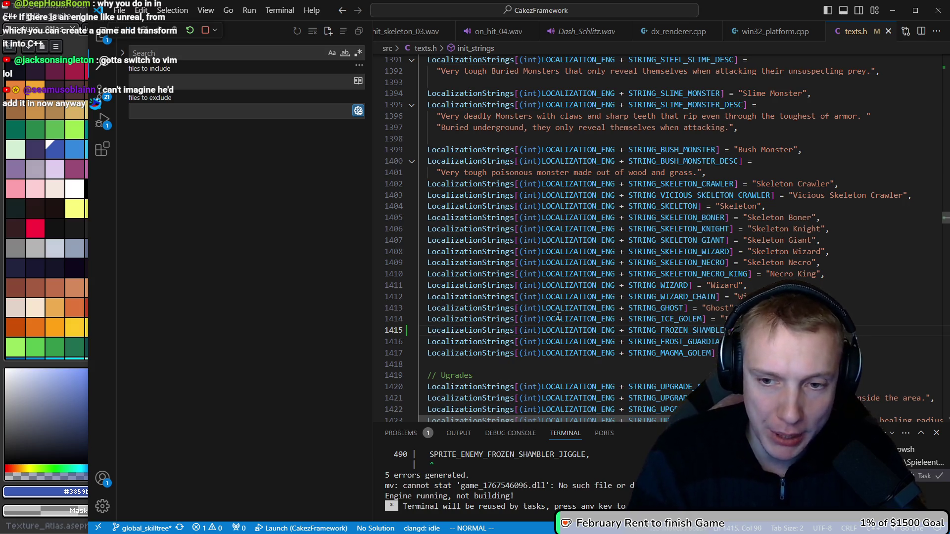
key(j)
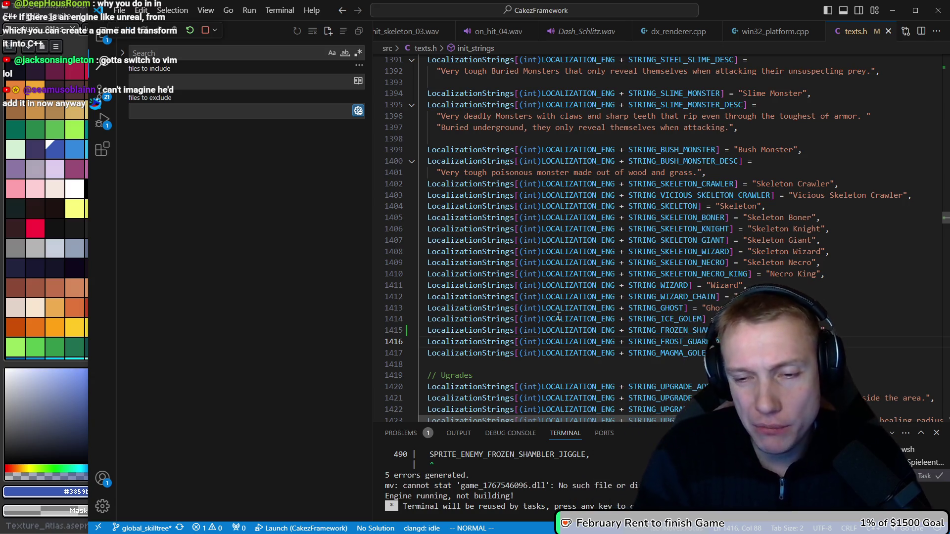
key(k)
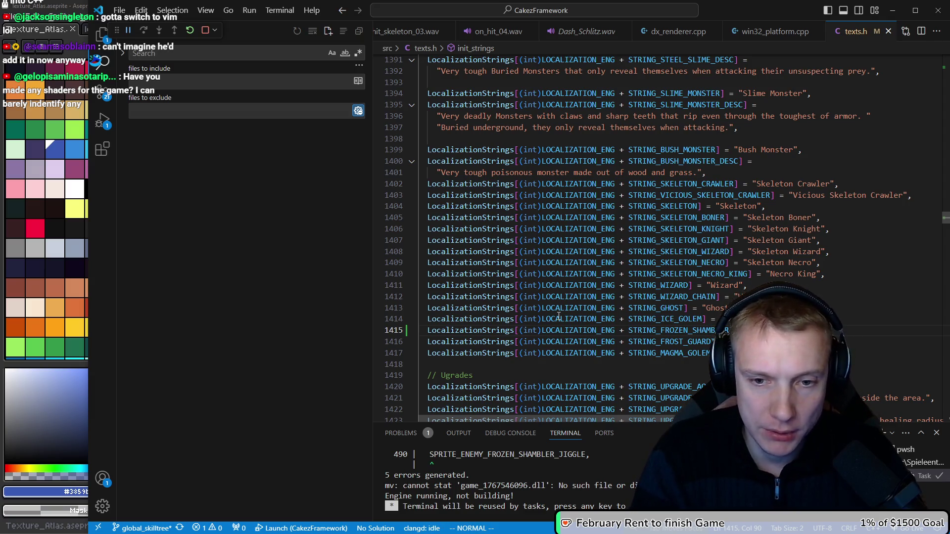
key(Escape)
key(e)
key(e)
key(e)
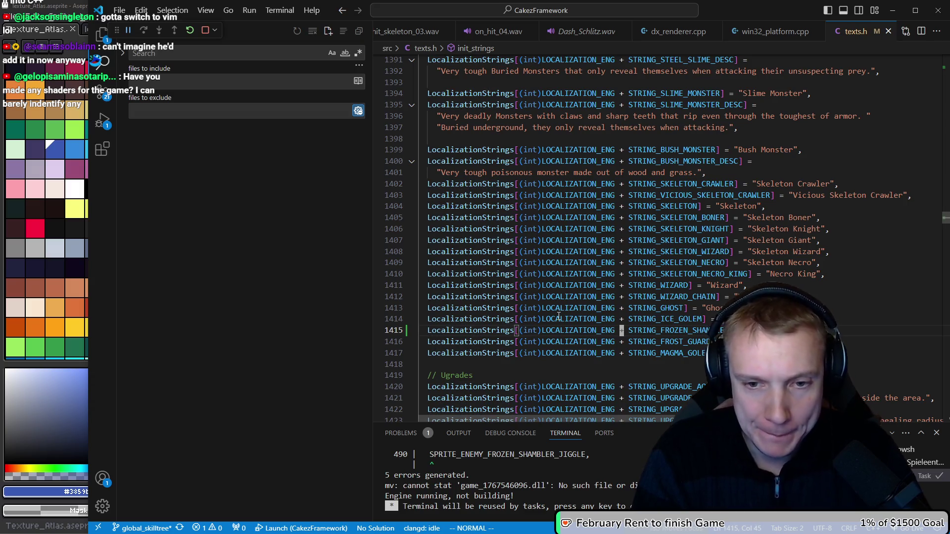
key(ctrl+Tab)
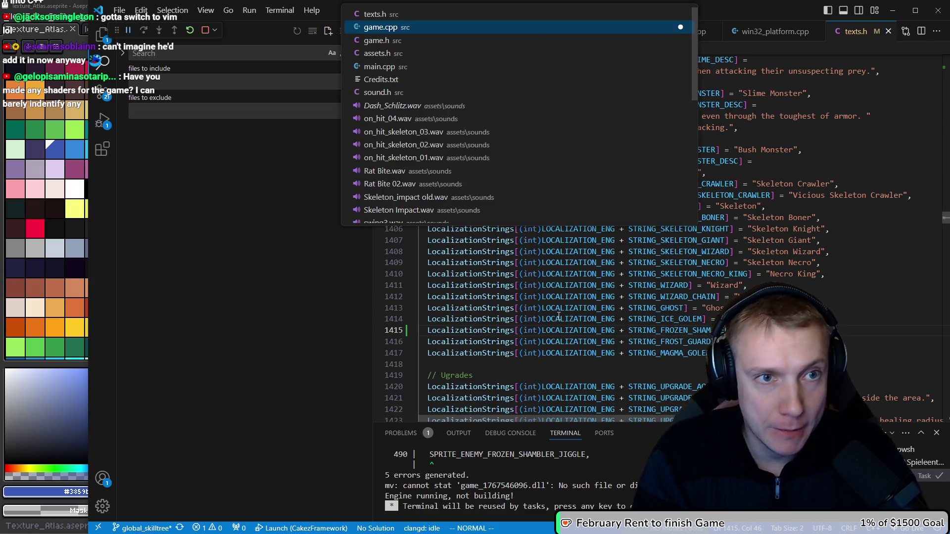
Step: Replace STRING_FROST_GUARDIAN with STRING_FROZEN_SHAMBLER in game.cpp and save
key(j)
key(v)
key(i)
key(w)
key(p)
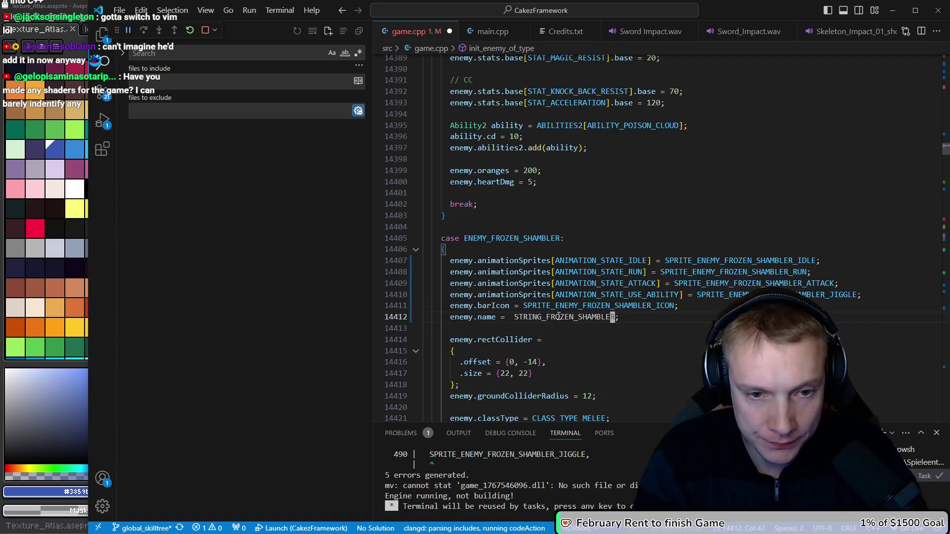
key(BackSpace)
key(ctrl+s)
key(Escape)
key(k)
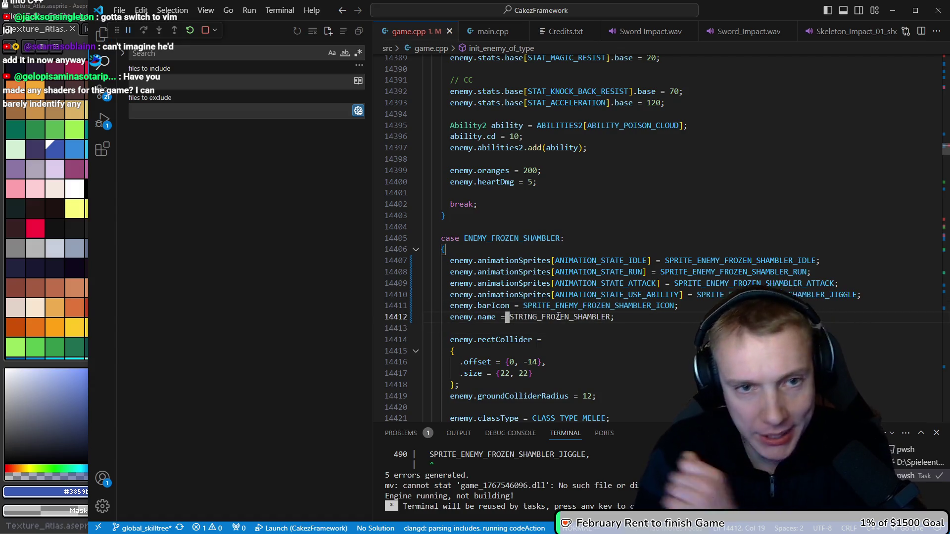
Step: Cut the whole Frozen Shambler case block, remove the leftover blank line, and save
key(braceleft)
key(k)
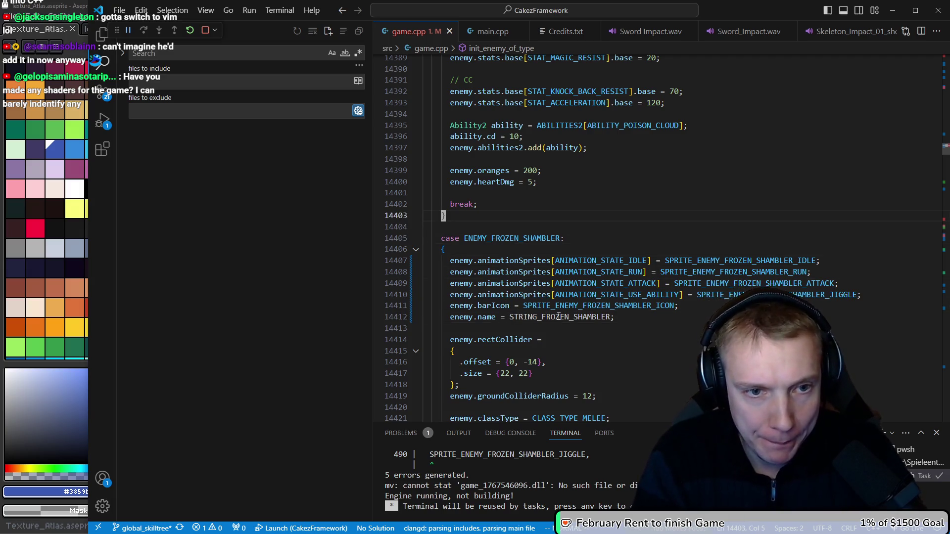
key(percent)
key(percent)
key(j)
key(j)
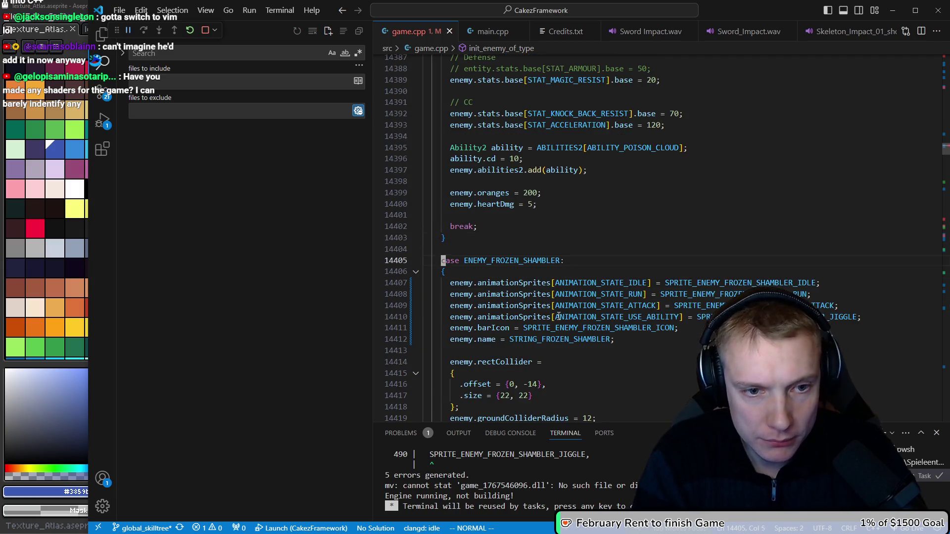
key(V)
key(j)
key(percent)
key(d)
key(k)
key(d)
key(d)
key(k)
key(ctrl+s)
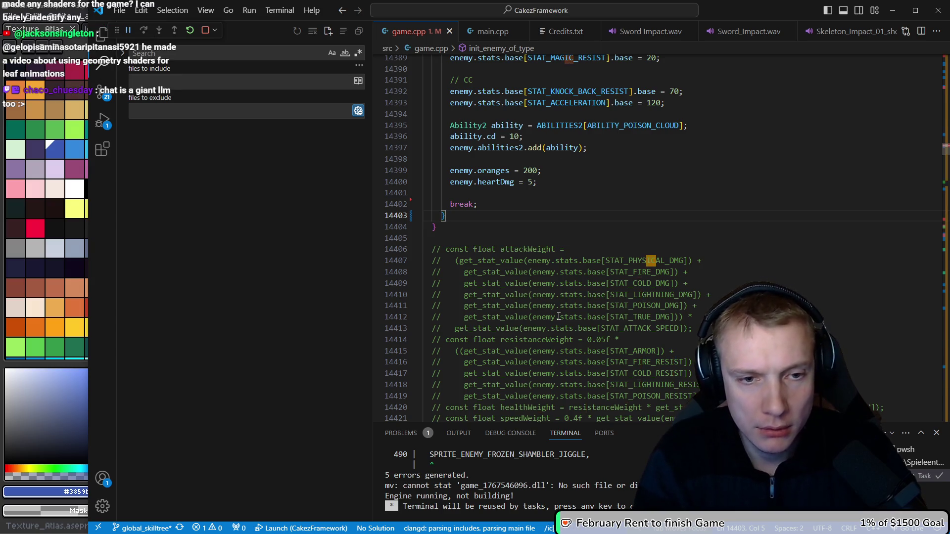
Step: Find the ice_golem enemy case and paste the Frozen Shambler case after its closing brace
text(ice_golem)
key(Return)
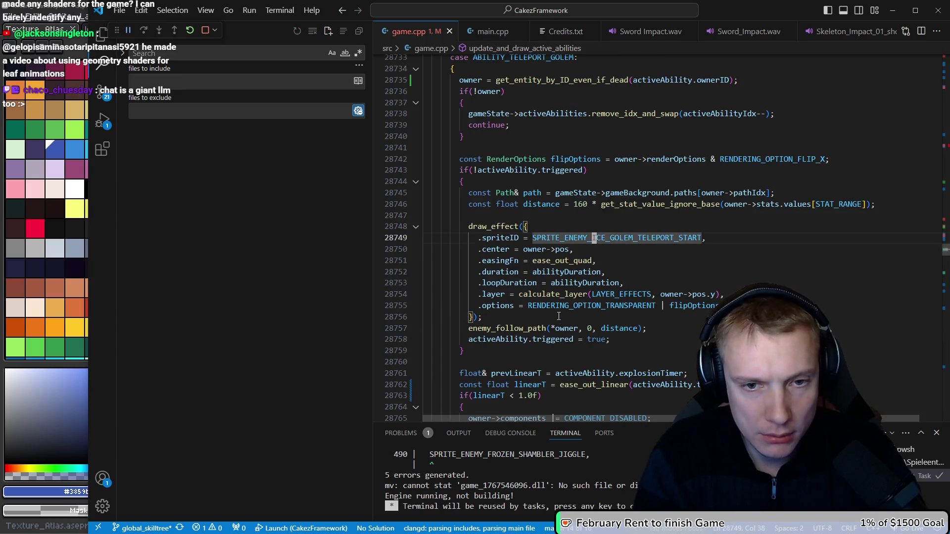
key(n)
key(n)
key(n)
key(n)
key(n)
key(n)
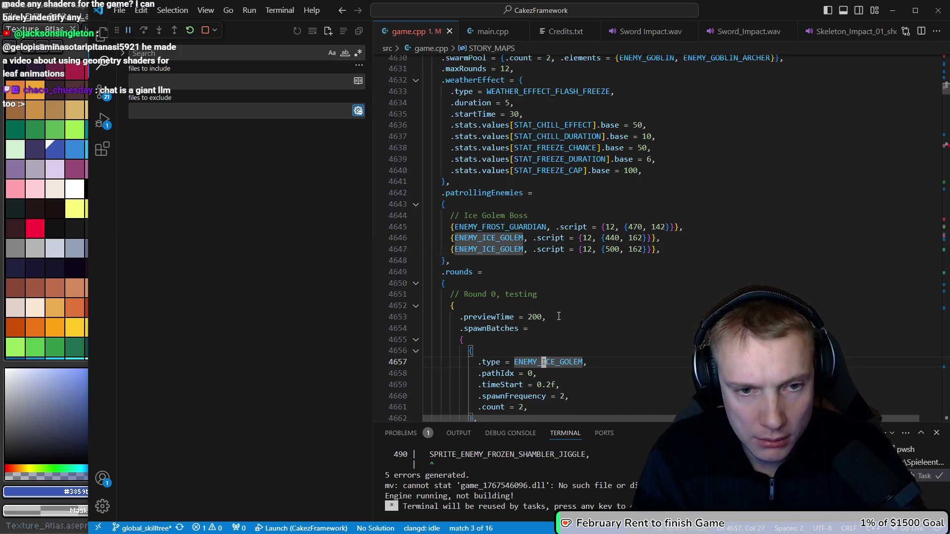
key(percent)
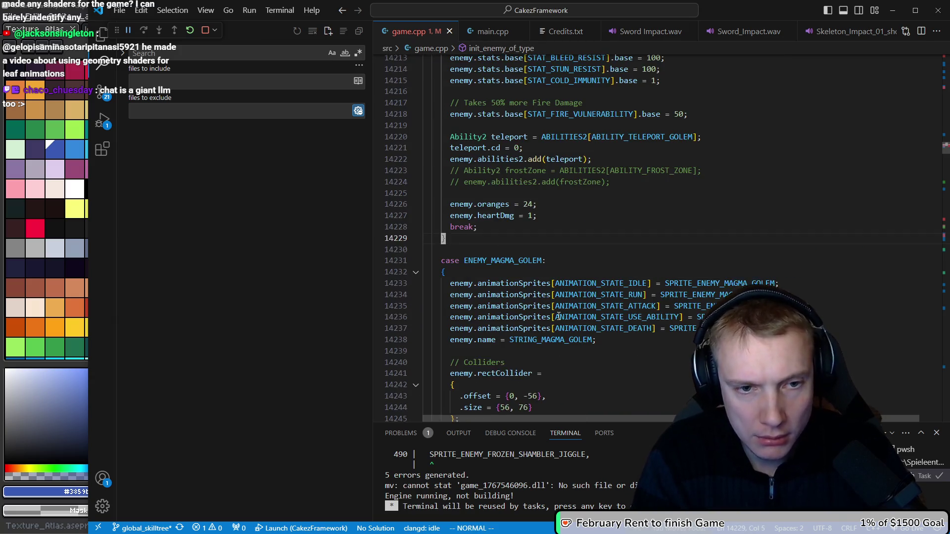
key(percent)
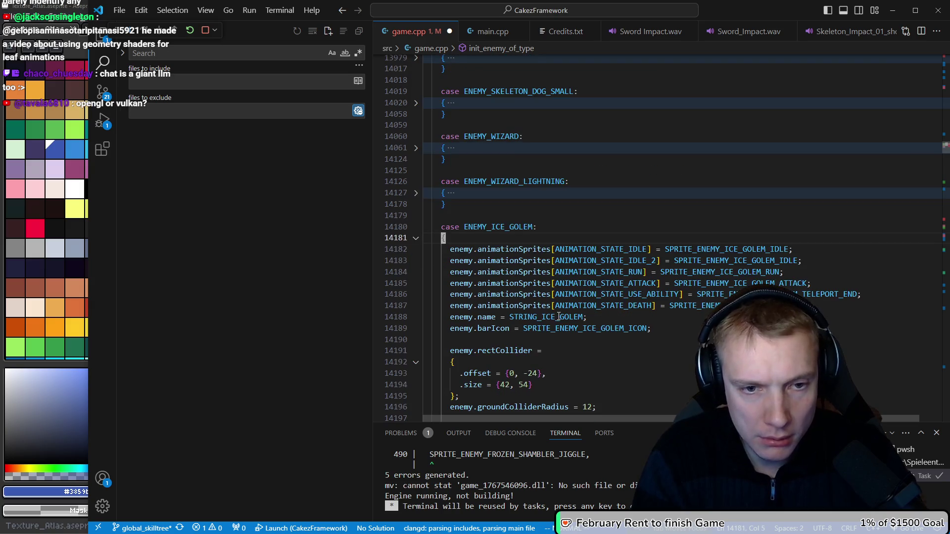
key(j)
key(j)
key(j)
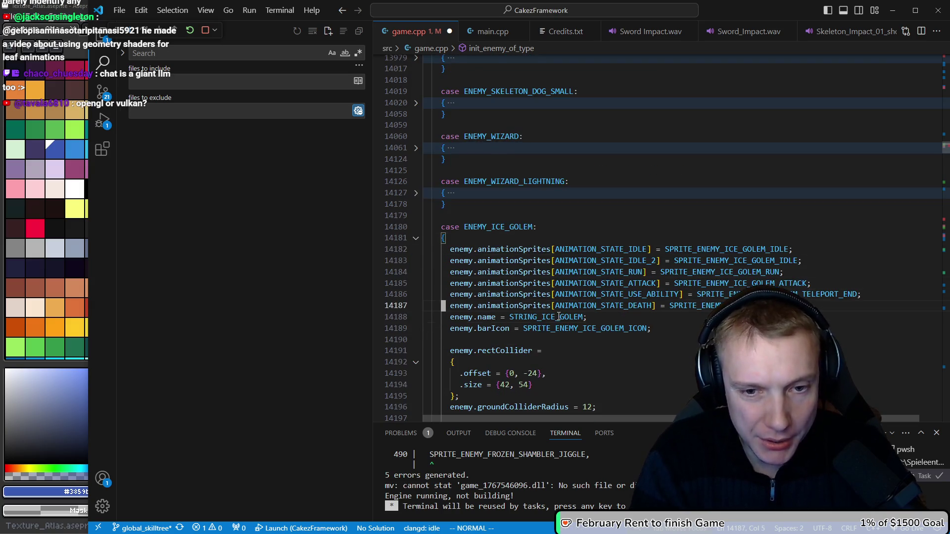
Step: Begin selecting the Ice Golem's collider and stats lines
key(j)
key(j)
key(j)
key(k)
key(k)
key(k)
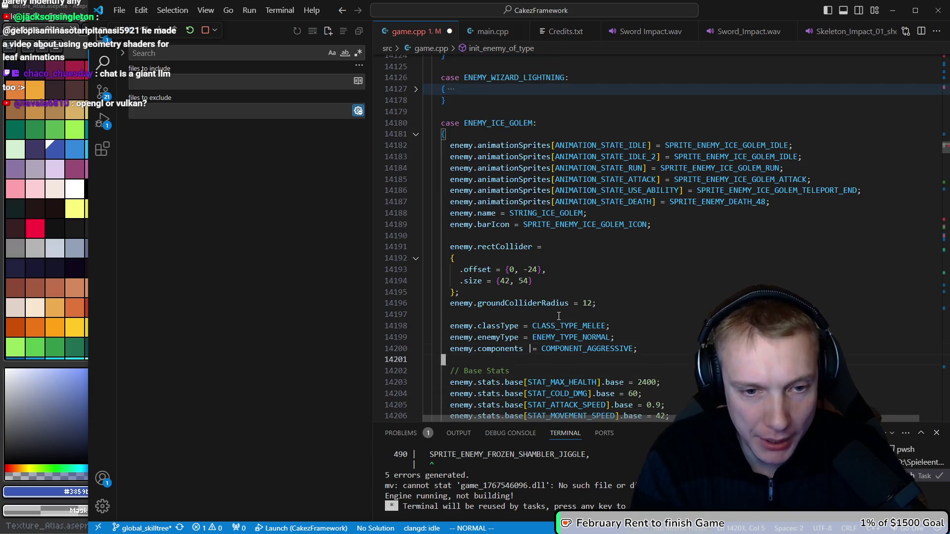
key(shift+v)
key(j)
key(j)
key(j)
key(j)
key(j)
key(j)
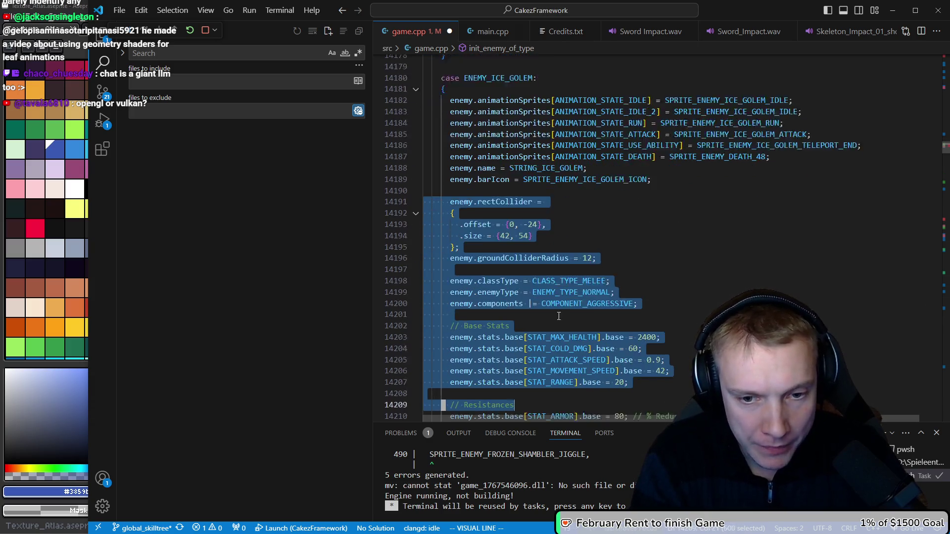
Step: Copy the Ice Golem's collider, stats and abilities over the Frozen Shambler's settings lines
key(k)
key(k)
key(k)
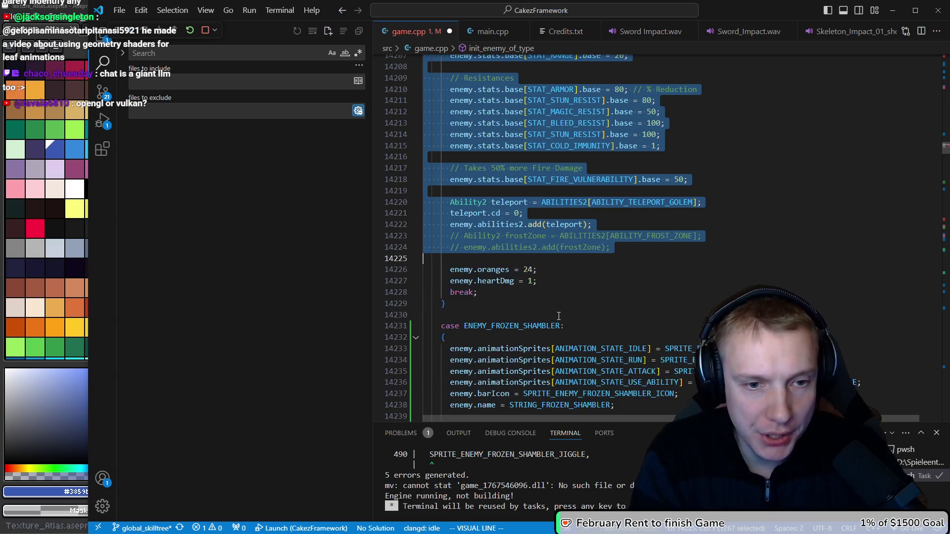
key(y)
key(bracketleft)
key(braceleft)
key(bracketleft)
key(braceleft)
key(percent)
key(j)
key(j)
key(j)
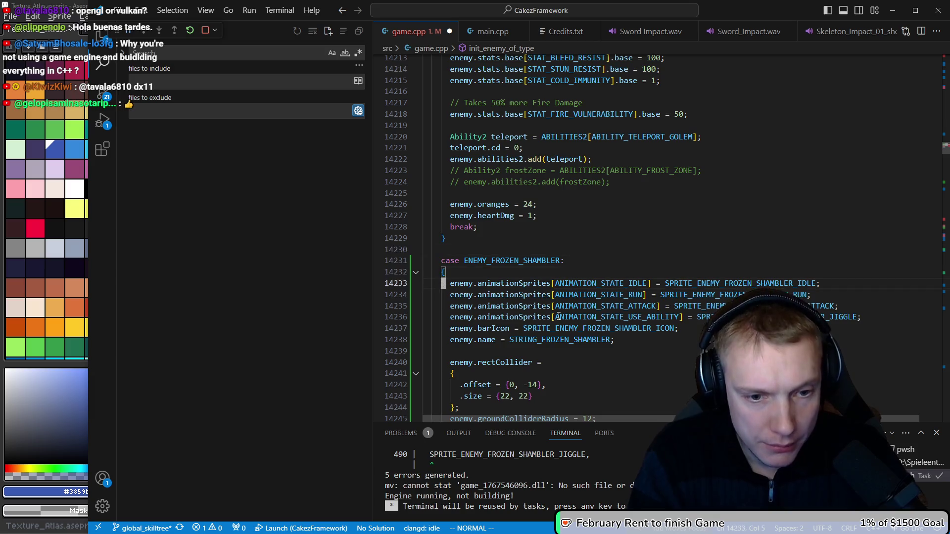
key(shift+v)
key(j)
key(j)
key(j)
key(j)
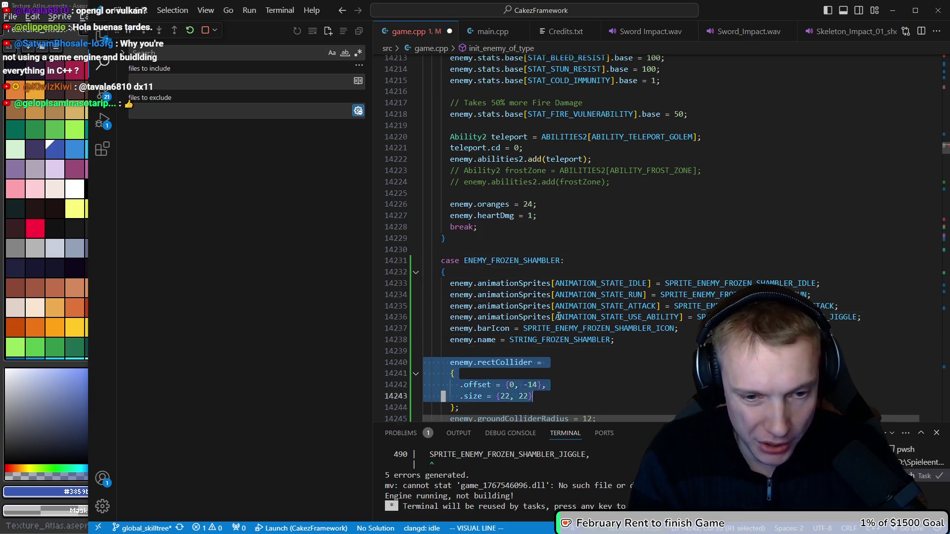
key(k)
key(k)
key(k)
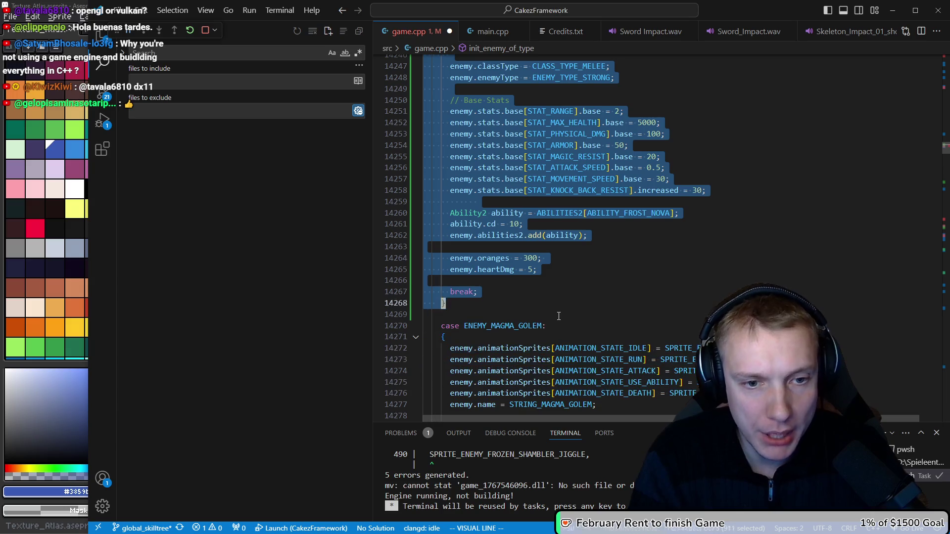
key(p)
Step: Change the ability from ABILITY_TELEPORT_GOLEM to ABILITY_FROST_NOVA
key(j)
key(j)
key(j)
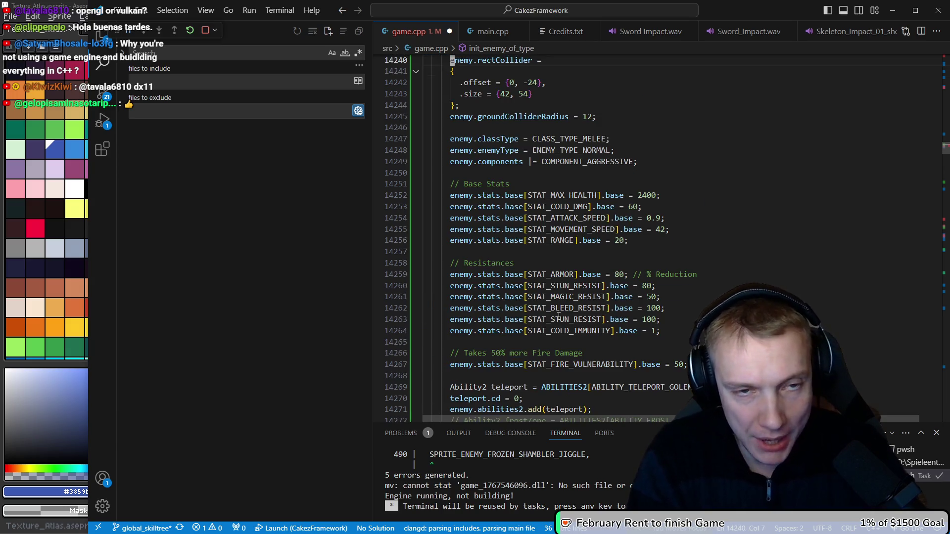
scroll(558, 316, up, 2)
key(j)
key(j)
key(j)
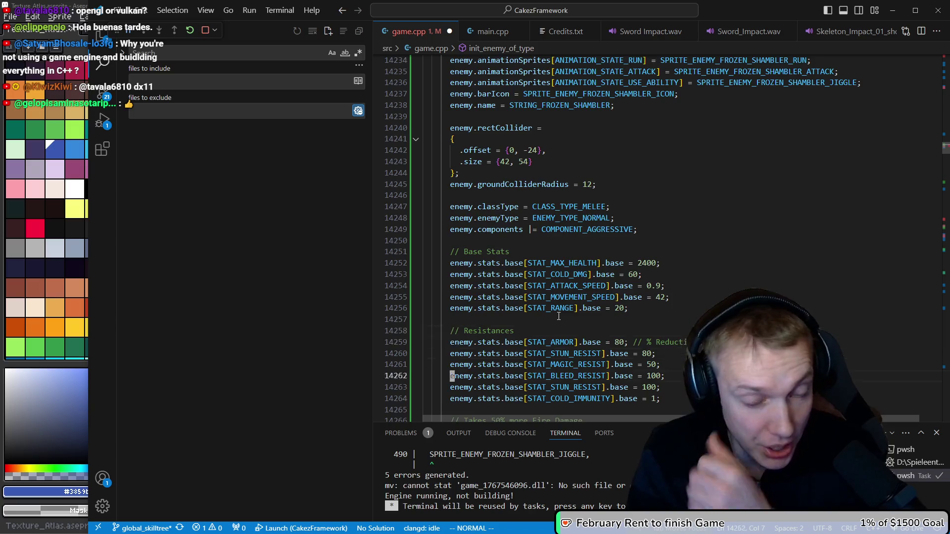
key(k)
key(k)
key(k)
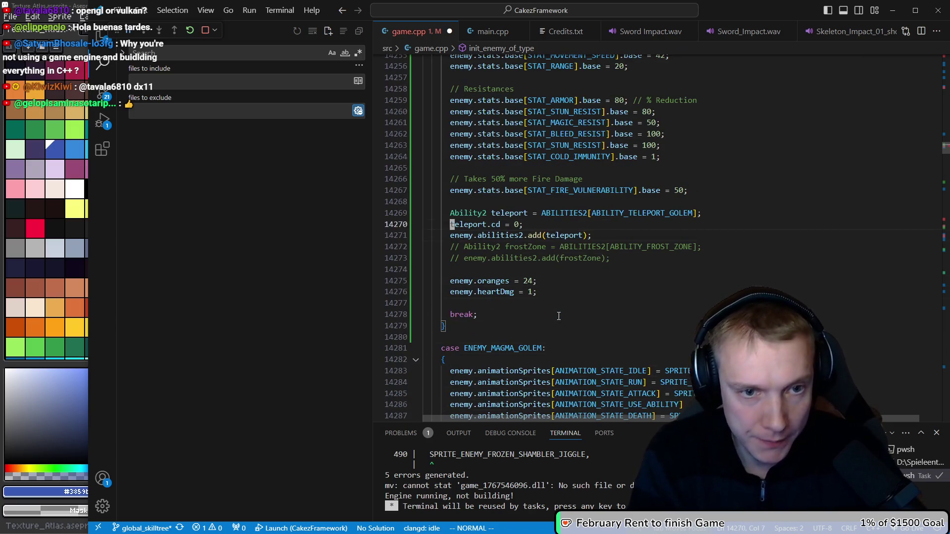
text($vi[cability)
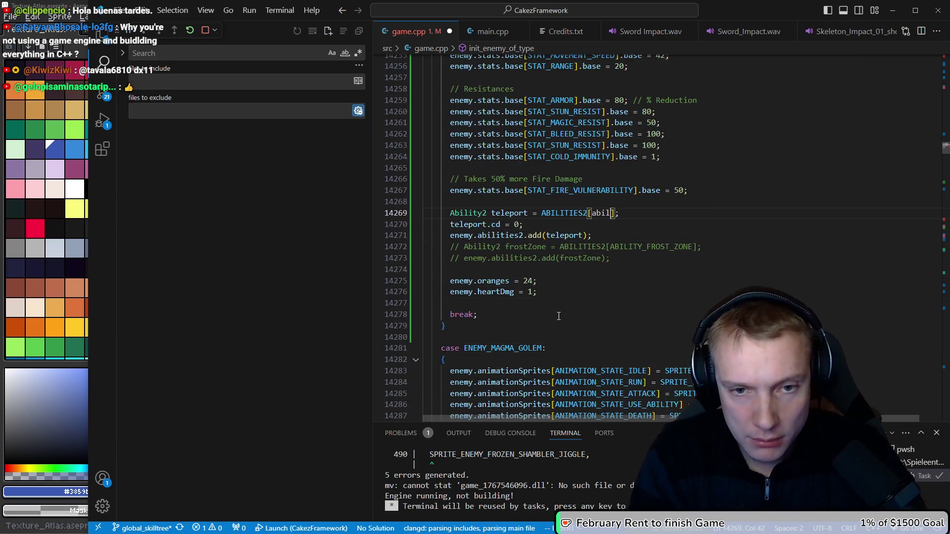
text(lity_fr)
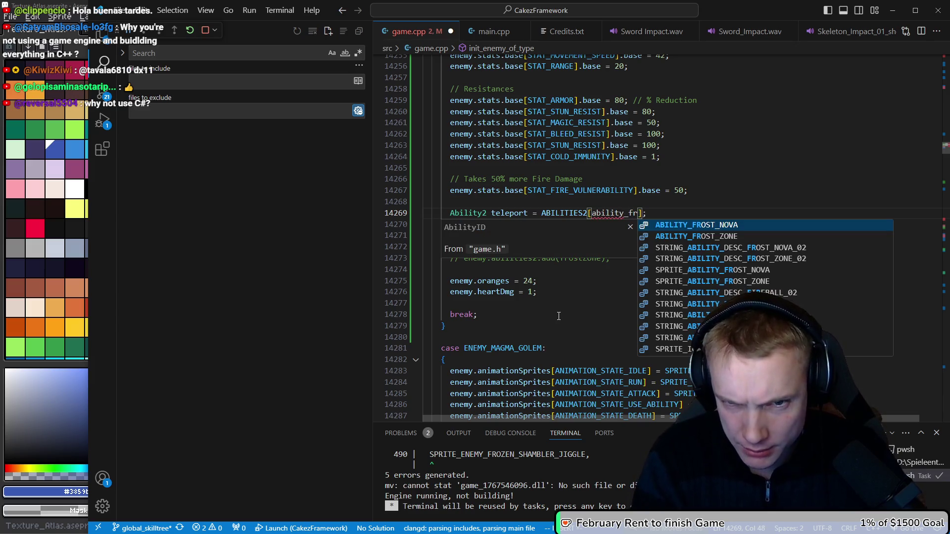
key(Tab)
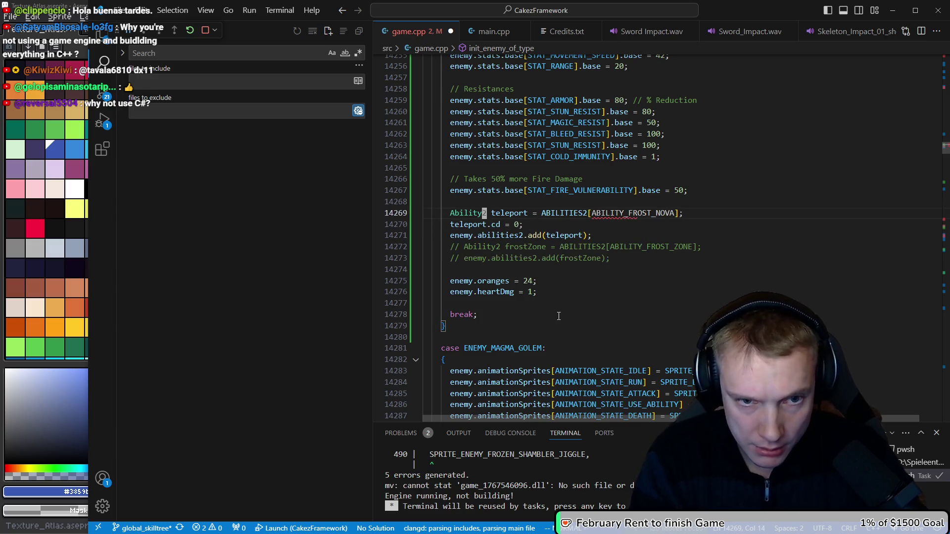
Step: Rename teleport to frostNova on the declaration, cooldown and add lines, then select the commented frost-zone lines
key(ctrl+BackSpace)
text(frostNov)
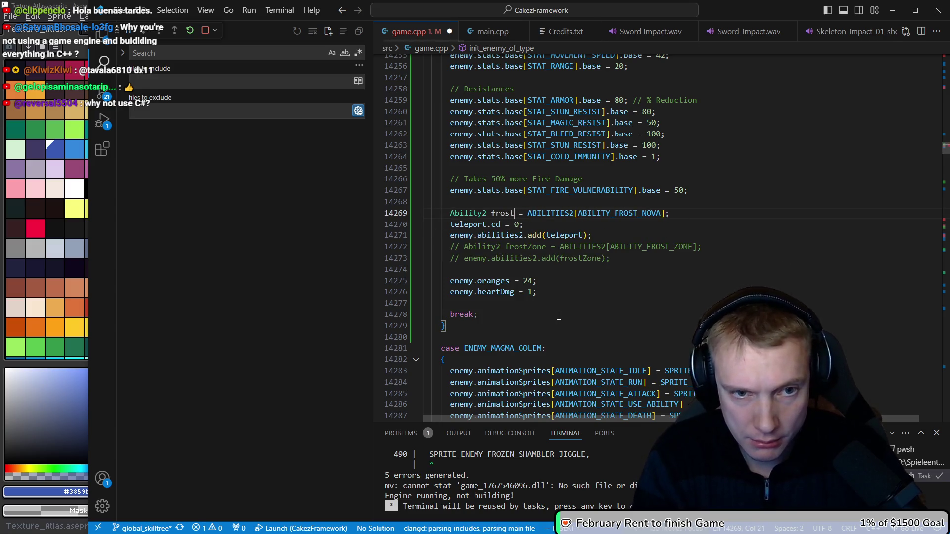
text(a)
key(Down)
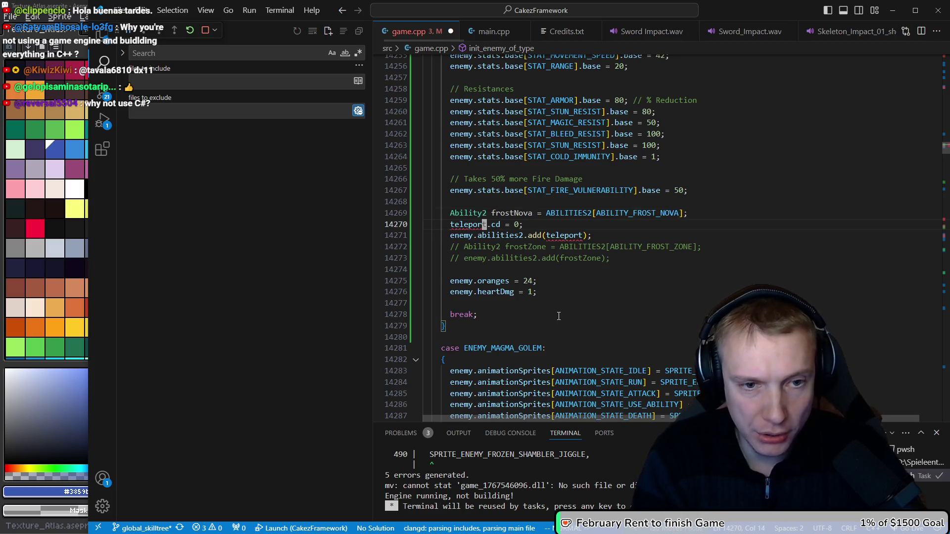
text(ciwfa)
key(Escape)
key(j)
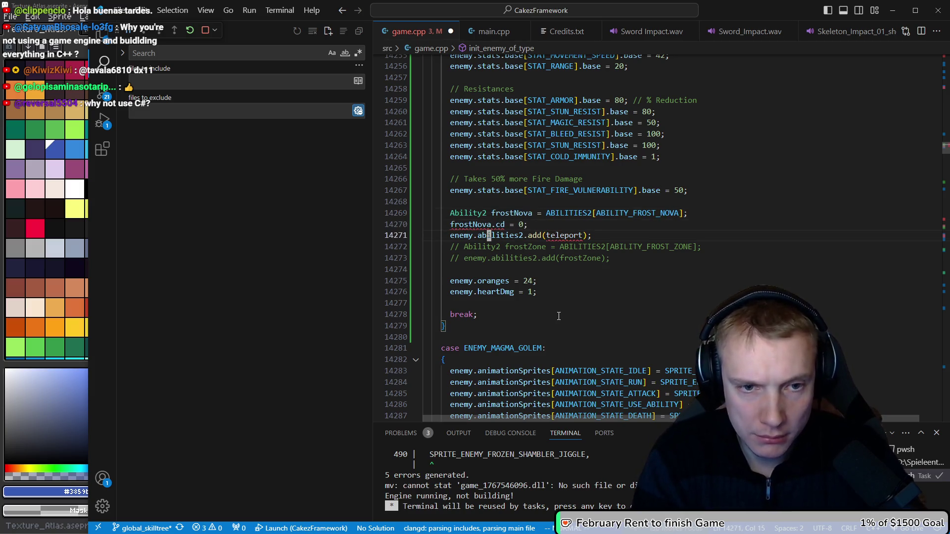
key(f)
key(parenright)
key(c)
key(i)
key(parenleft)
text(frostNova)
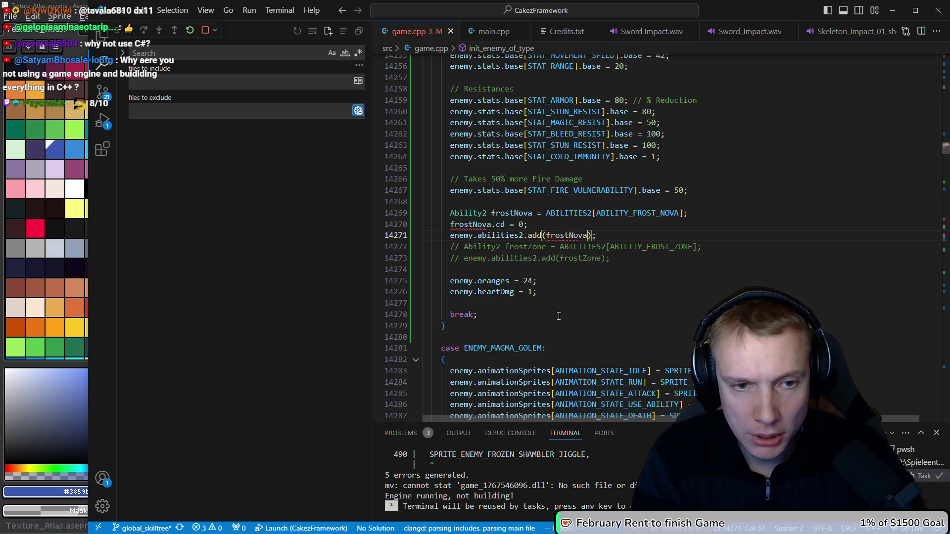
text(k)
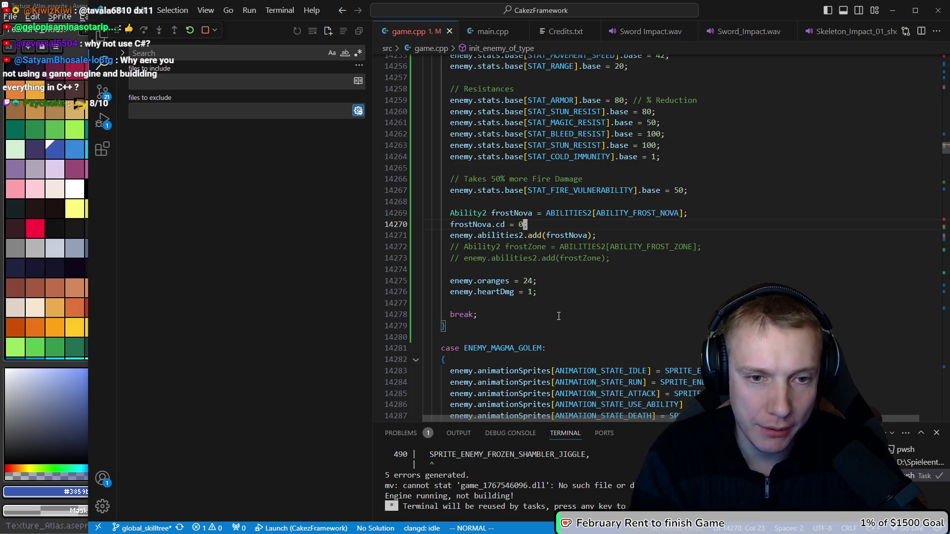
key(j)
key(j)
key(shift+v)
Step: Delete the two commented frost-zone lines
key(j)
key(d)
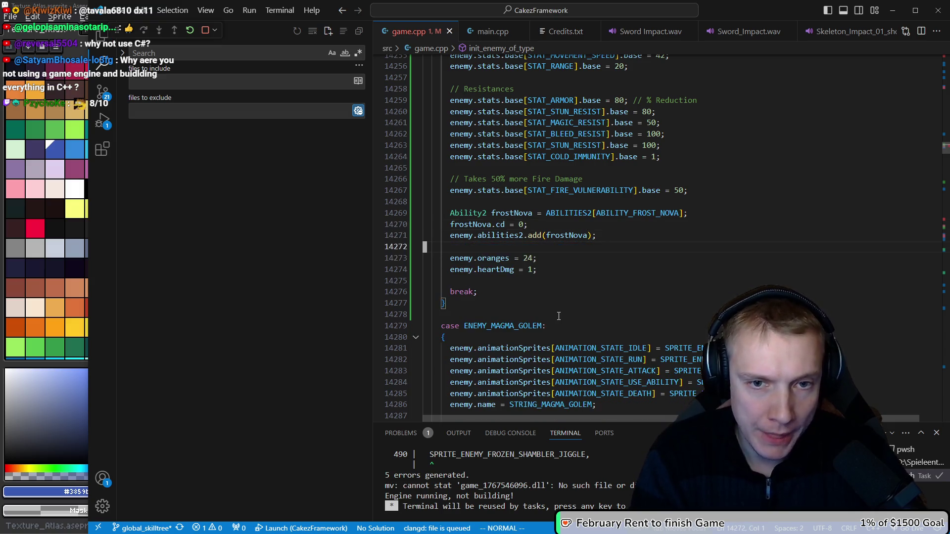
key(k)
key(k)
key(k)
Step: Set the fire vulnerability value to 20 and save game.cpp
key(j)
key(j)
key(j)
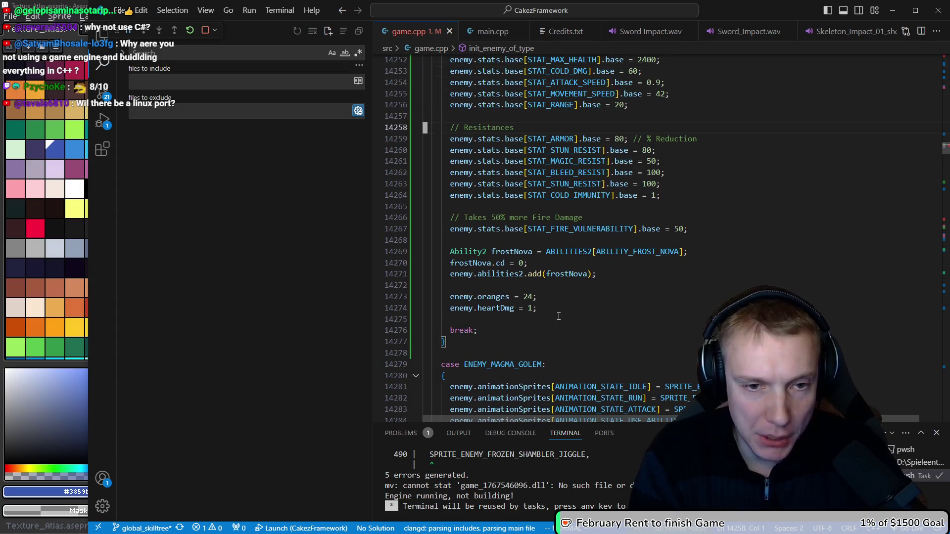
key($)
key(i)
key(BackSpace)
key(BackSpace)
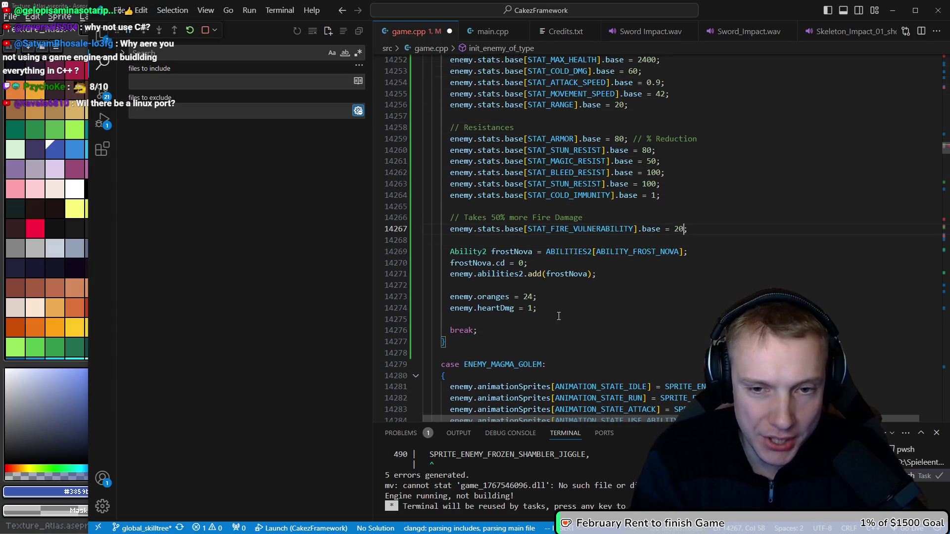
key(Escape)
key(ctrl+s)
key(k)
key(k)
key(k)
key(j)
key(k)
key(k)
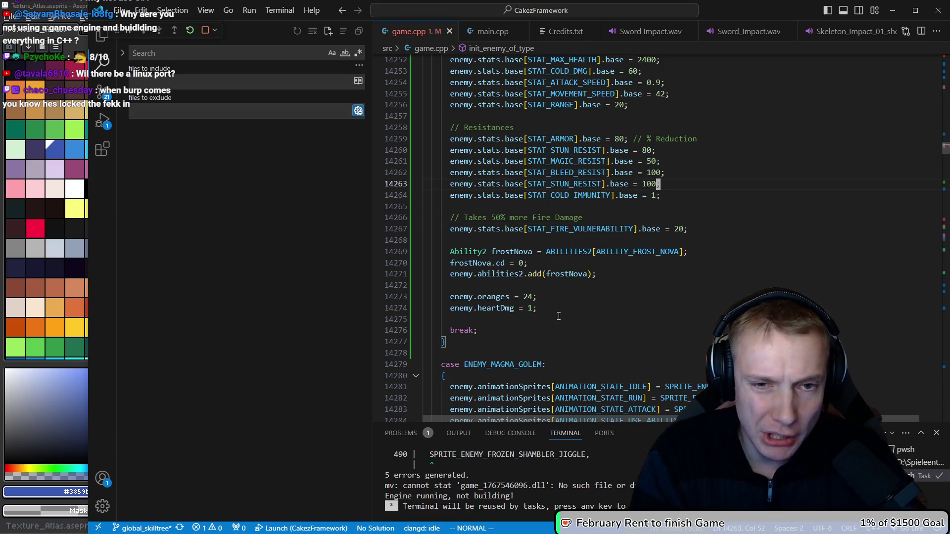
Step: Delete the duplicate stun resist line and the bleed resist line
key(d)
key(d)
key(k)
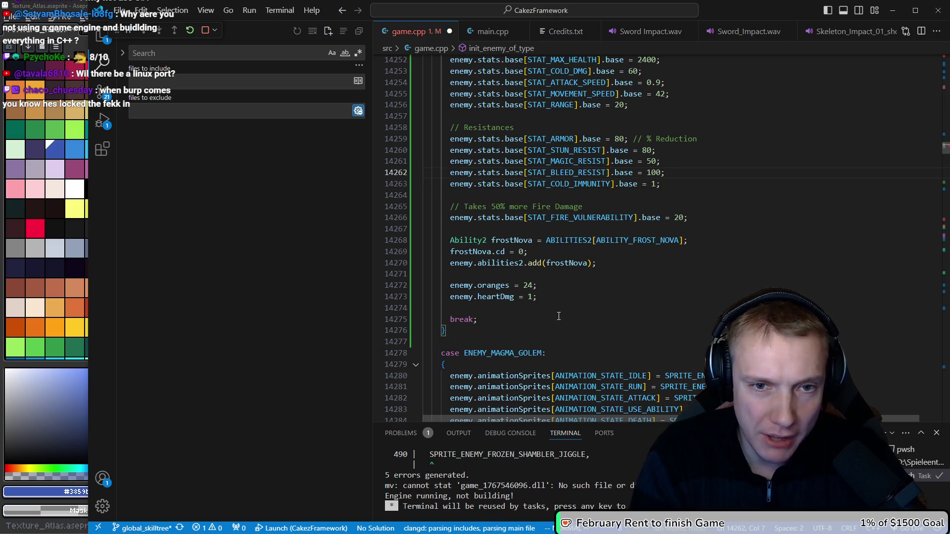
key(d)
key(d)
key(k)
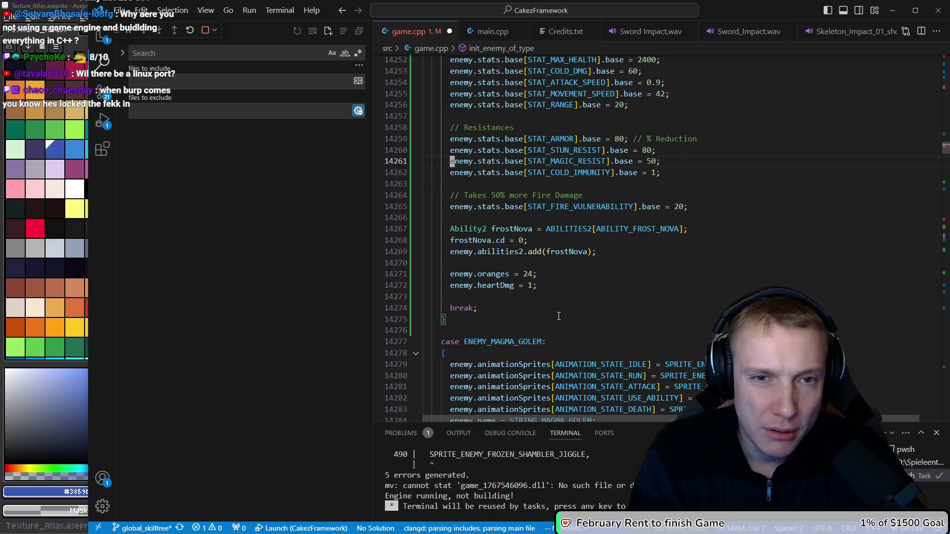
Step: Set armor to 0 and raise magic resist from 50 to 60
key(k)
key(k)
key(w)
key(w)
key(w)
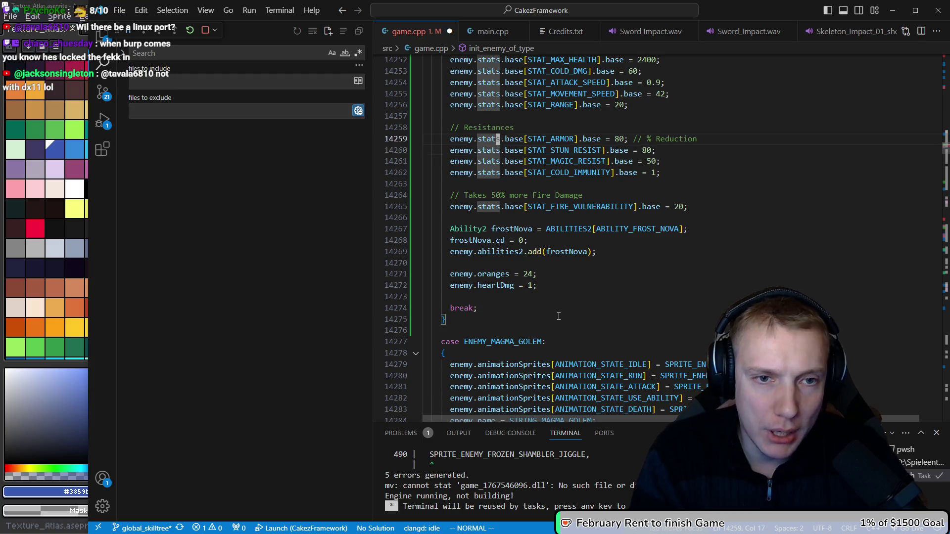
key(BackSpace)
key(BackSpace)
text(20)
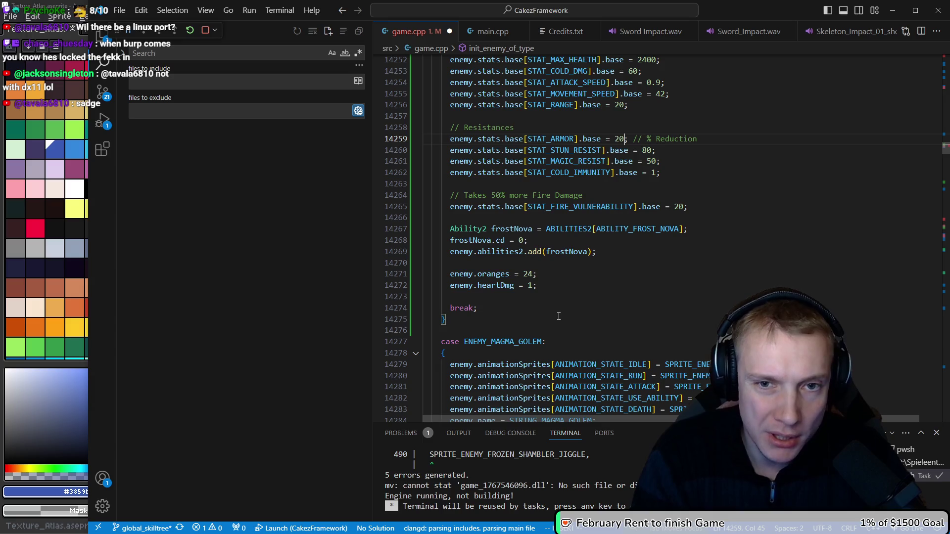
key(Escape)
key(h)
key(x)
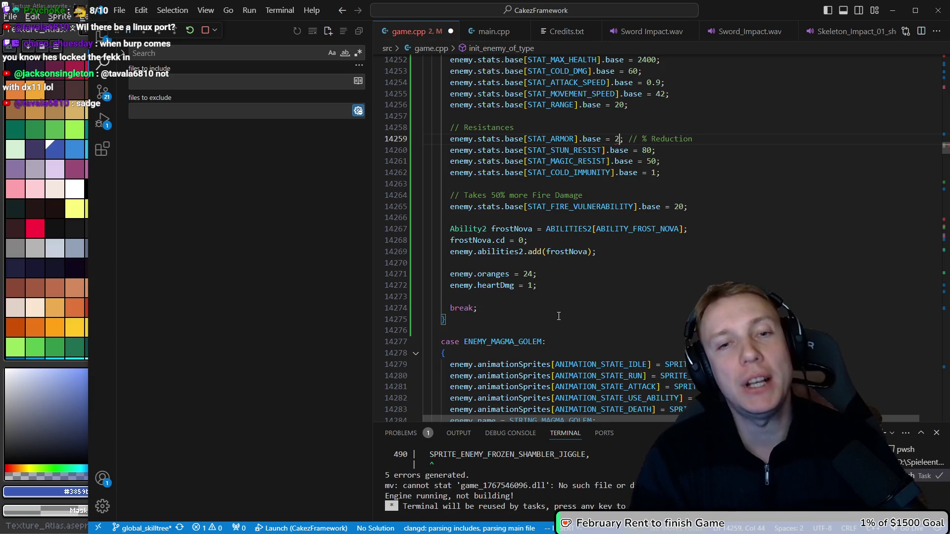
key(j)
key(j)
key(r)
key(6)
key(l)
key(k)
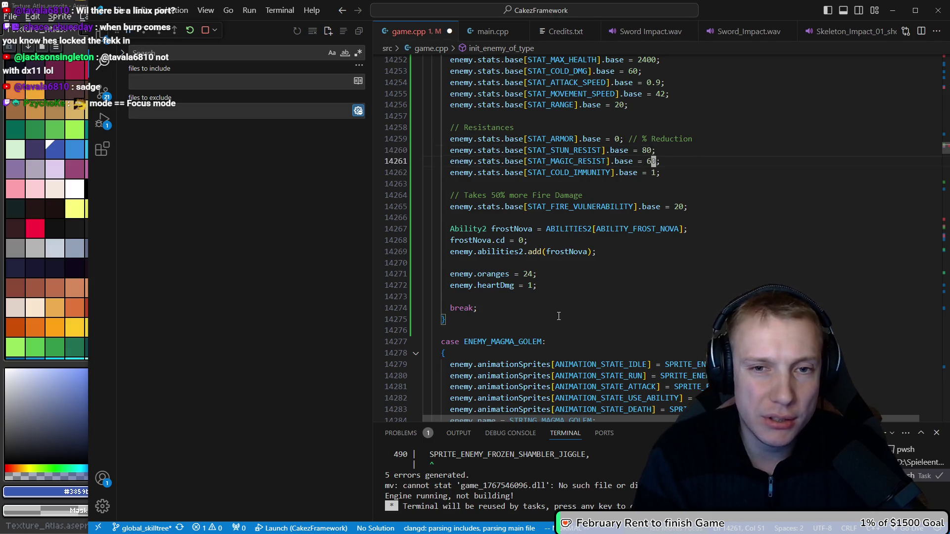
Step: Delete the remaining stun resist line, save, and review the base stats below frostNova
key(d)
key(d)
key(ctrl+s)
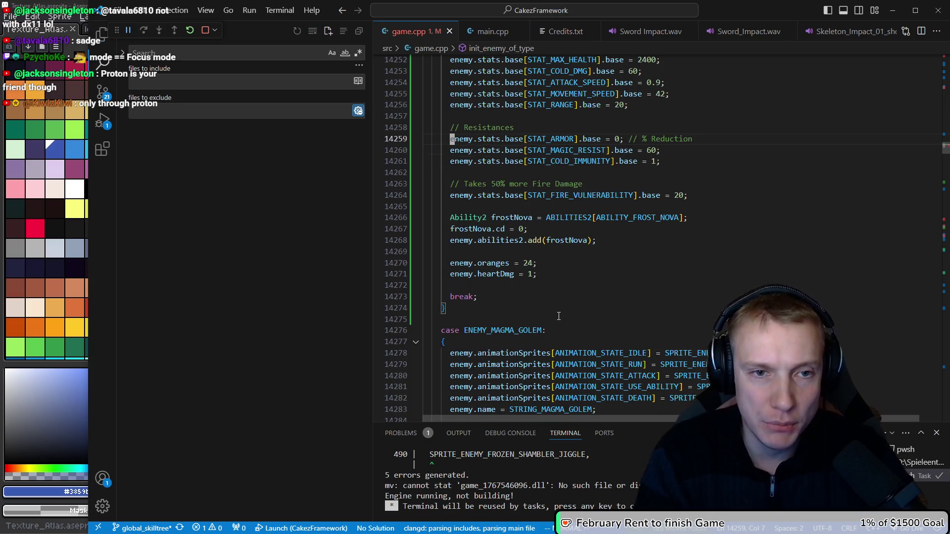
key(k)
key(k)
key(k)
key(j)
key(j)
key(j)
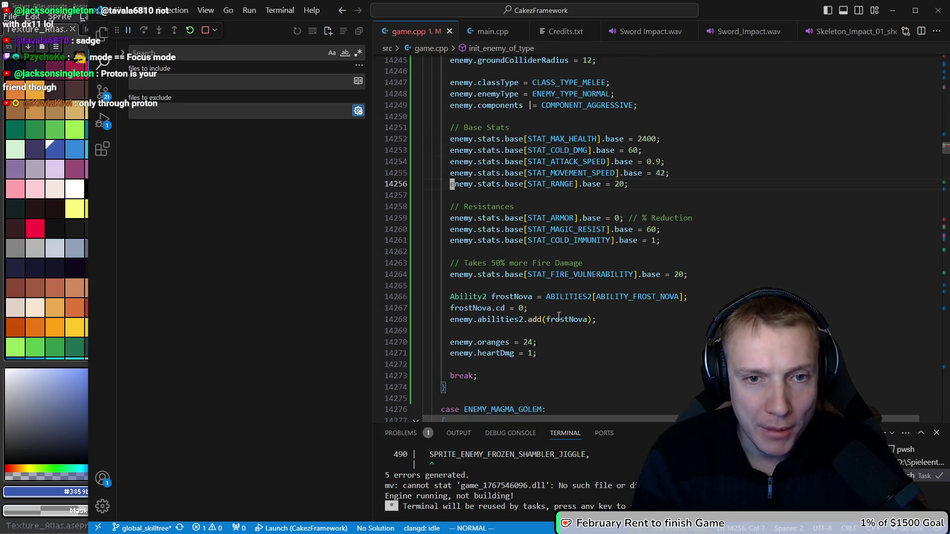
key(k)
key(k)
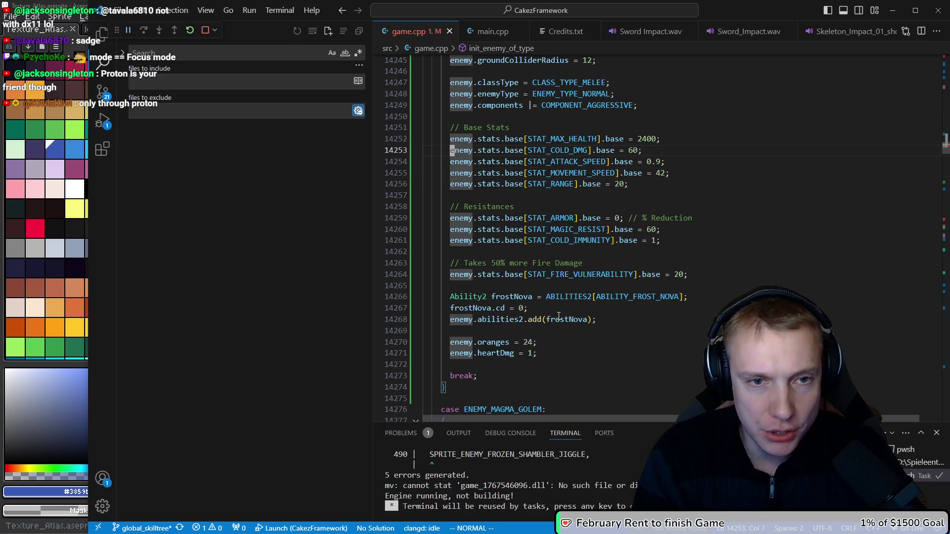
key(k)
key(j)
key(j)
key(j)
key(j)
key(j)
key(dollar)
key(j)
key(k)
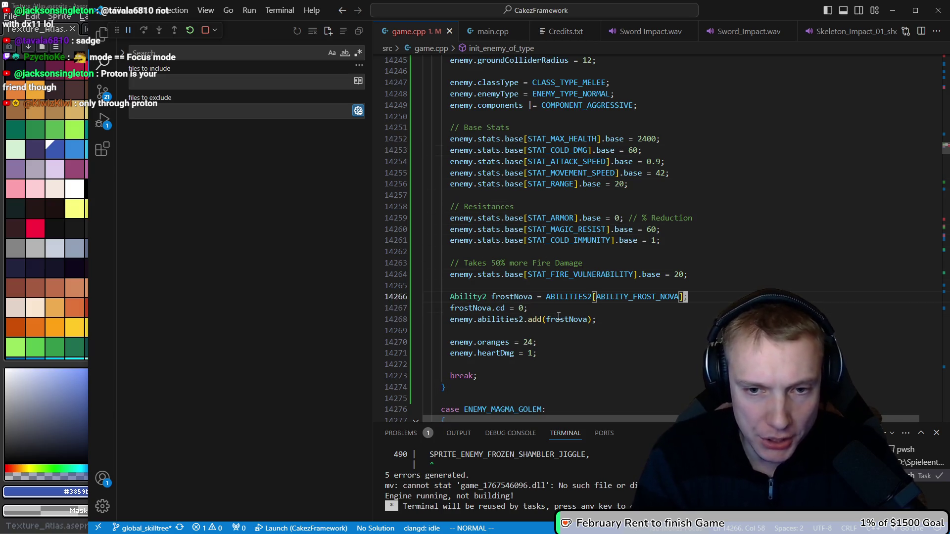
key(o)
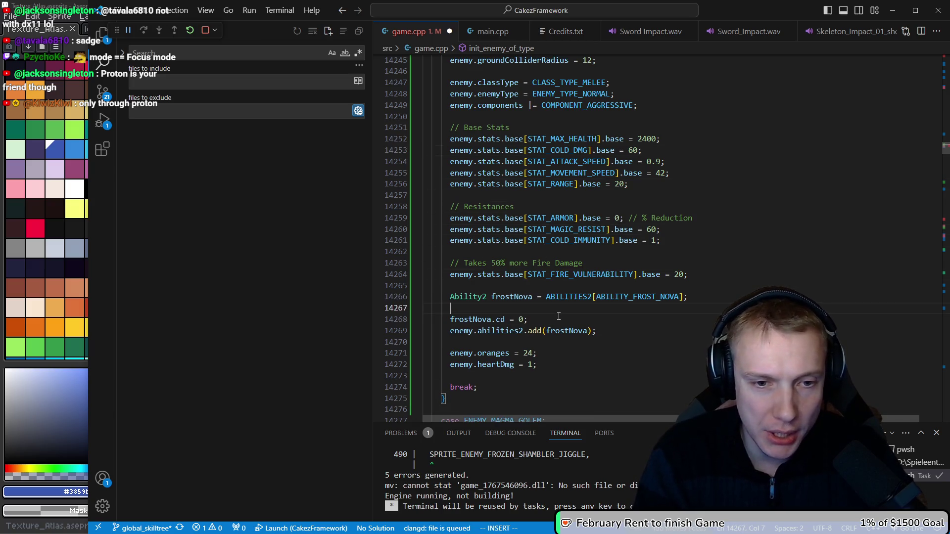
Step: Add if(TargetStat* freezeDuration = get_target_stat(frostNova.stats, freeze duration)) with an empty brace block
text(if(TargetStat* freezeDuration = get_tar)
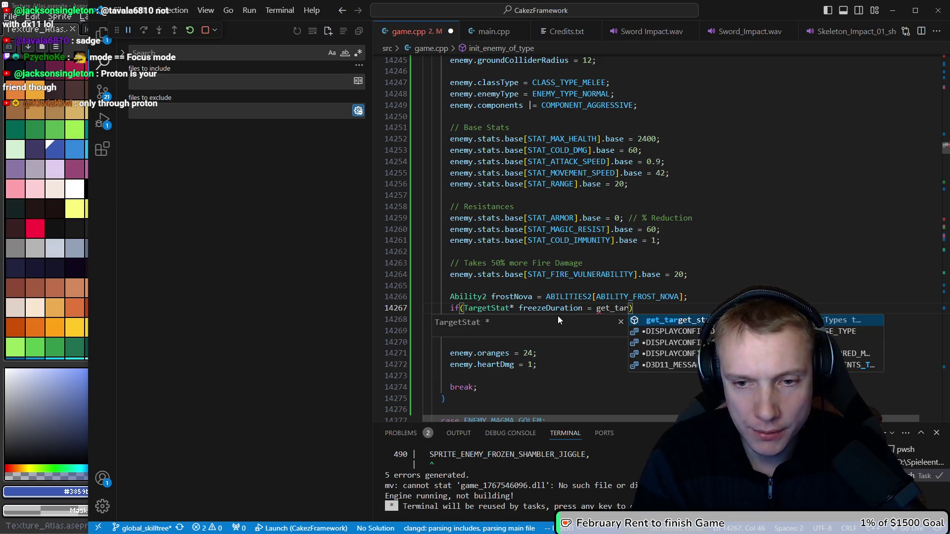
key(Tab)
text(fr)
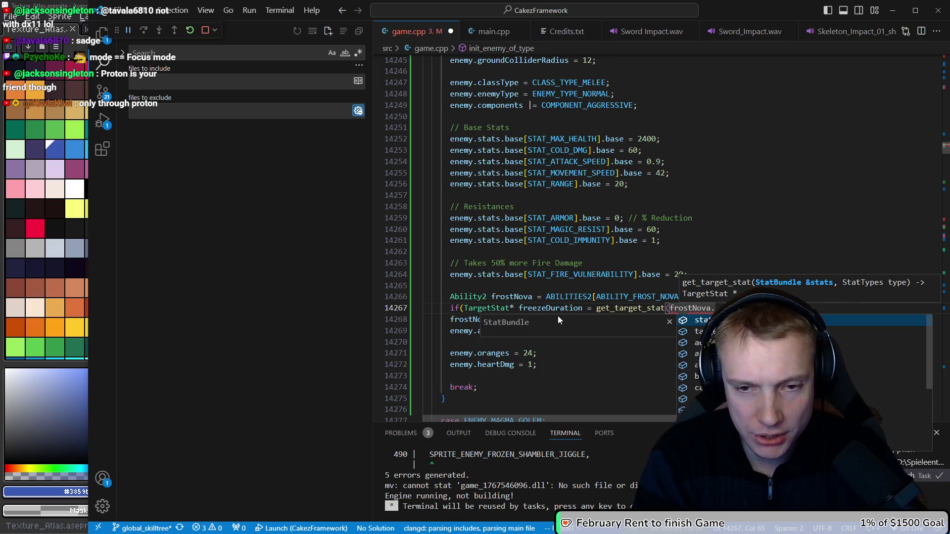
key(Tab)
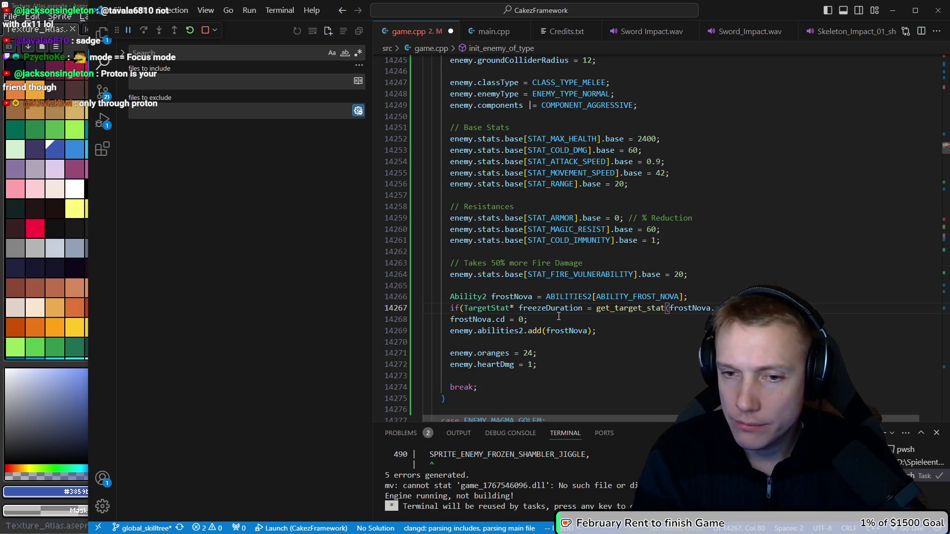
text(e)
key(ctrl+space)
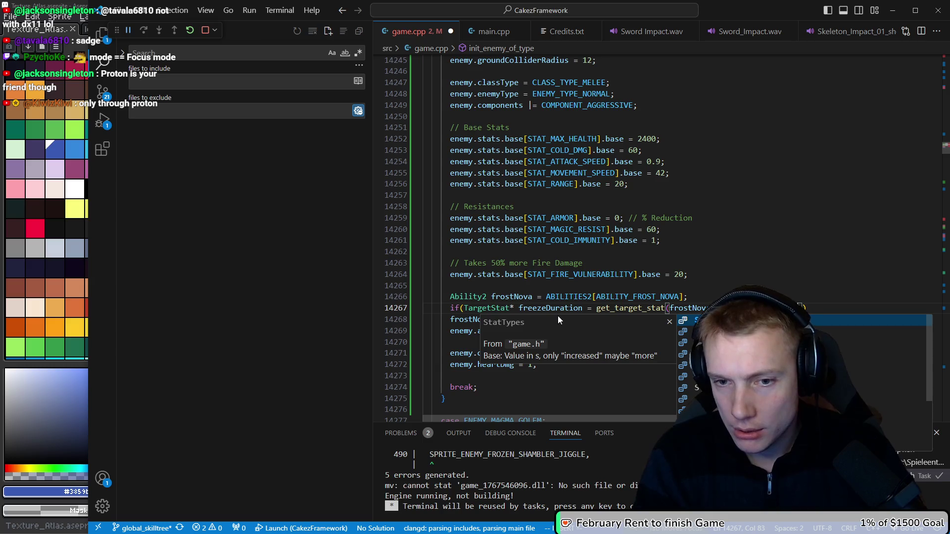
key(Tab)
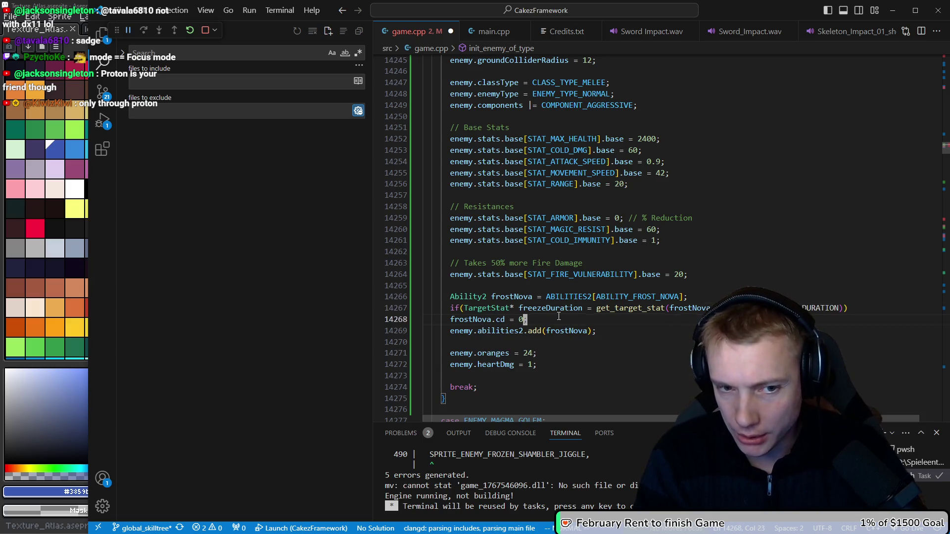
key(ctrl+Return)
text({)
key(Return)
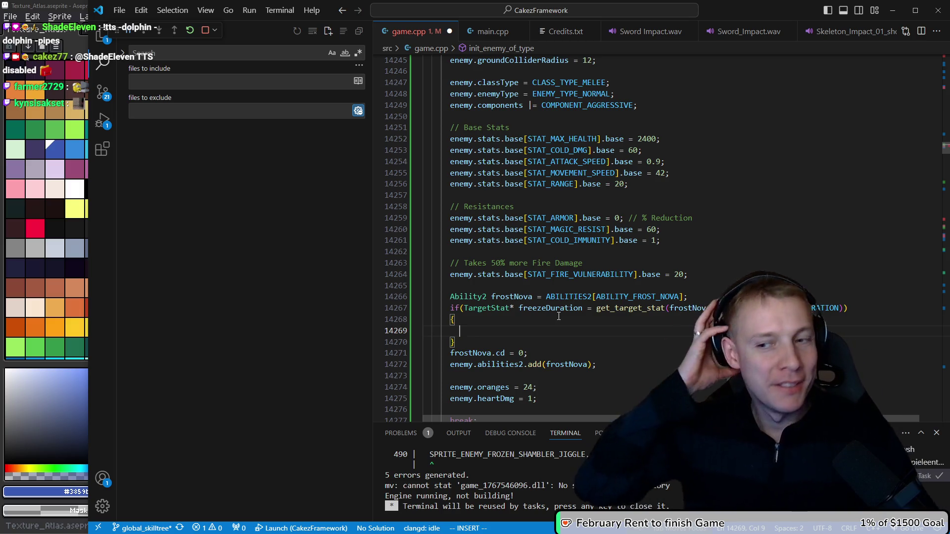
Step: Write freezeDuration->stat.base = 2; in the block, add a blank line above, and save with :w
text(freezeD)
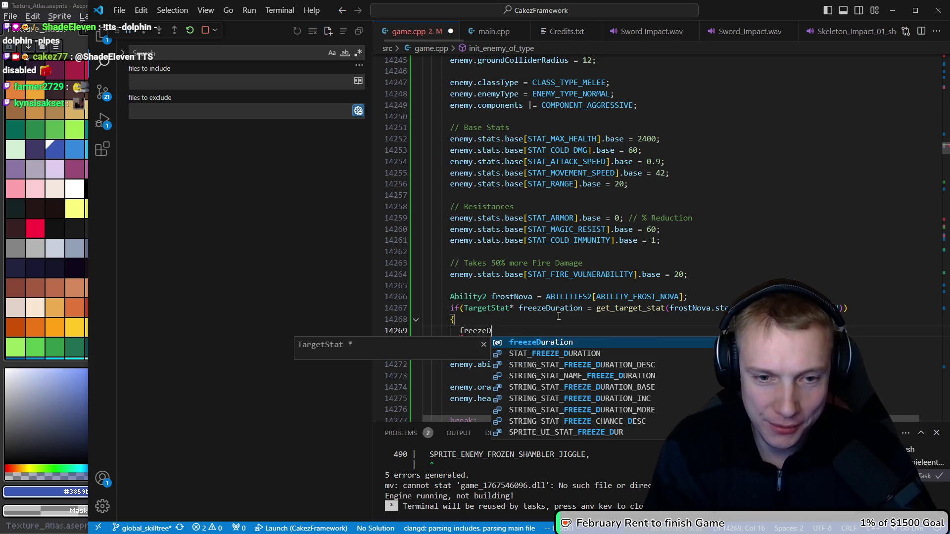
key(Tab)
text(->stat.)
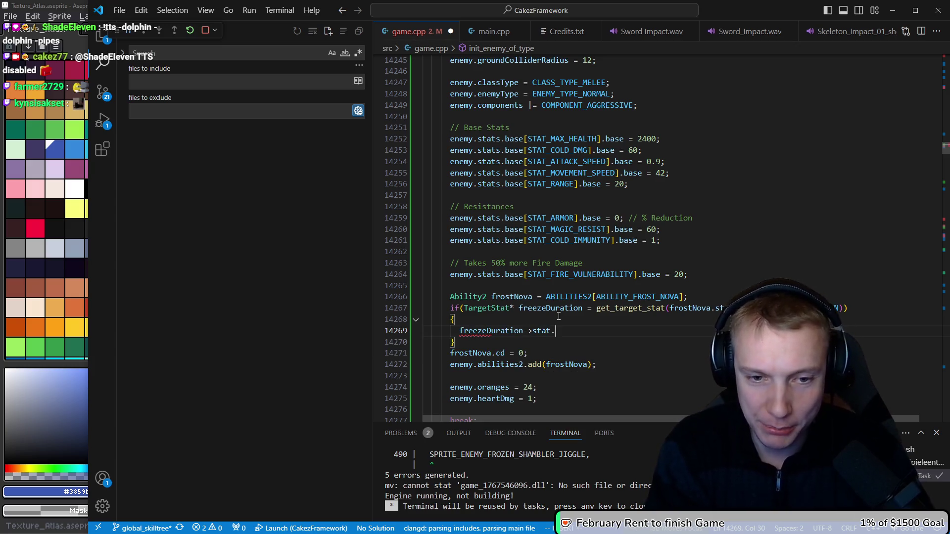
text(base =)
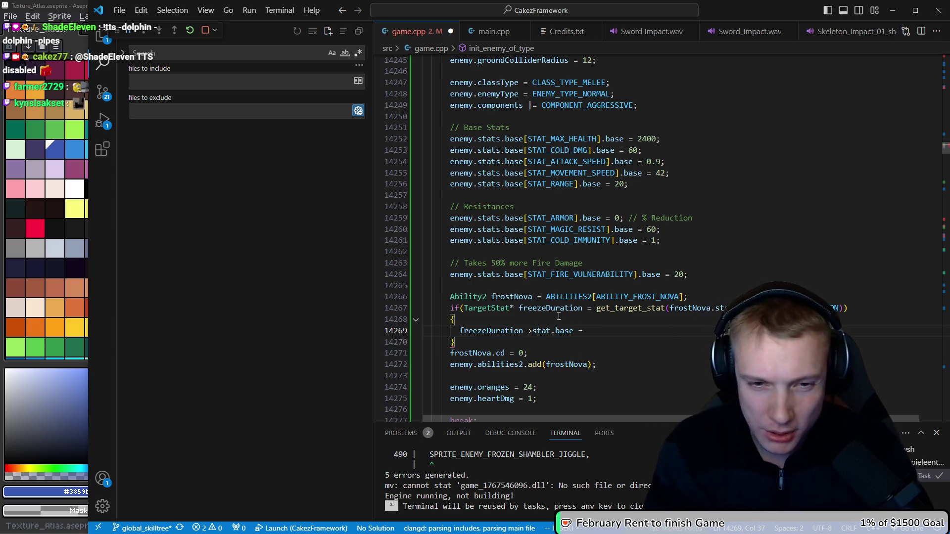
key(Up)
key(Up)
key(Up)
key(Return)
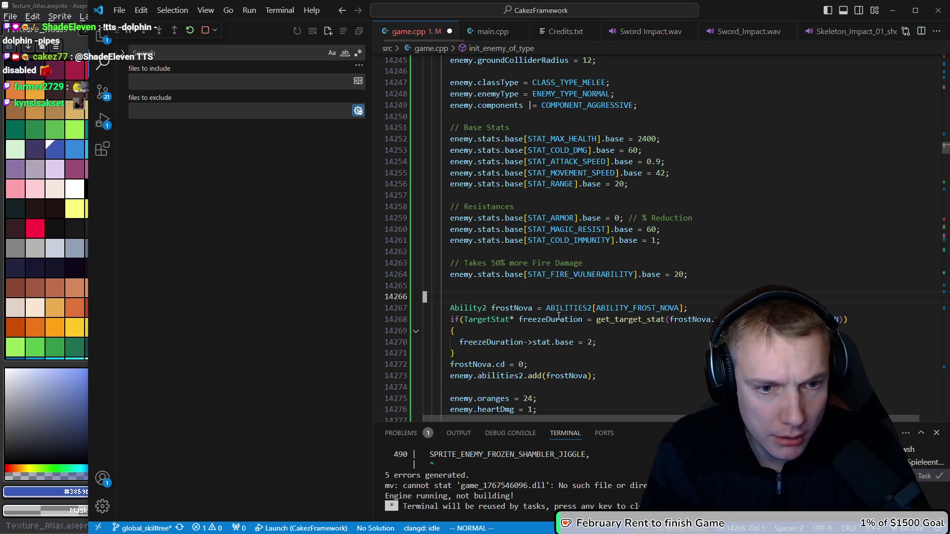
key(i)
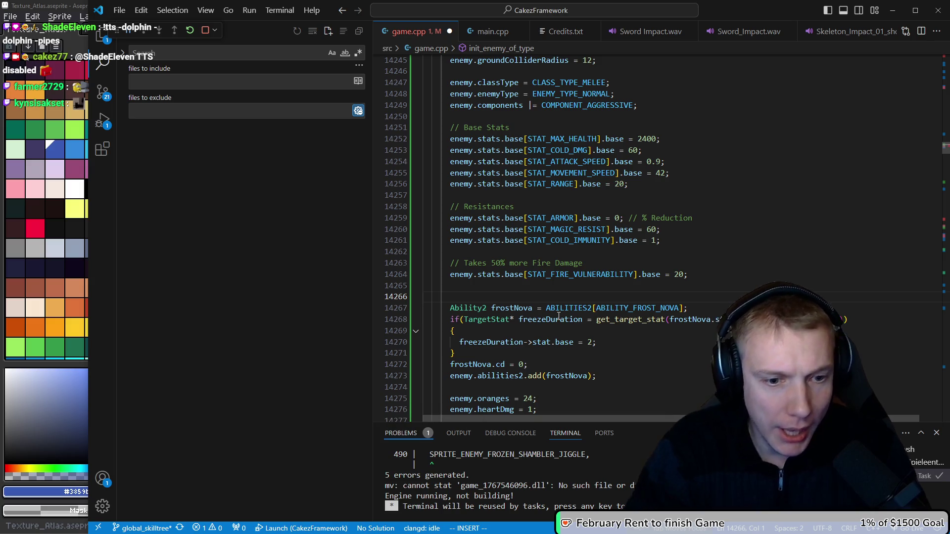
click(539, 307)
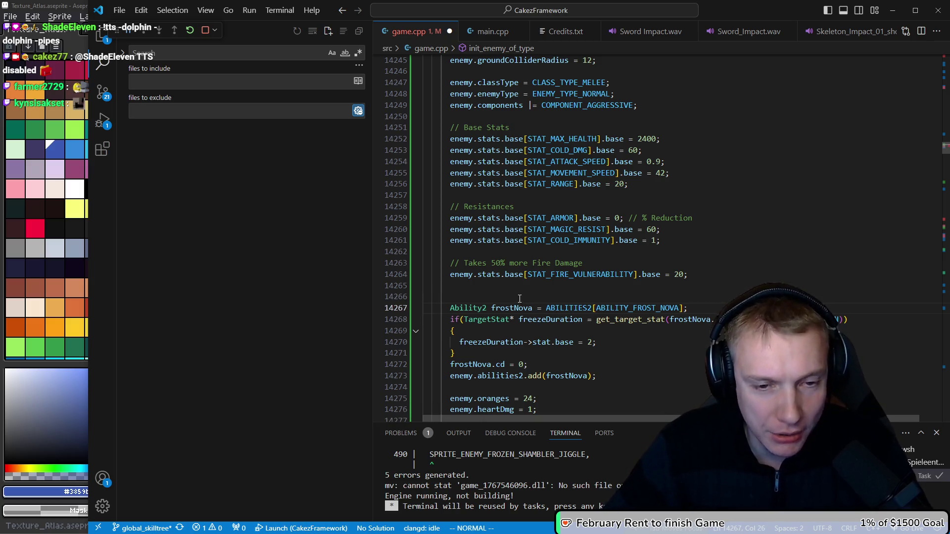
text(:w)
key(Return)
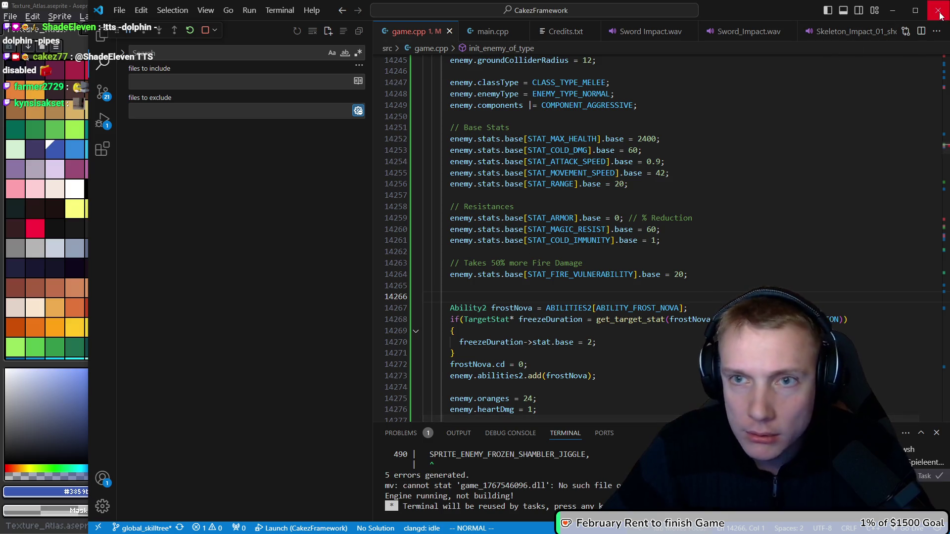
click(939, 15)
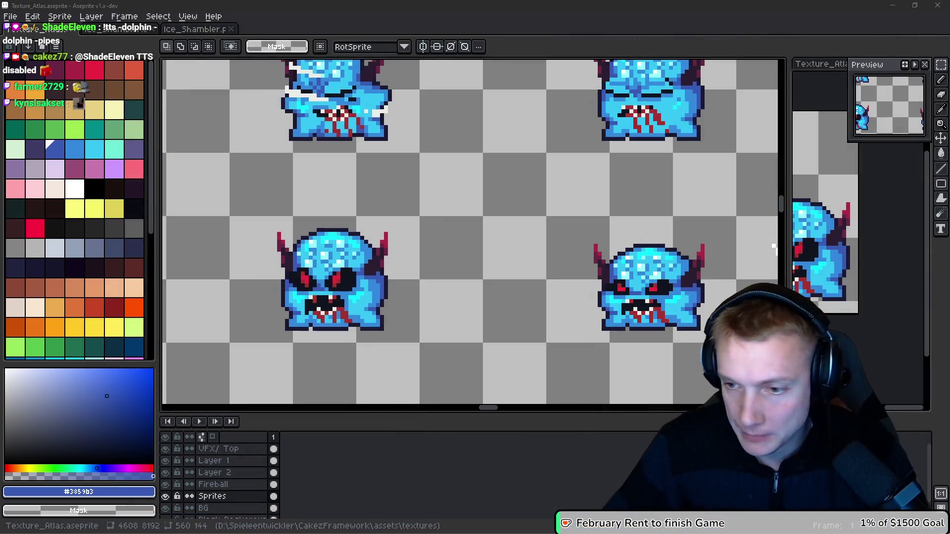
key(super+1)
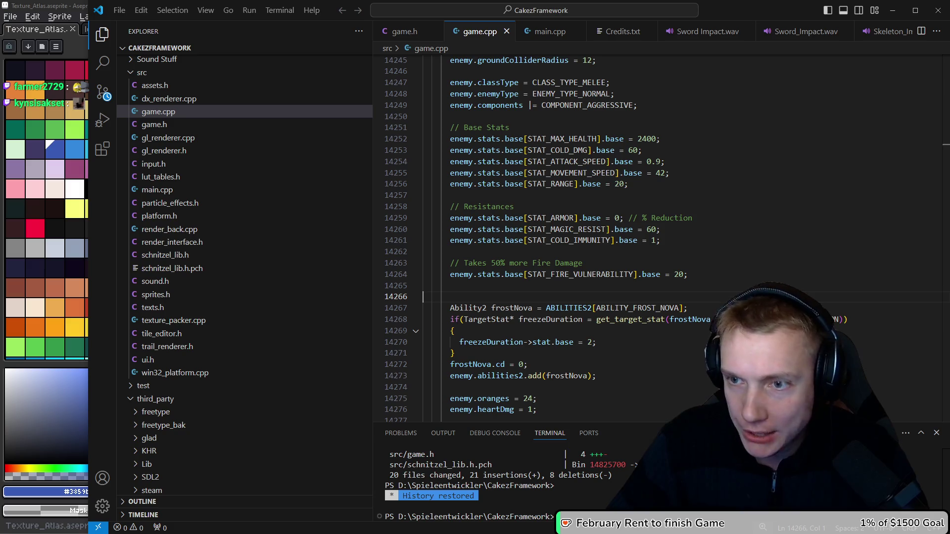
Step: Add the comment '// Base freeze duration of 2 seconds' above the frostNova code
click(591, 264)
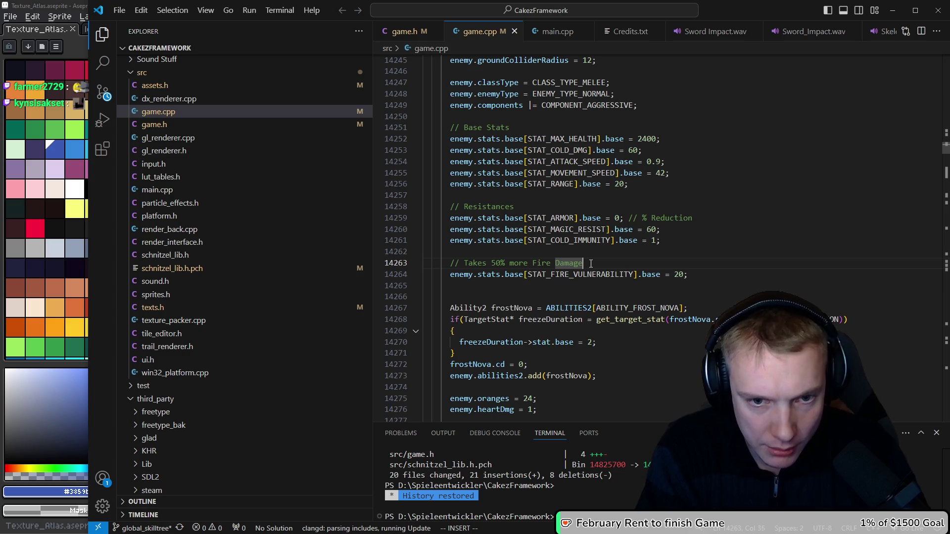
key(j)
key(j)
key(j)
key(i)
text(// Base freeze duration of 2 seconds)
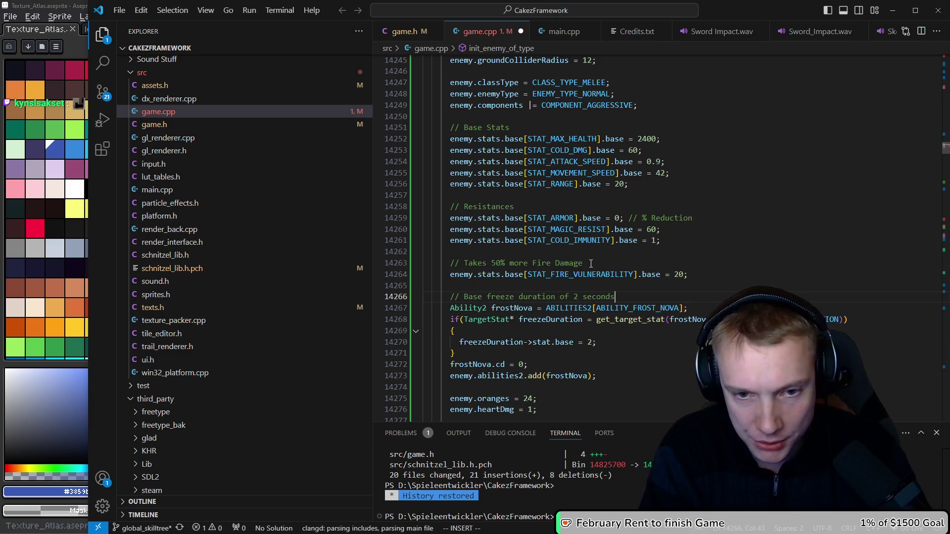
key(j)
key(j)
key(j)
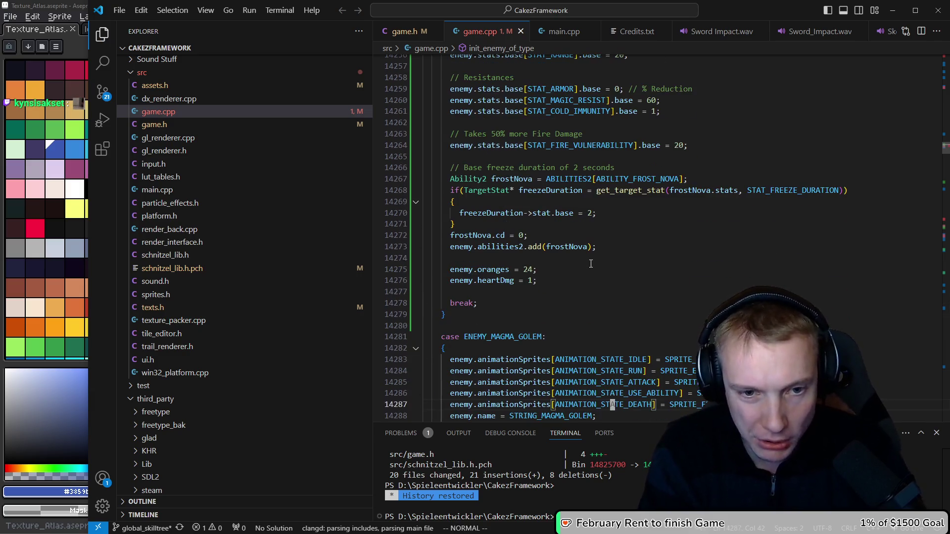
key(k)
key(k)
key(k)
key(k)
key(k)
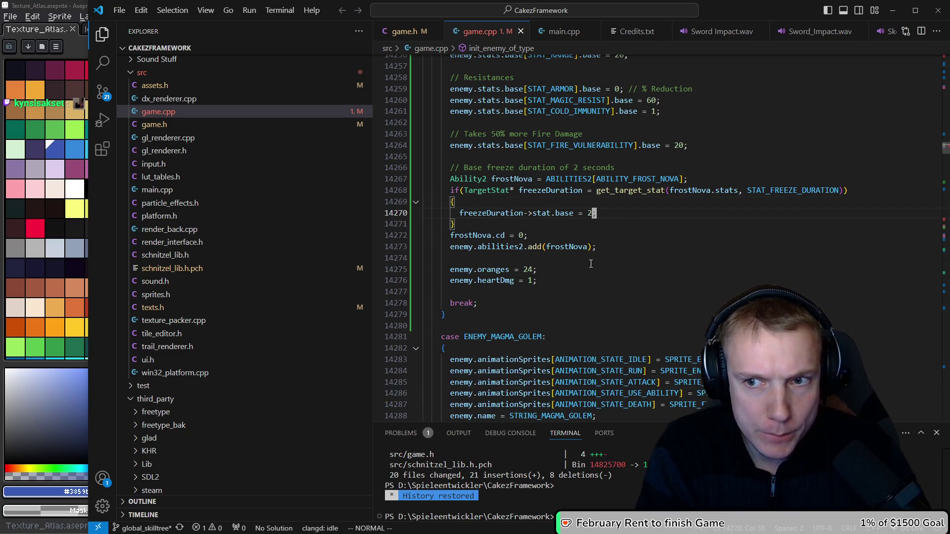
Step: Fix the remaining error by deleting FROZEN_ from the shambler run sprite name
key(F8)
key(Escape)
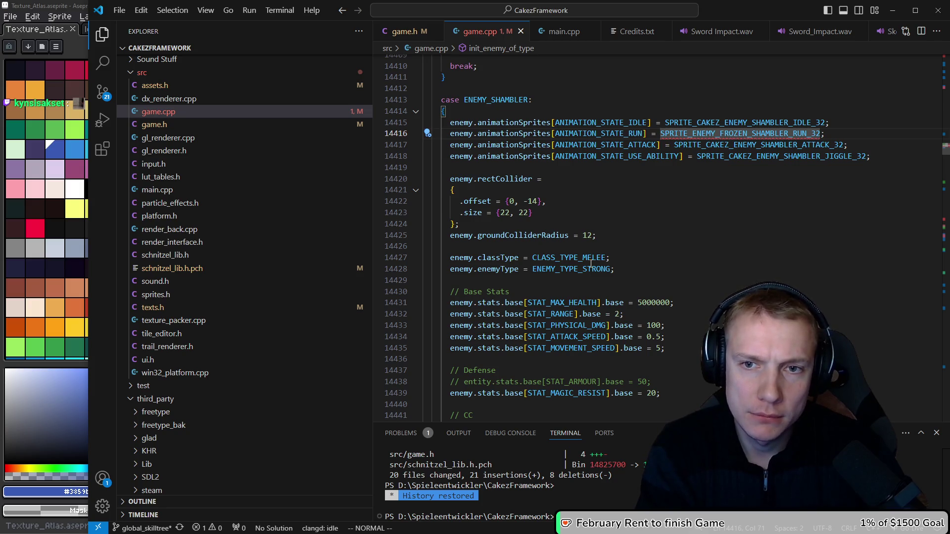
key(a)
key(BackSpace)
key(BackSpace)
key(BackSpace)
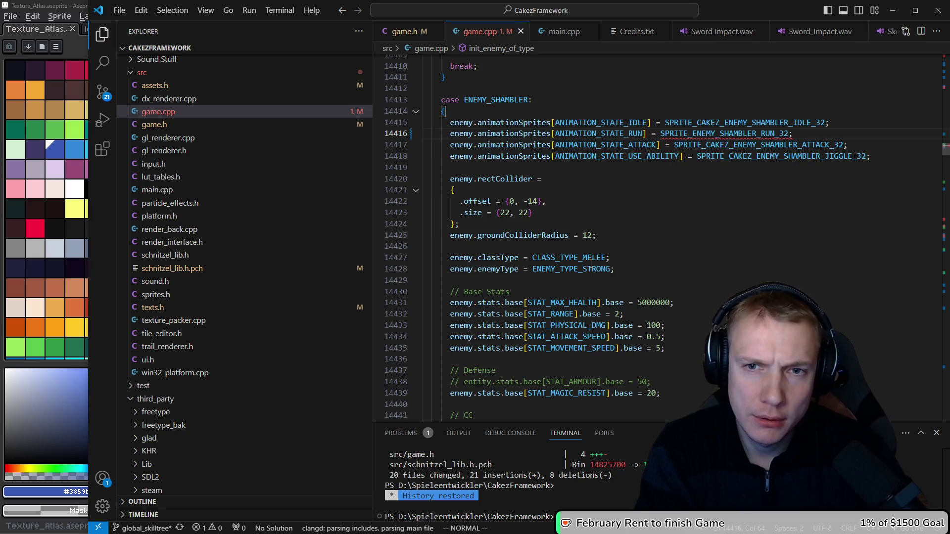
key(ctrl+o)
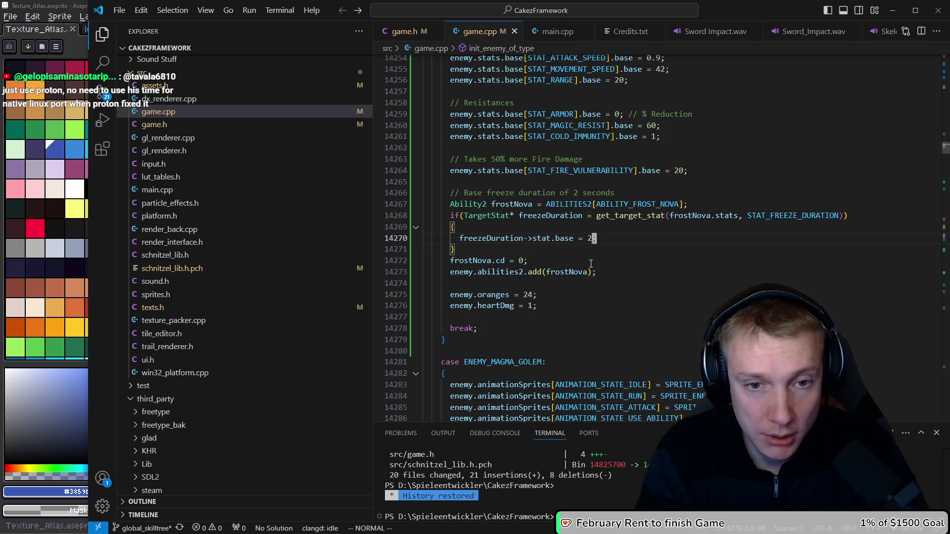
Step: Start the build task and search for the Mountain Trail definition with /mountain t
key(ctrl+shift+b)
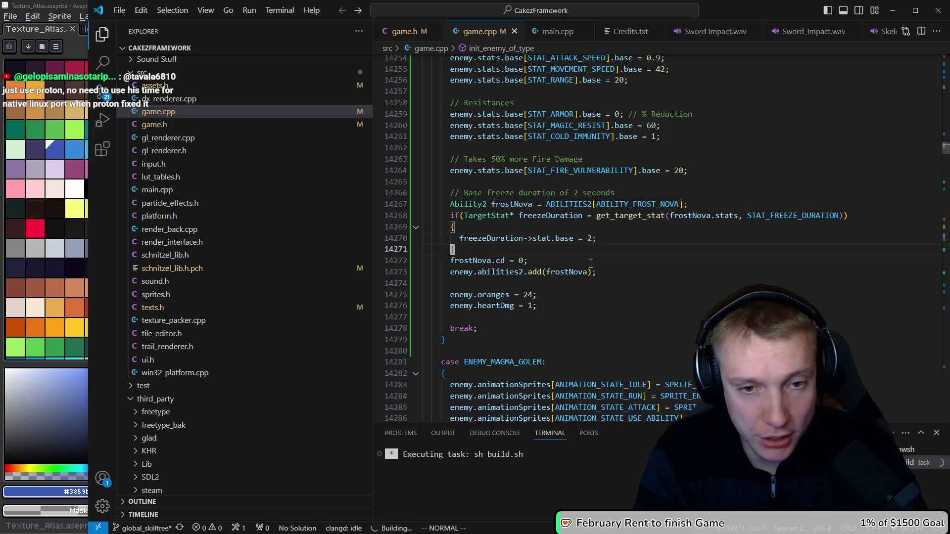
text(/fro)
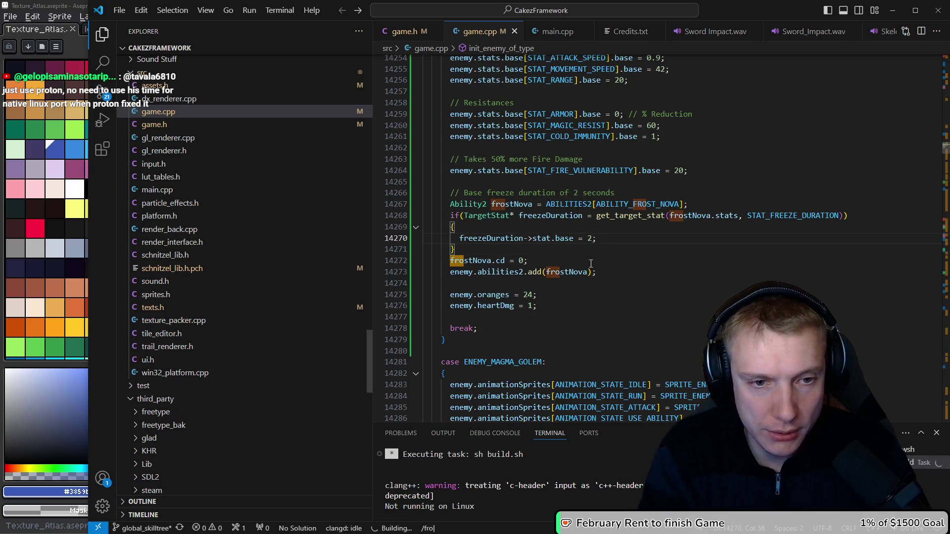
key(BackSpace)
key(BackSpace)
key(BackSpace)
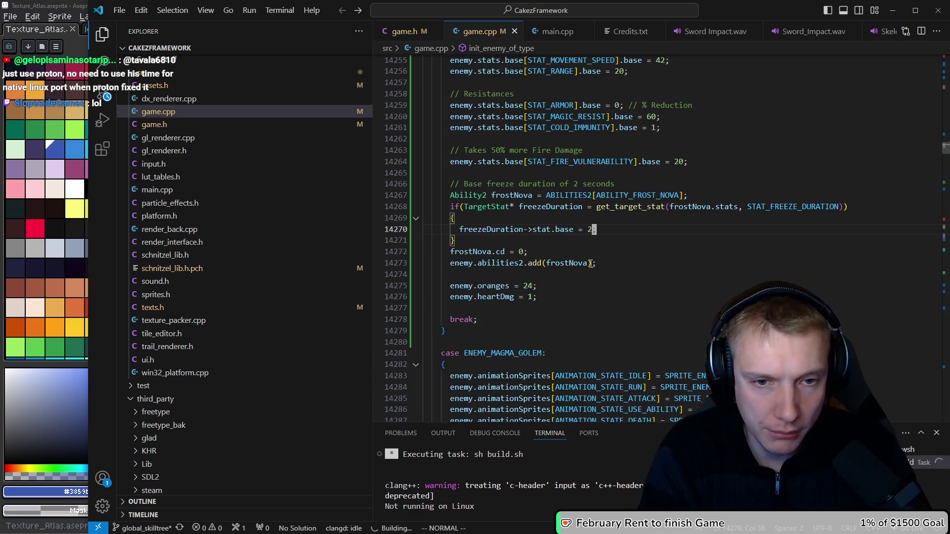
text(/mo)
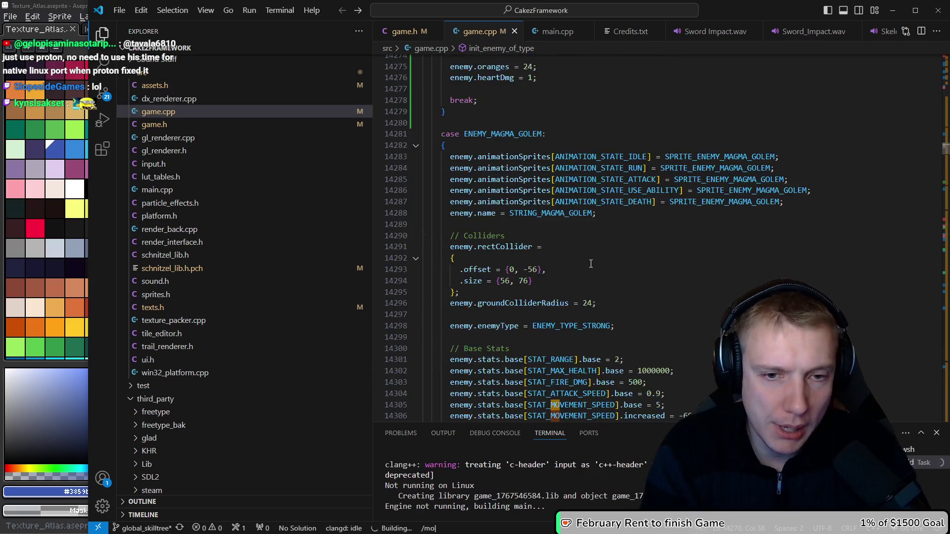
text(untain tr)
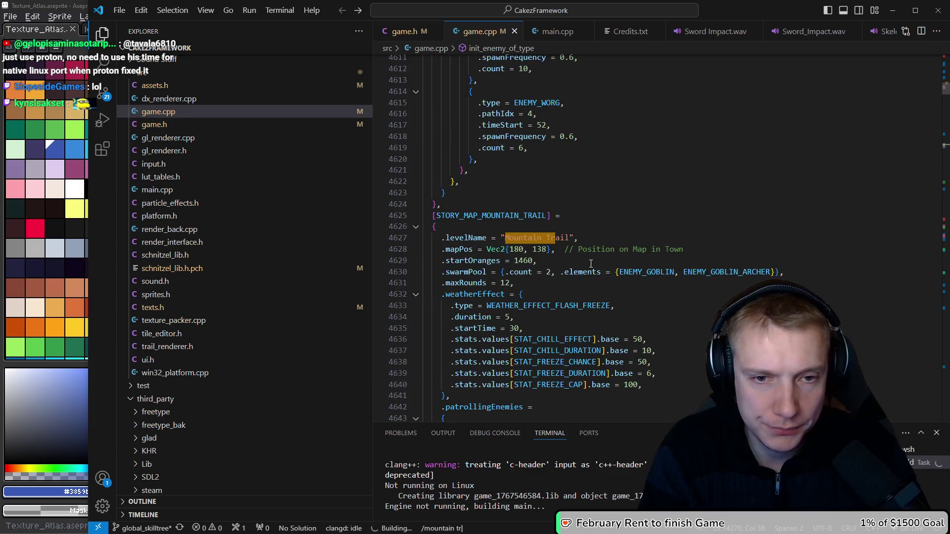
Step: Replace ENEMY_ICE_GOLEM with ENEMY_FROZEN_SHAMBLER in Mountain Trail's round 0 spawn batch, save, and rebuild
key(Return)
key(j)
key(j)
key(j)
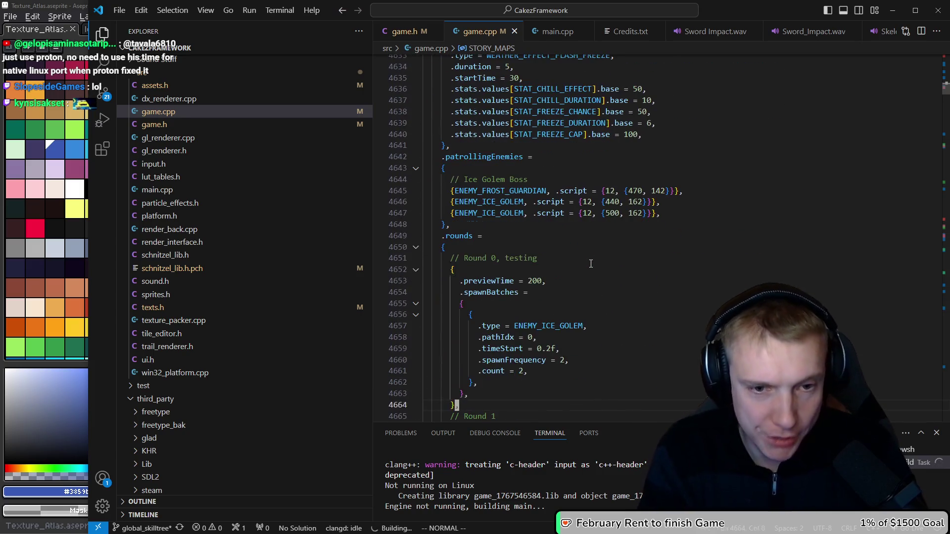
key(k)
key(k)
key(k)
key(f)
key(=)
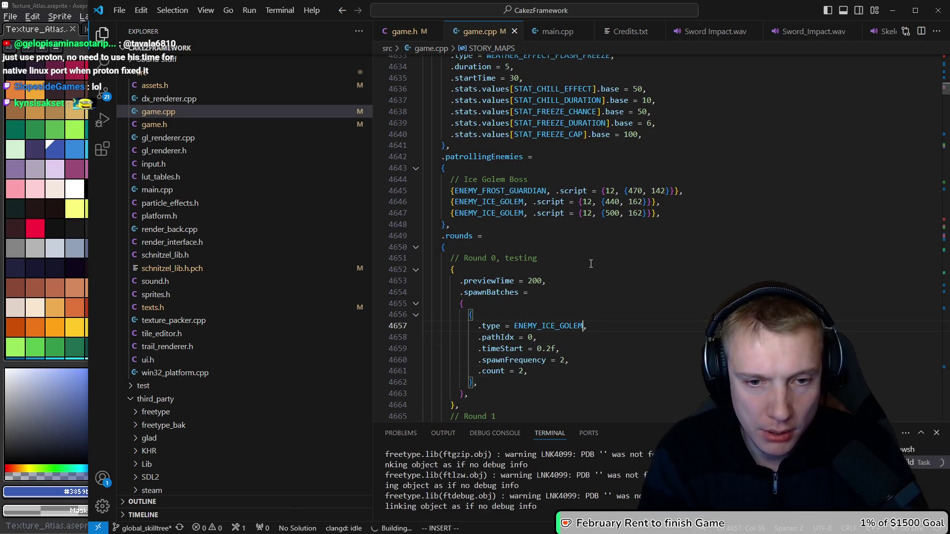
key(BackSpace)
key(BackSpace)
key(BackSpace)
text(emy_froz,)
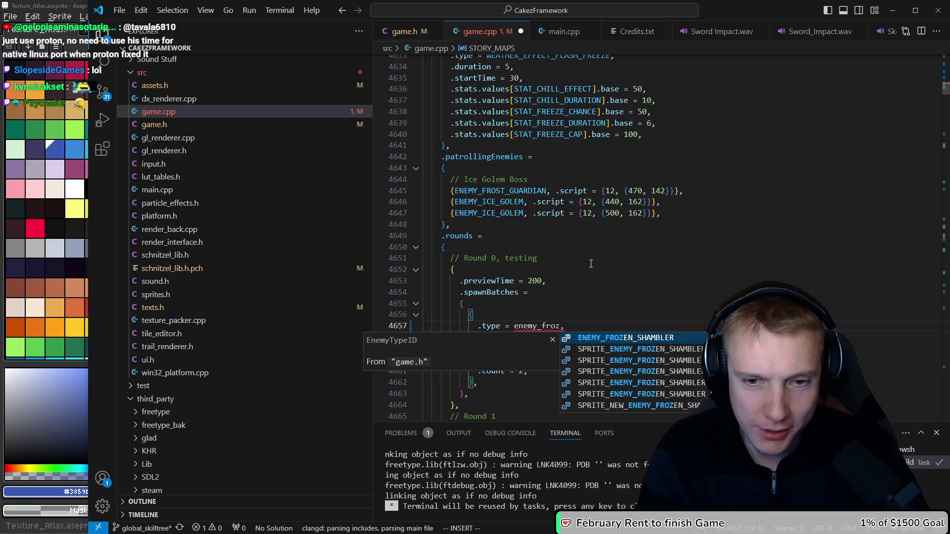
key(Tab)
key(Escape)
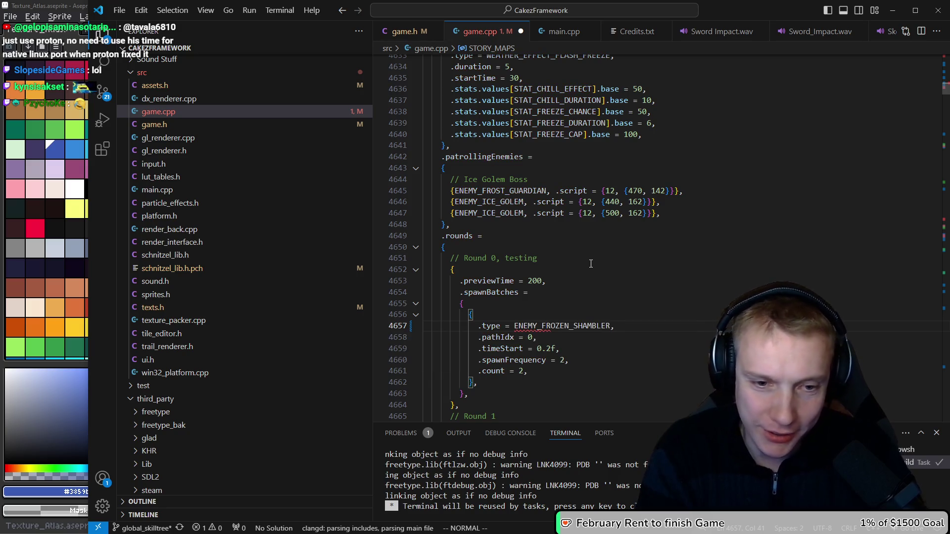
key(ctrl+s)
key(ctrl+shift+b)
Step: Change the test round's spawnFrequency from 2 to 8, save game.cpp, and rebuild the game
key(j)
key(j)
key(j)
key(h)
text(s)
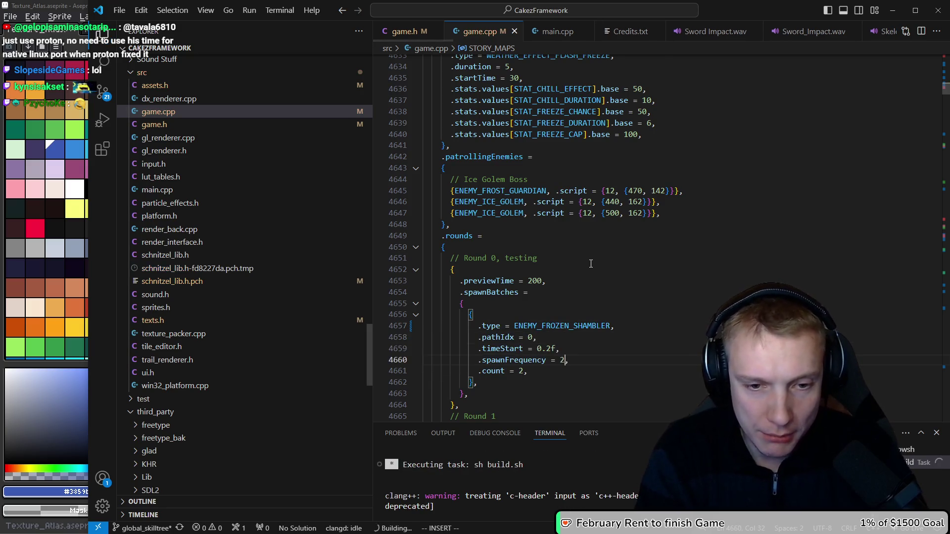
text(8)
key(Escape)
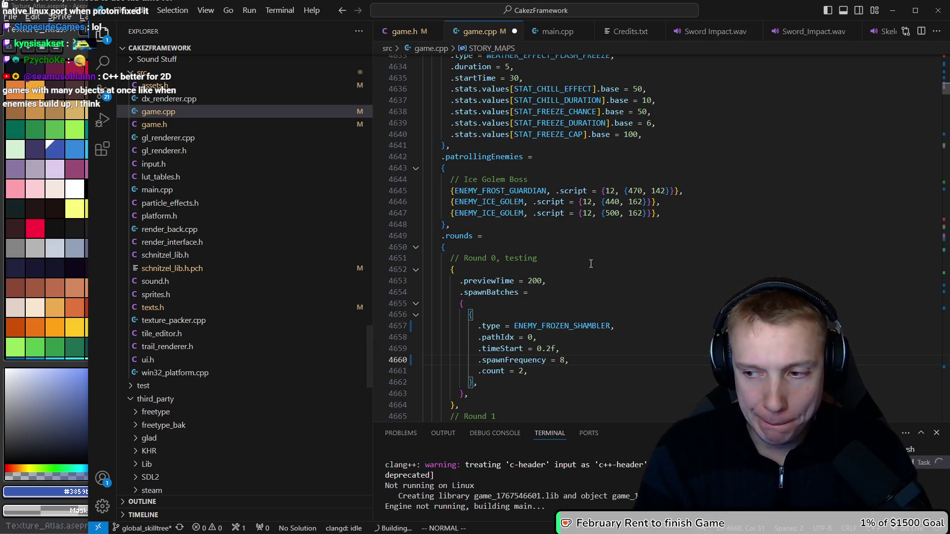
key(ctrl+s)
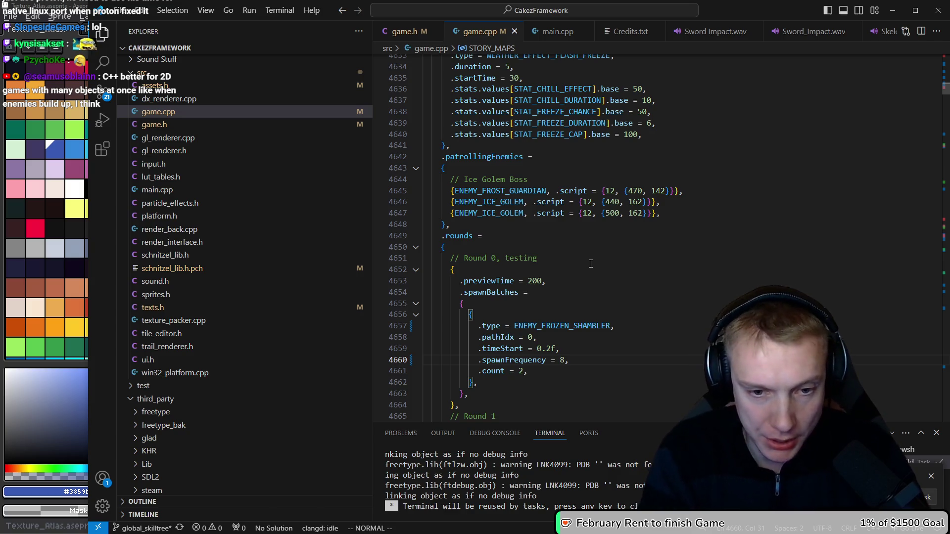
key(ctrl+shift+b)
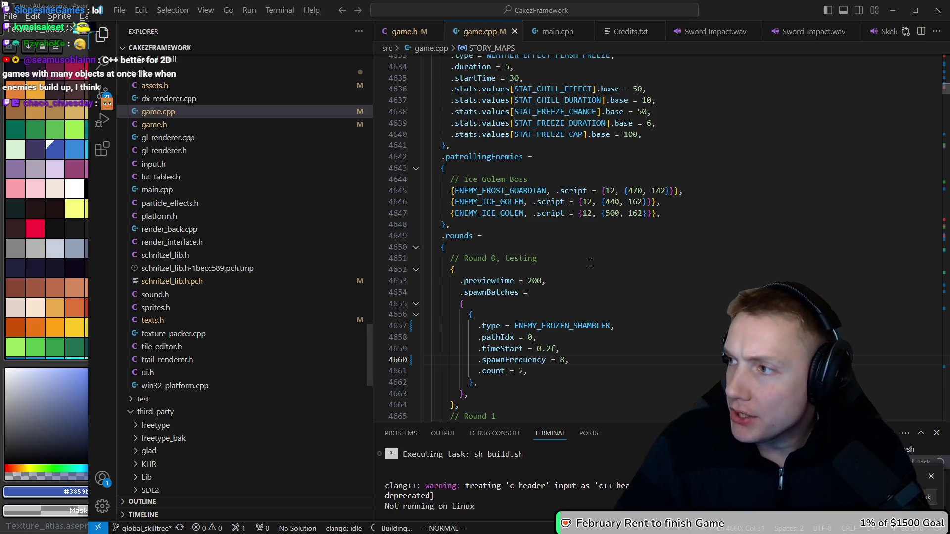
key(alt+Tab)
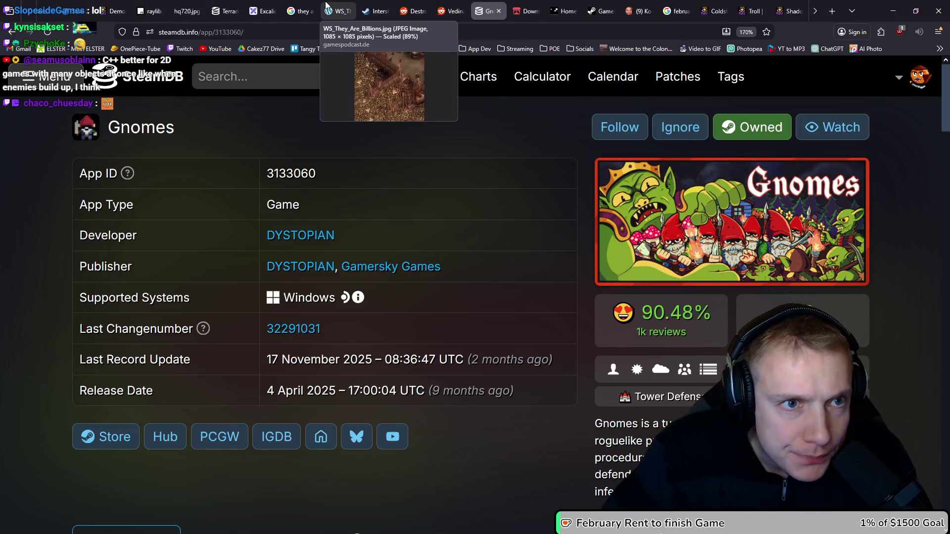
Step: Browse the 'they are billions' image results, previewing the dlcompare, Hu3br and Steemit images
click(336, 11)
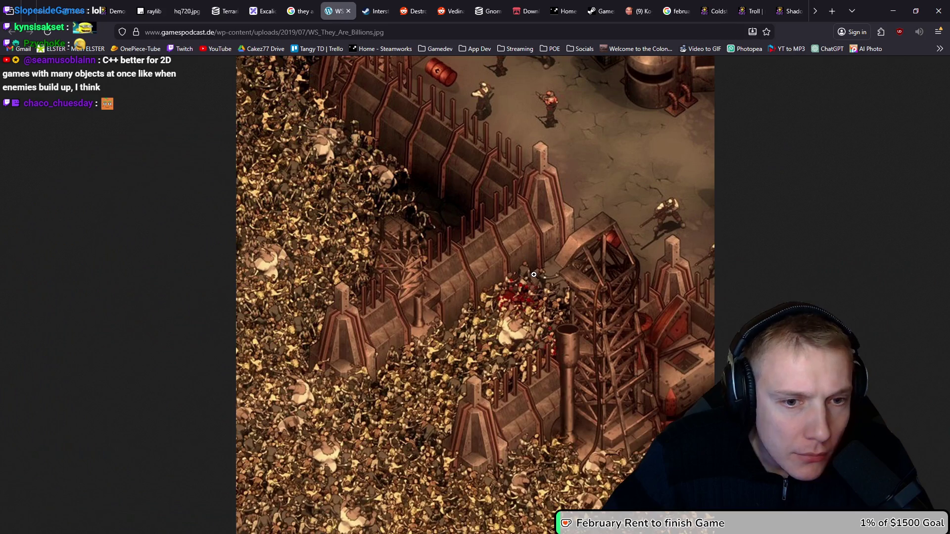
click(299, 11)
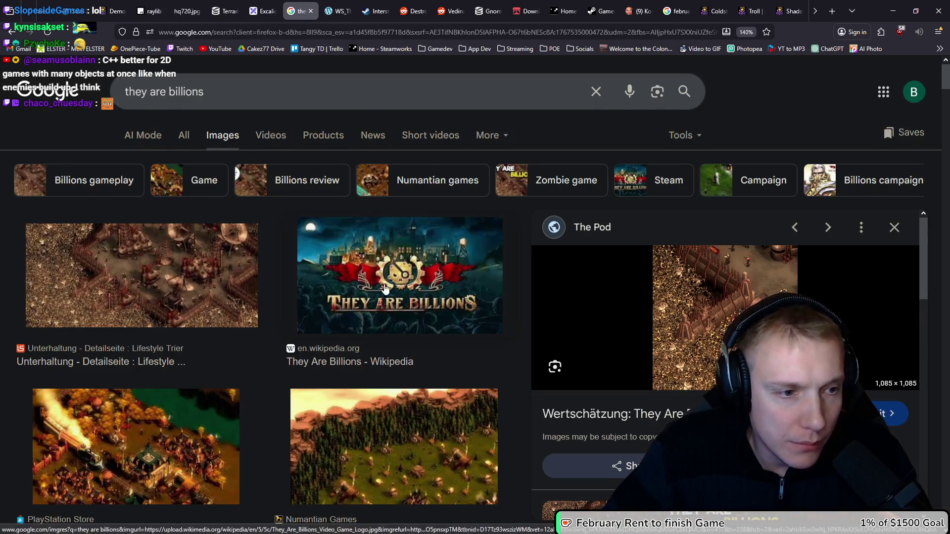
ctrl+scroll(417, 285, up, 4)
scroll(417, 285, down, 3)
click(397, 242)
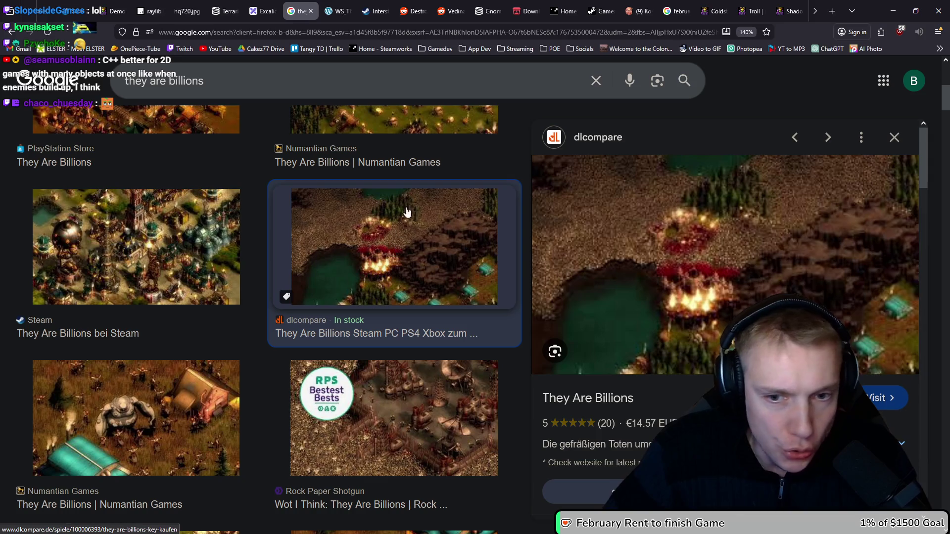
scroll(723, 248, down, 5)
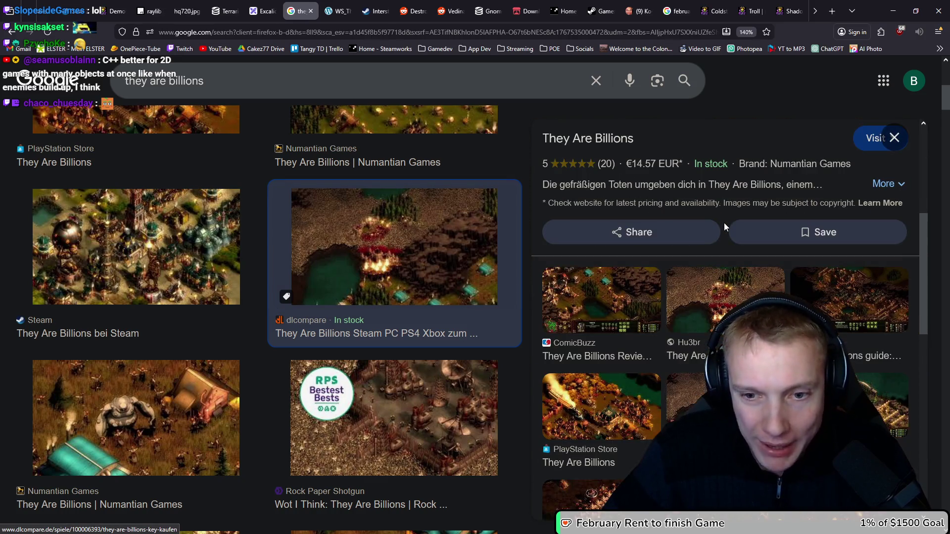
click(725, 299)
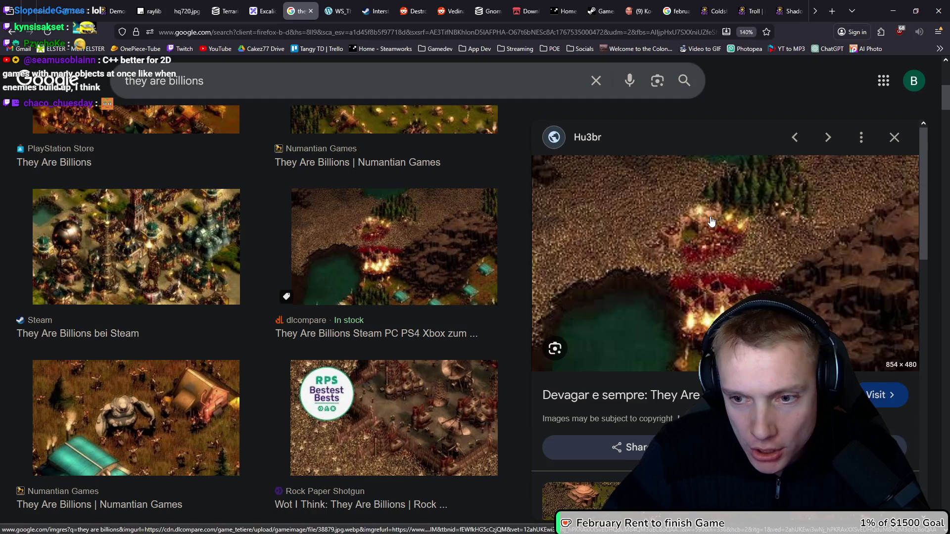
scroll(702, 267, down, 3)
scroll(695, 261, up, 2)
scroll(695, 261, down, 3)
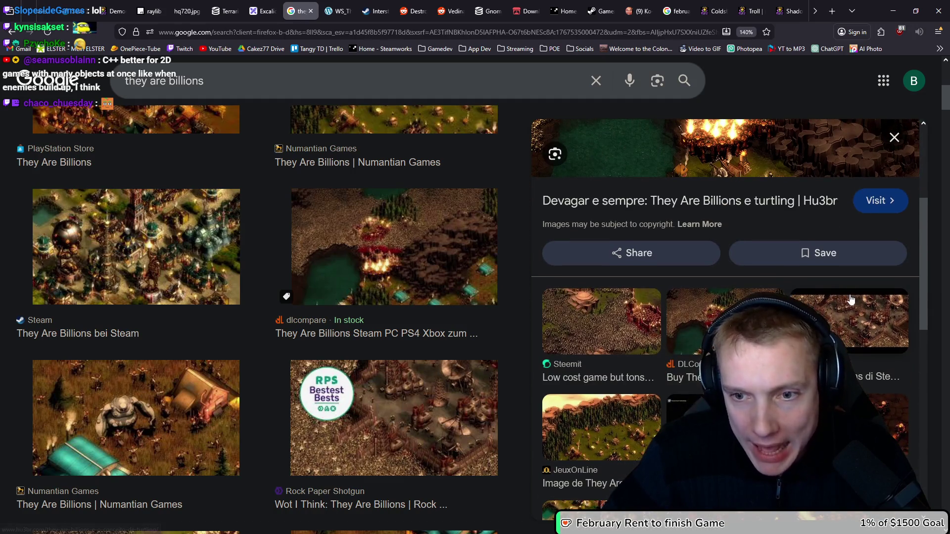
click(581, 319)
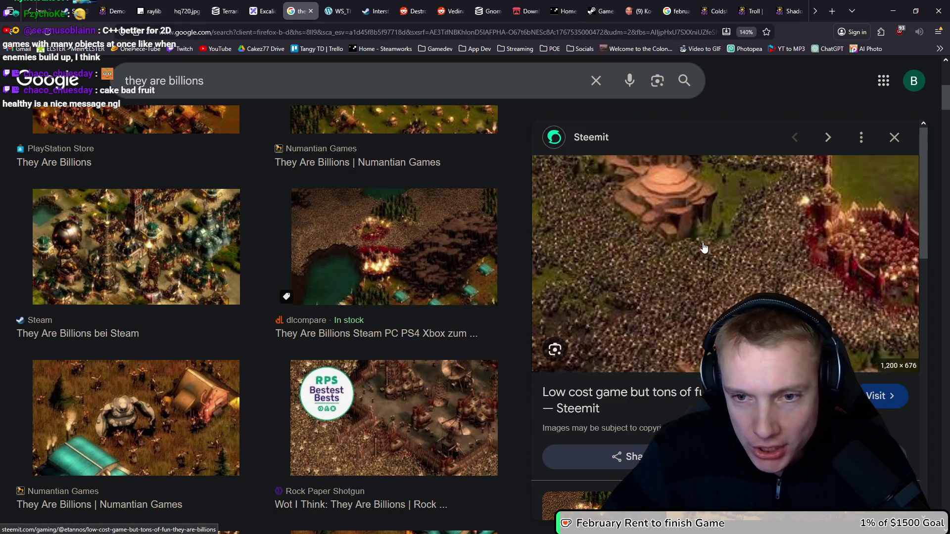
Step: Preview the Game Wisdom, Swarms and Numantian Games They Are Billions images
scroll(651, 251, down, 10)
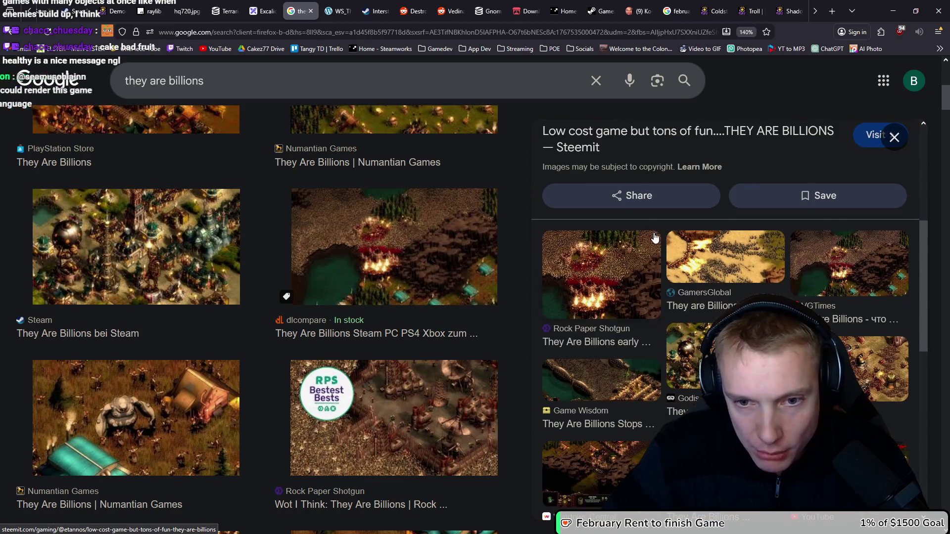
click(601, 253)
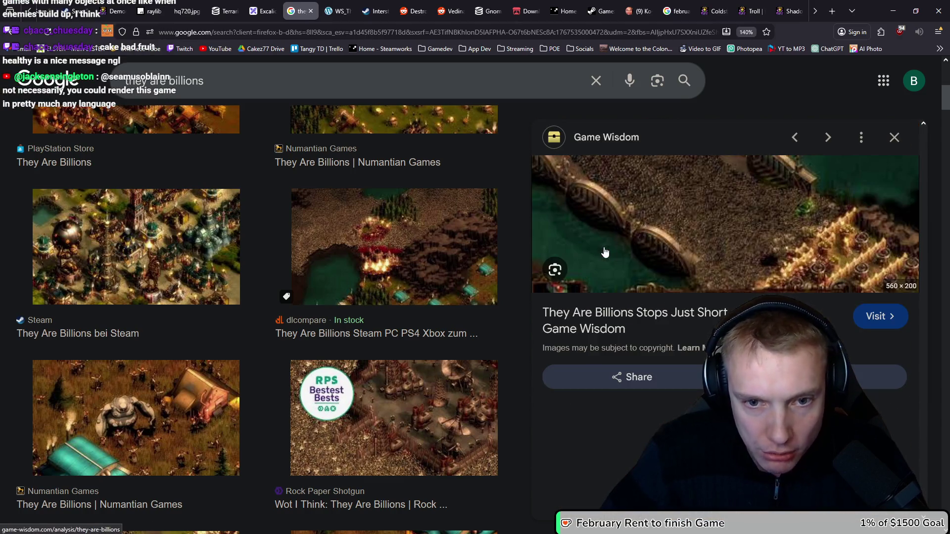
scroll(682, 223, down, 6)
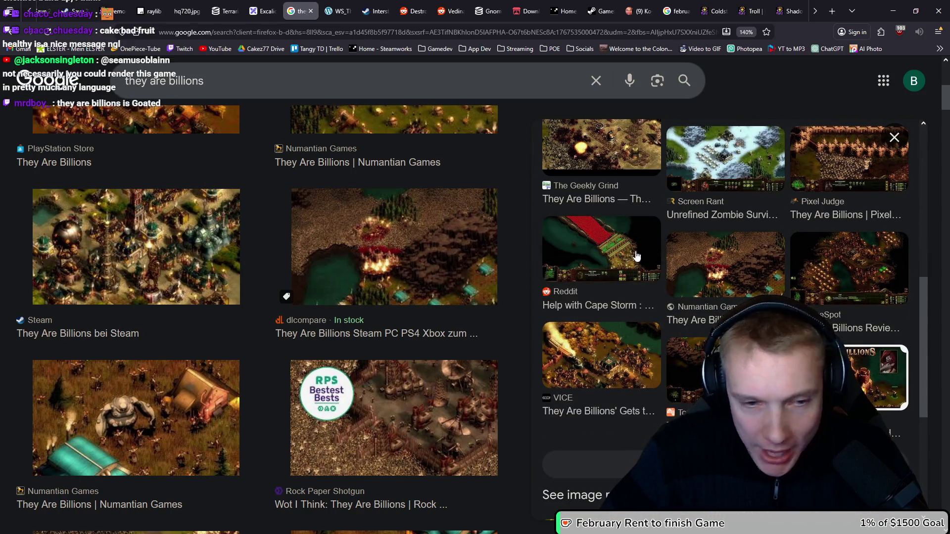
scroll(366, 289, down, 7)
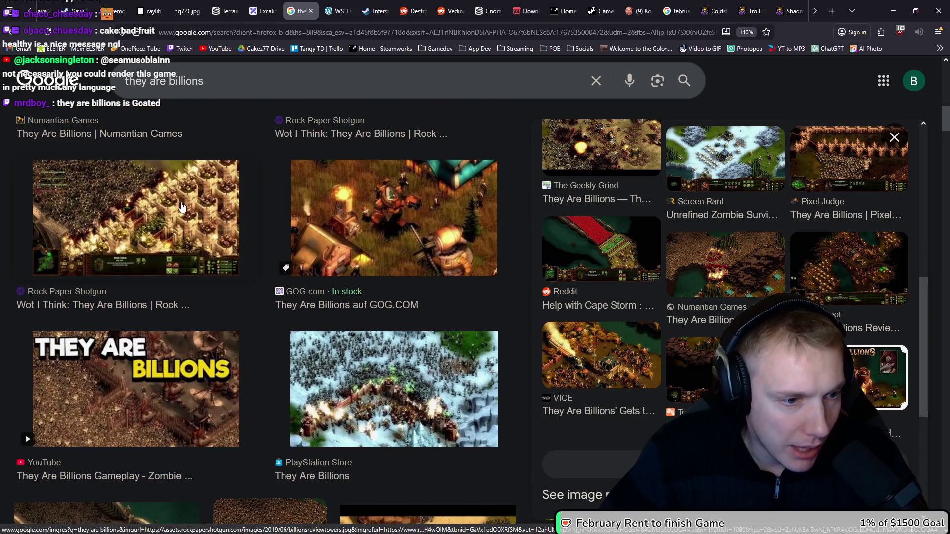
scroll(182, 207, down, 3)
click(270, 410)
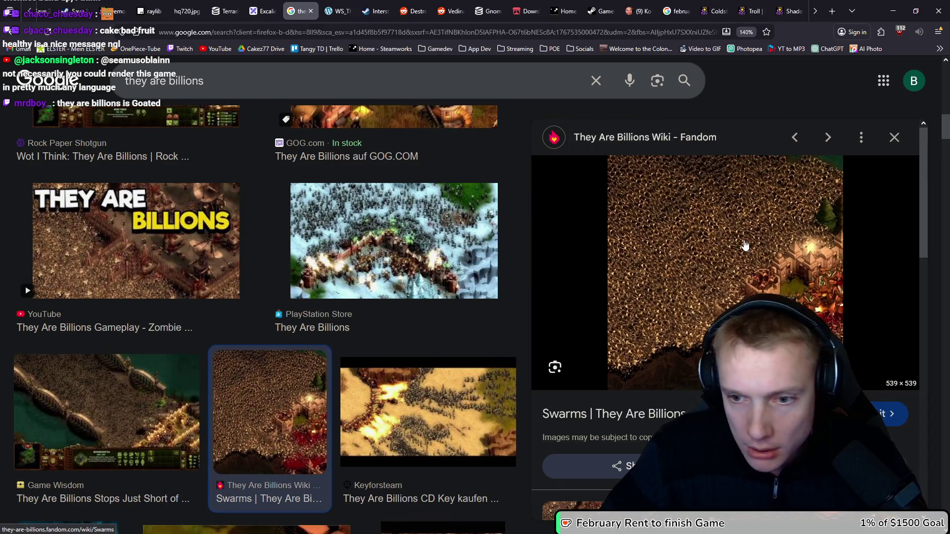
scroll(745, 246, down, 4)
click(674, 341)
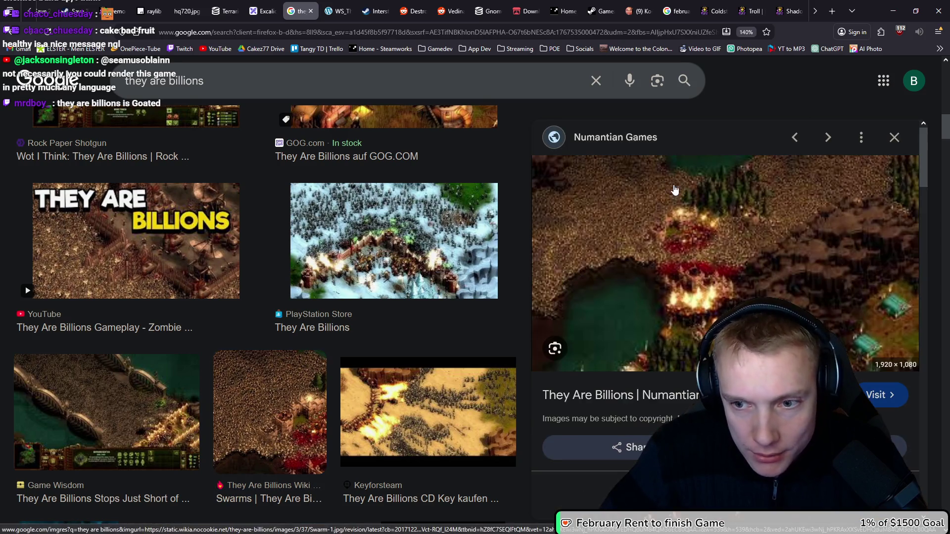
Step: Open the Numantian Games image full-size in a new tab, then return to the results
right_click(662, 192)
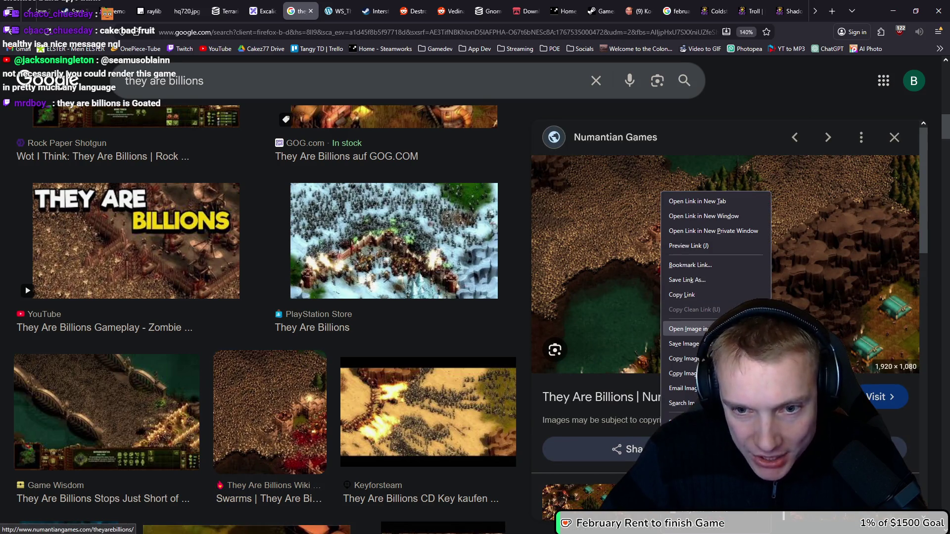
click(689, 329)
click(336, 10)
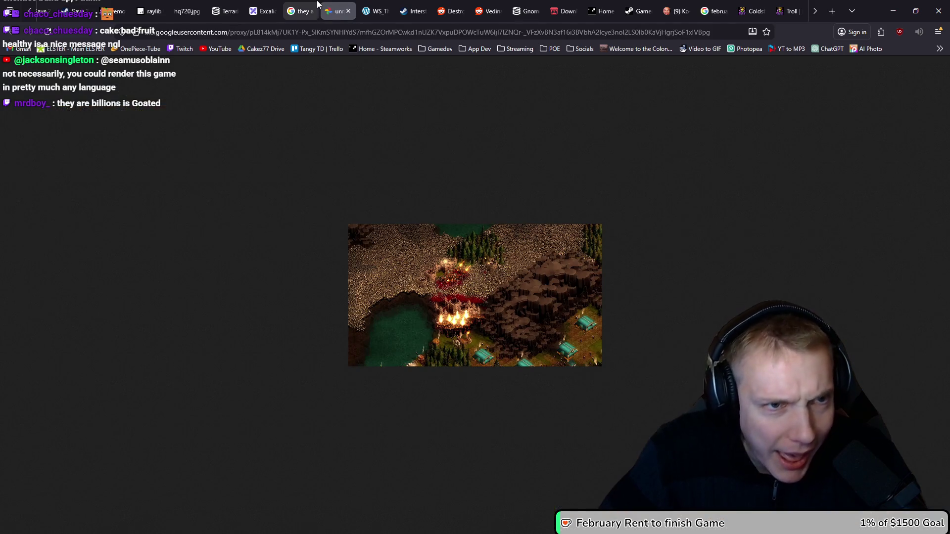
click(299, 10)
Step: Open the Numantian Games They Are Billions page and scroll through it
click(643, 248)
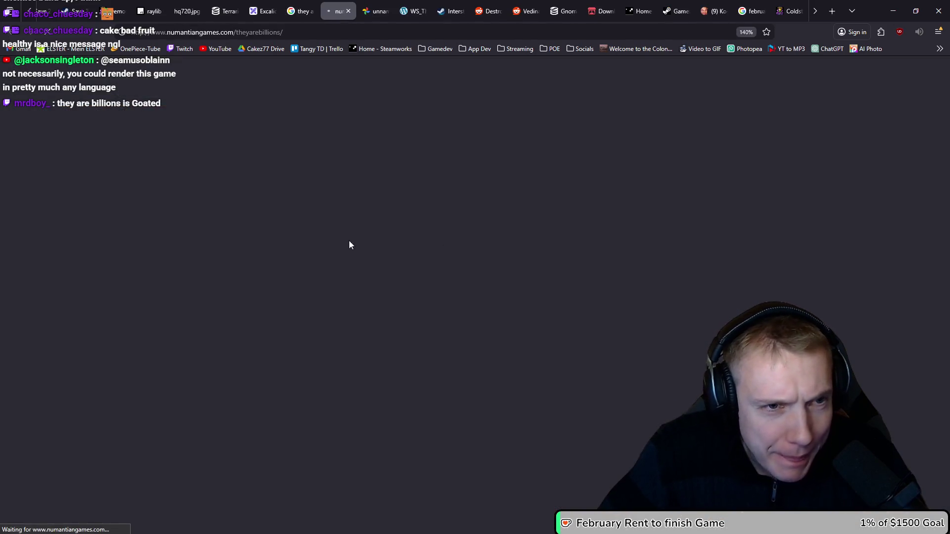
scroll(418, 259, down, 2)
scroll(425, 263, down, 10)
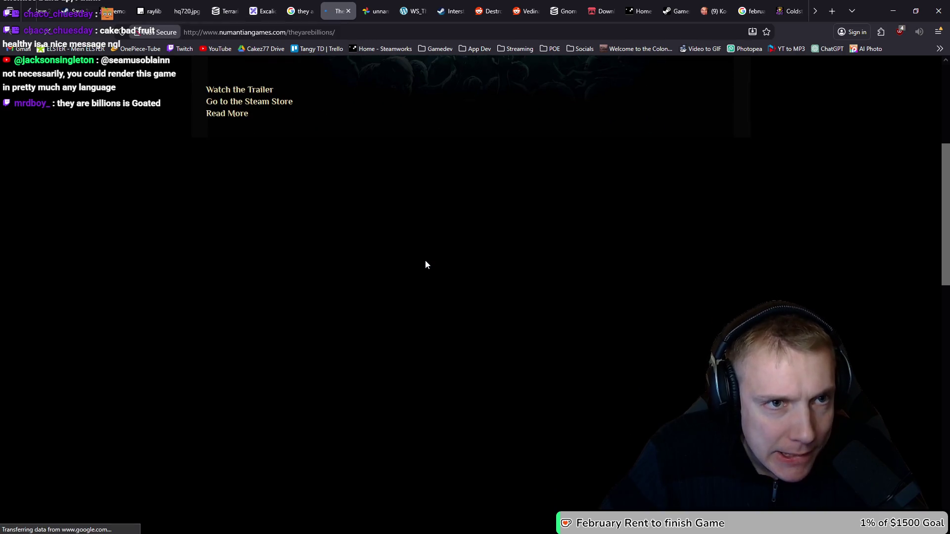
scroll(427, 259, down, 3)
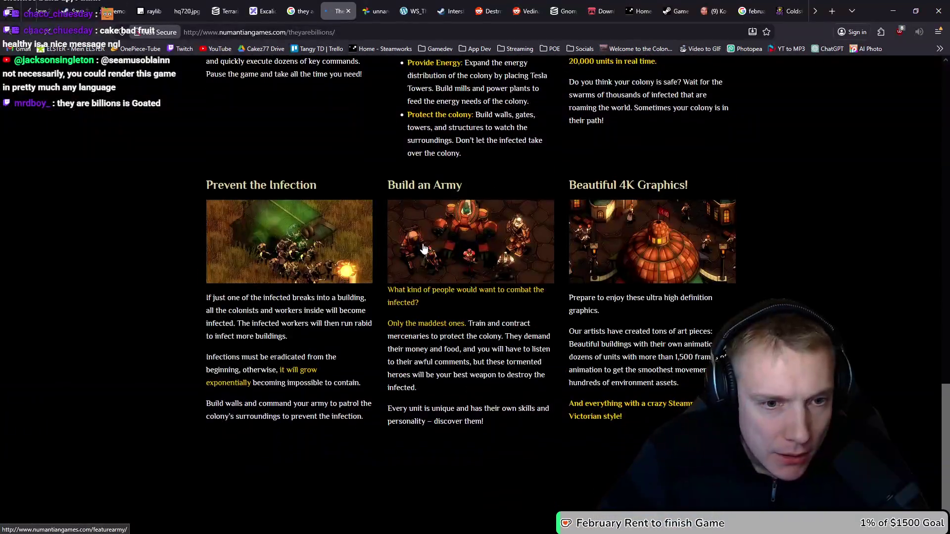
scroll(435, 268, up, 15)
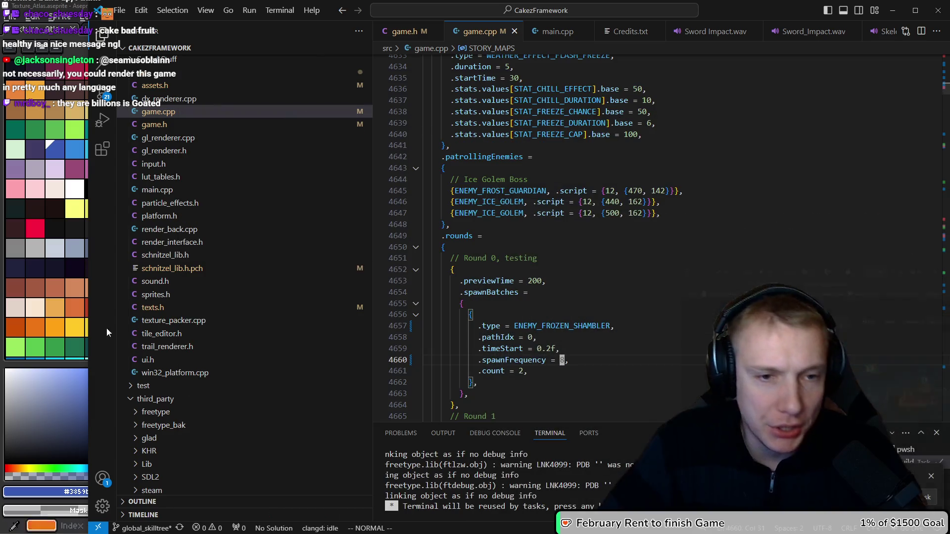
Step: Return to game.cpp in VS Code and run the build.sh task to rebuild the game
click(893, 11)
click(576, 256)
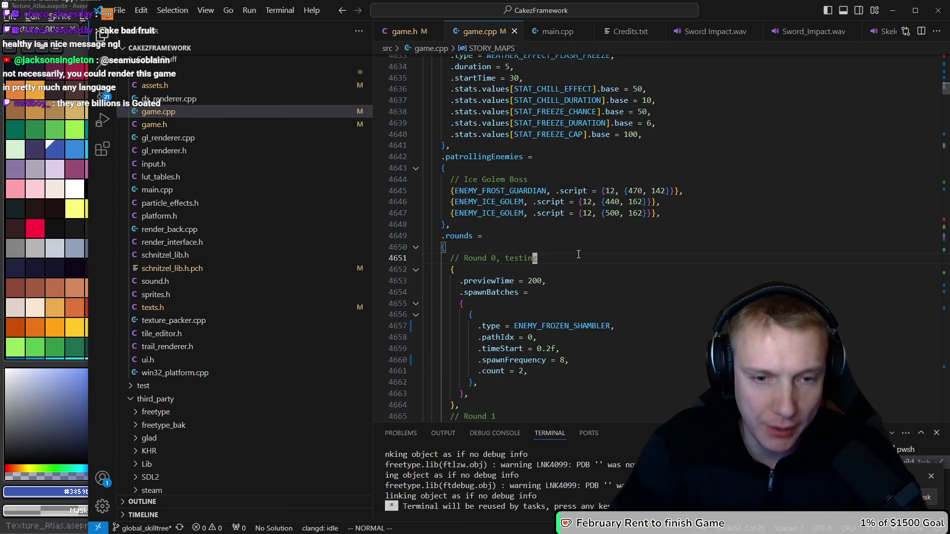
key(ctrl+shift+b)
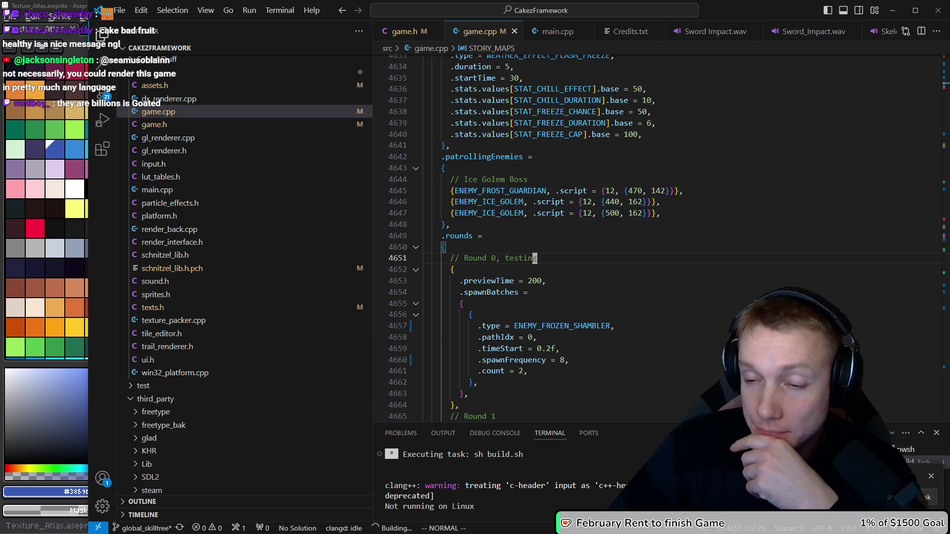
key(v)
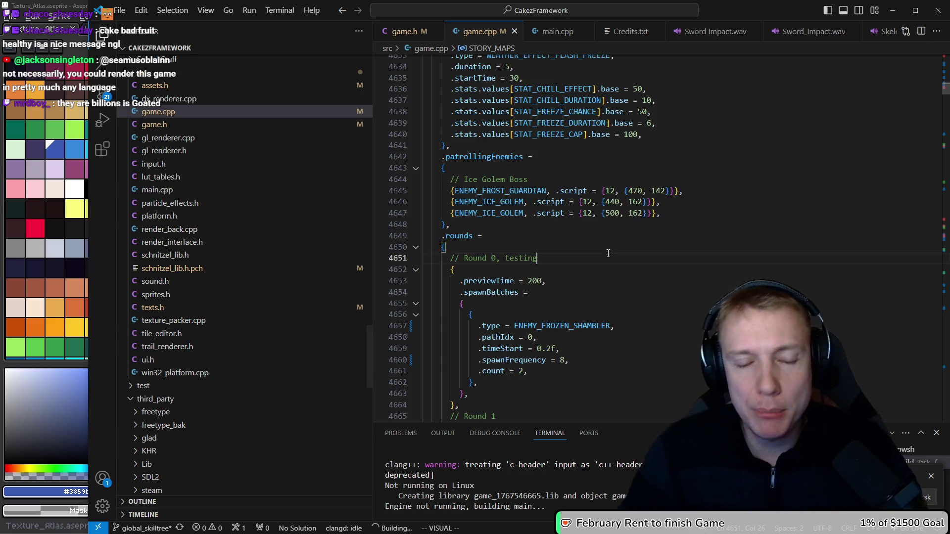
key(Escape)
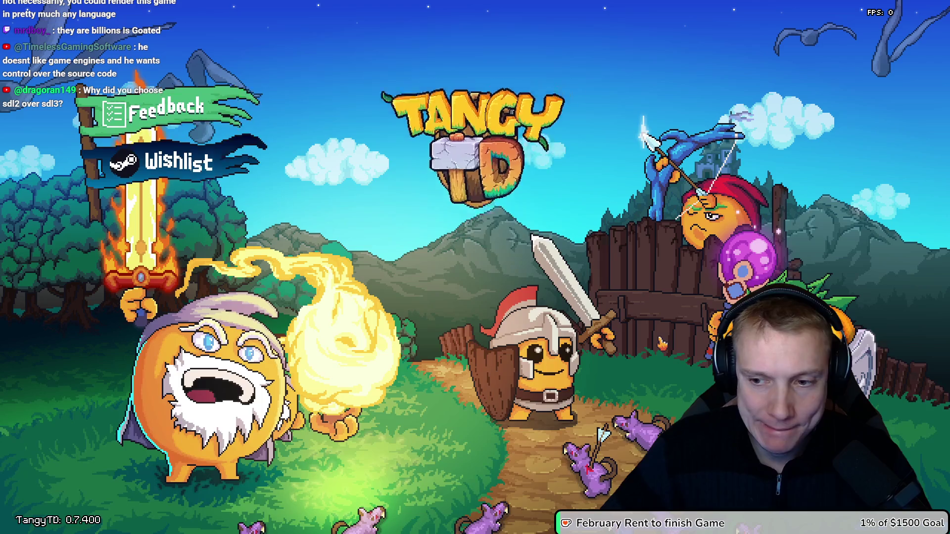
Step: Start the Mountain Trail mission from the title screen's Missions map
click(489, 404)
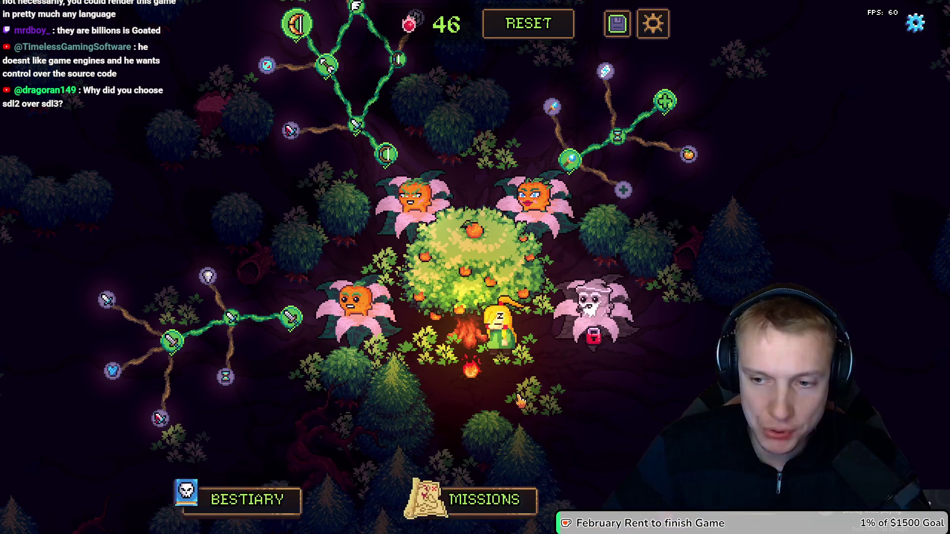
click(490, 501)
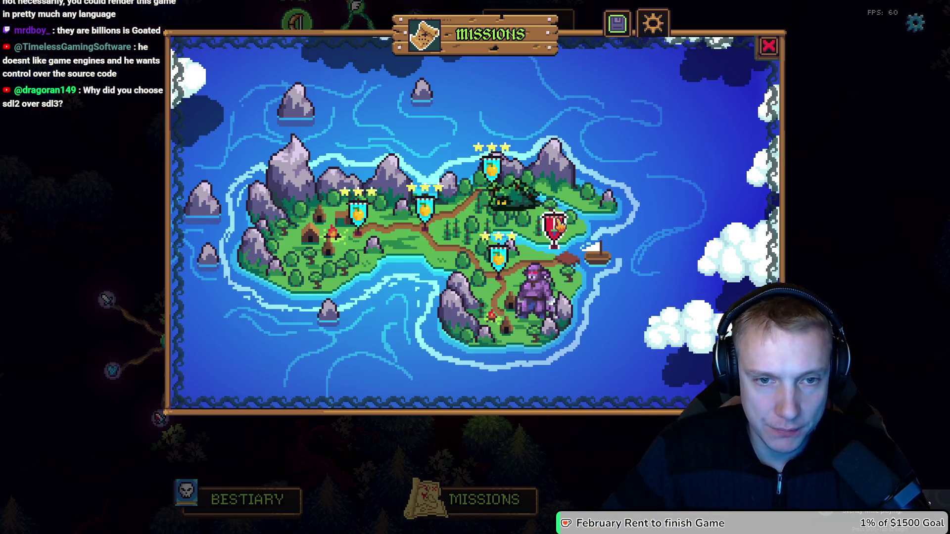
click(513, 241)
click(500, 365)
Step: Walk the hero down and then up-left along the path
right_click(341, 389)
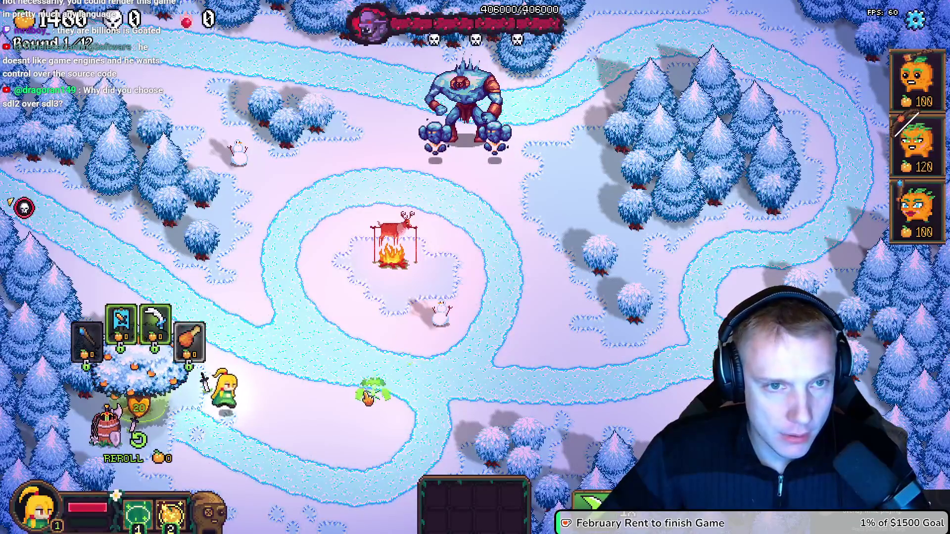
right_click(311, 319)
right_click(286, 351)
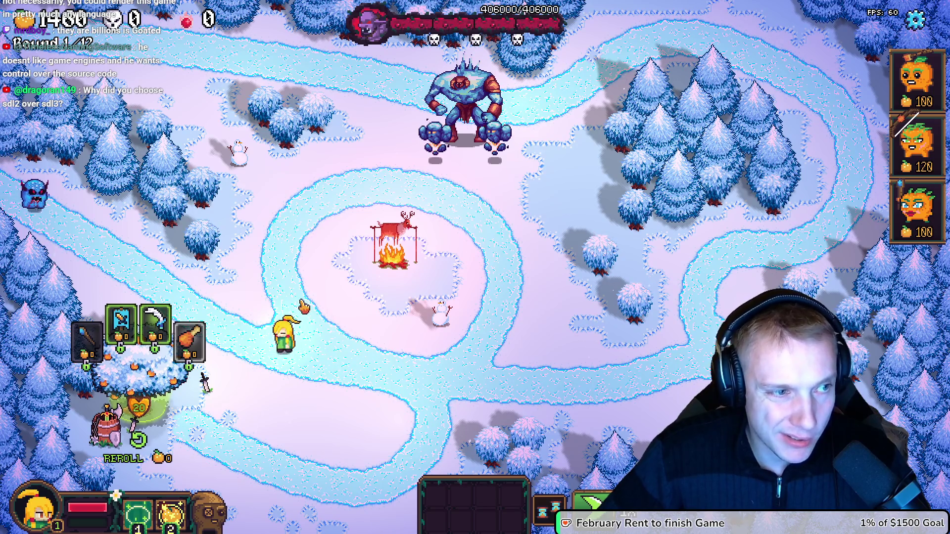
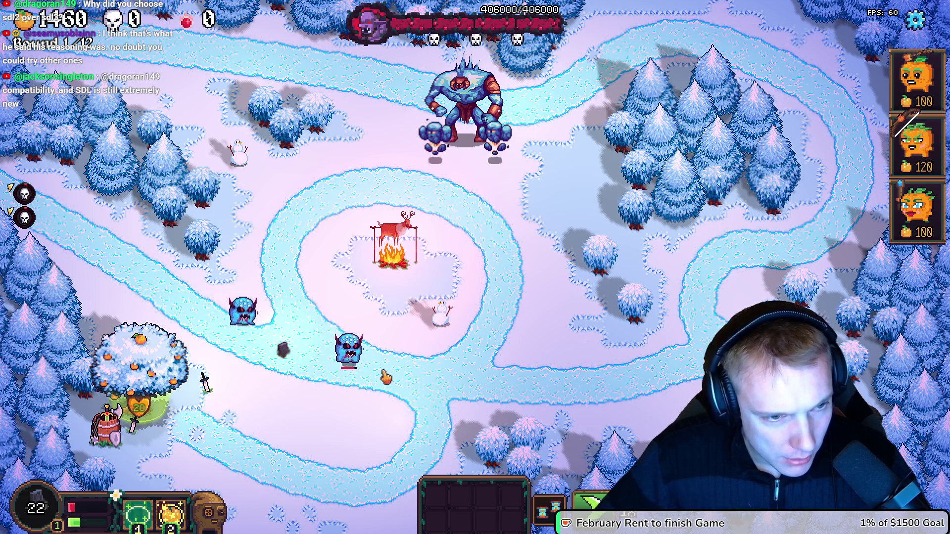
Step: Place six orange Tangy towers along the snowy path, then pause the game and switch to Aseprite
mouse_move(918, 80)
mouse_down()
mouse_move(576, 340)
mouse_move(552, 375)
mouse_up()
drag(618, 384, 616, 379)
drag(918, 79, 690, 364)
mouse_move(918, 79)
mouse_down()
mouse_move(482, 287)
mouse_move(505, 255)
mouse_up()
mouse_move(917, 79)
mouse_down()
mouse_move(408, 212)
mouse_move(386, 184)
mouse_move(296, 213)
mouse_up()
mouse_move(918, 79)
mouse_down()
mouse_move(282, 259)
mouse_move(330, 365)
mouse_up()
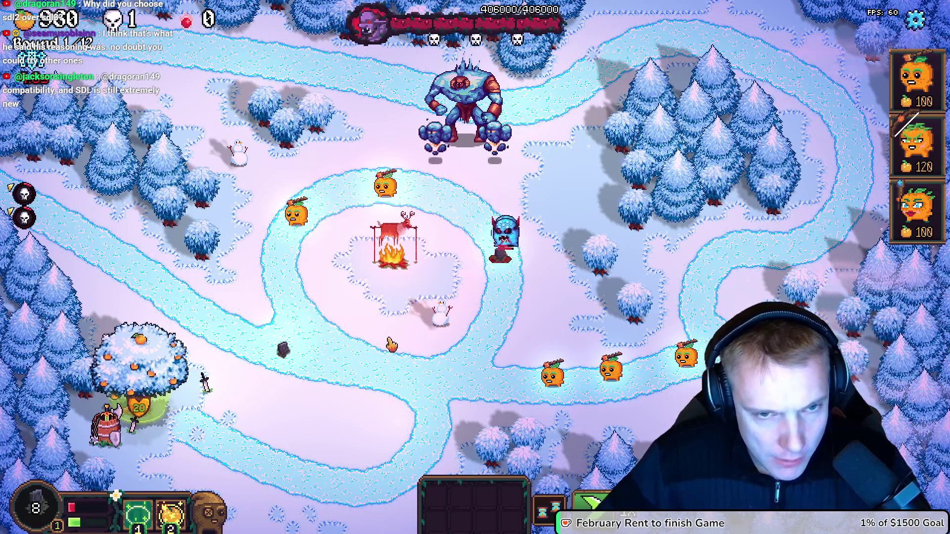
key(Escape)
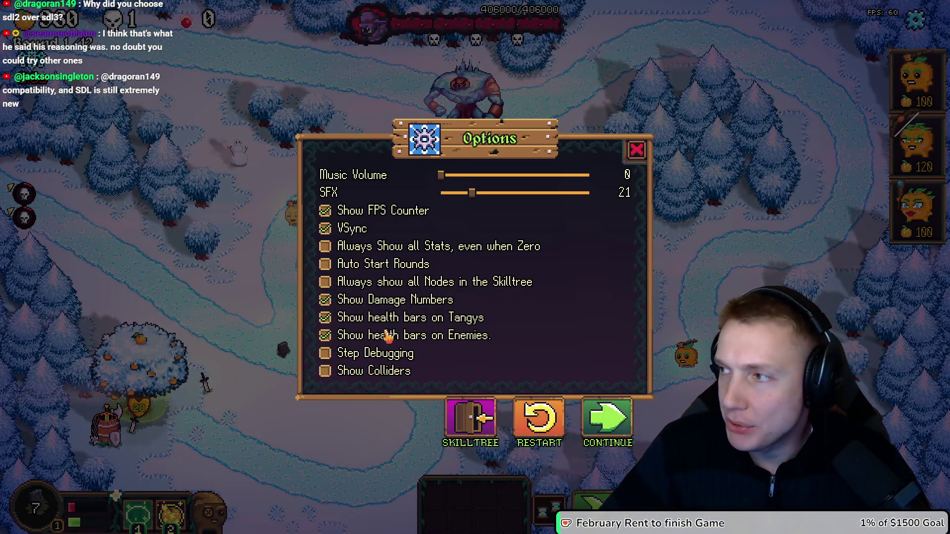
key(alt+Tab)
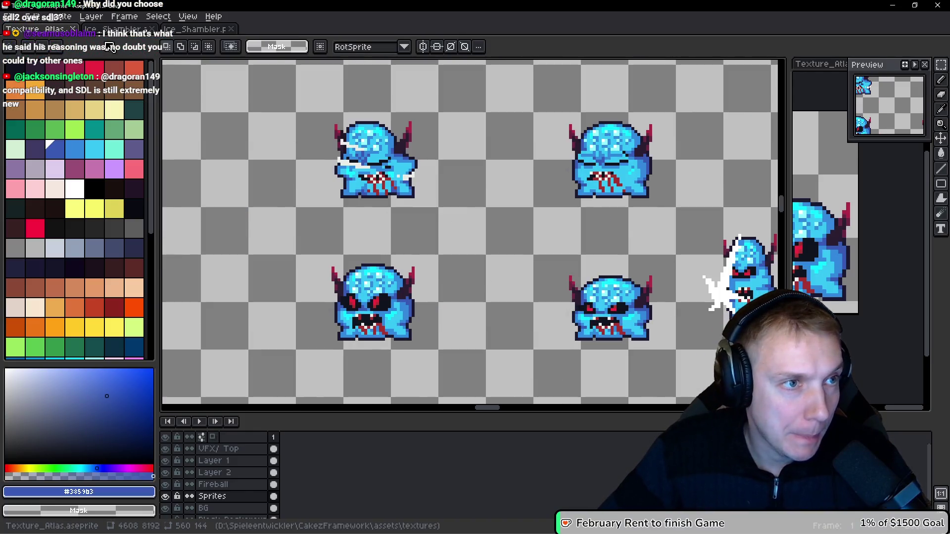
Step: Switch to the Ice_Shambler sprite and advance to attack frame 13
key(ctrl+Tab)
key(Right)
key(Right)
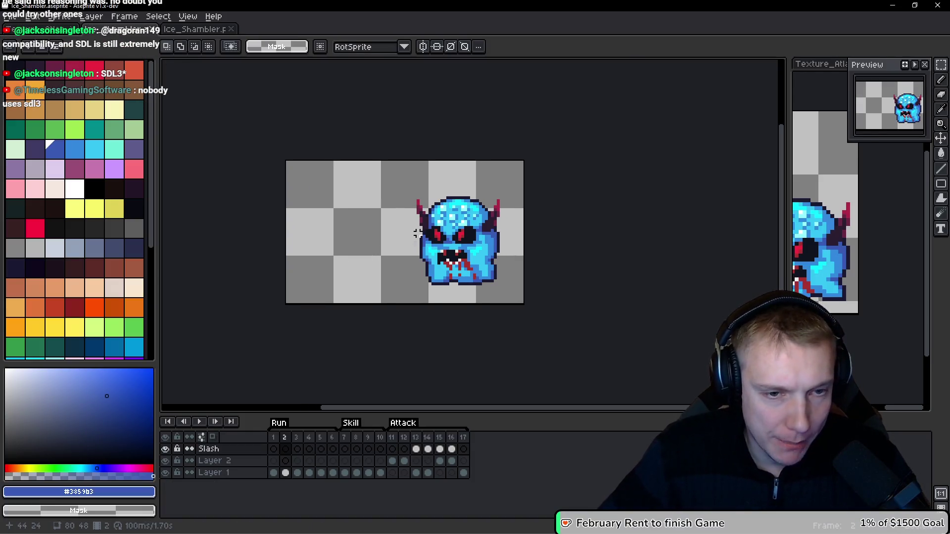
scroll(407, 230, up, 1)
key(Right)
key(Right)
key(Right)
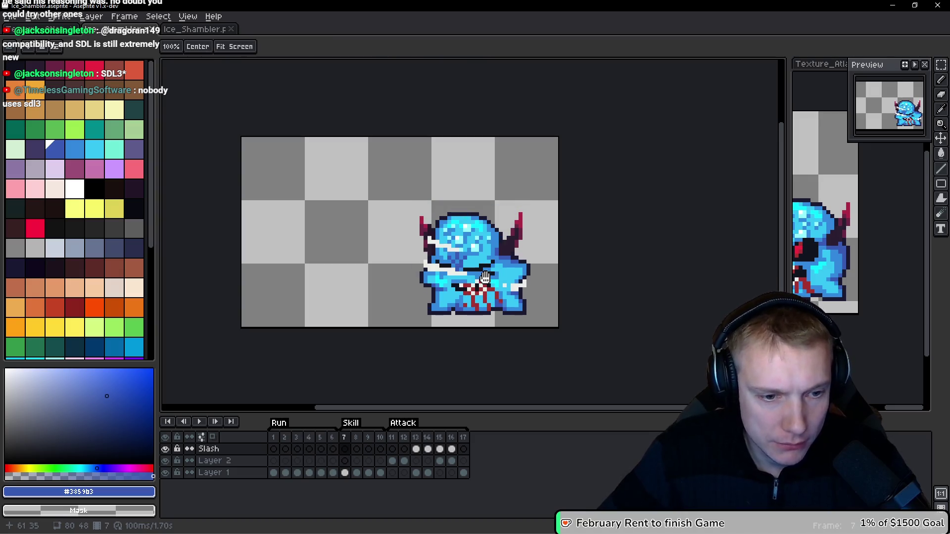
key(Right)
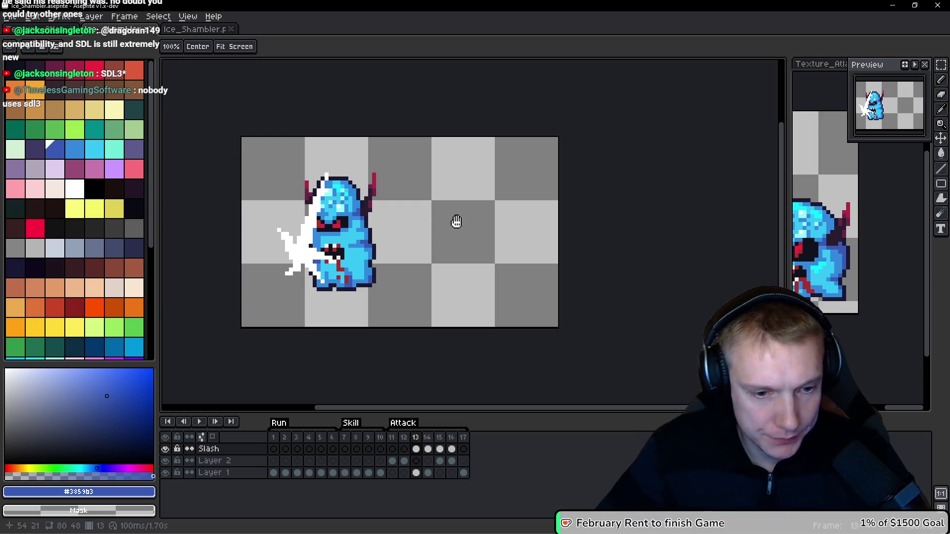
Step: Move the shambler body on Layer 1 13 pixels right in frame 13
key(Down)
key(Down)
key(ctrl+t)
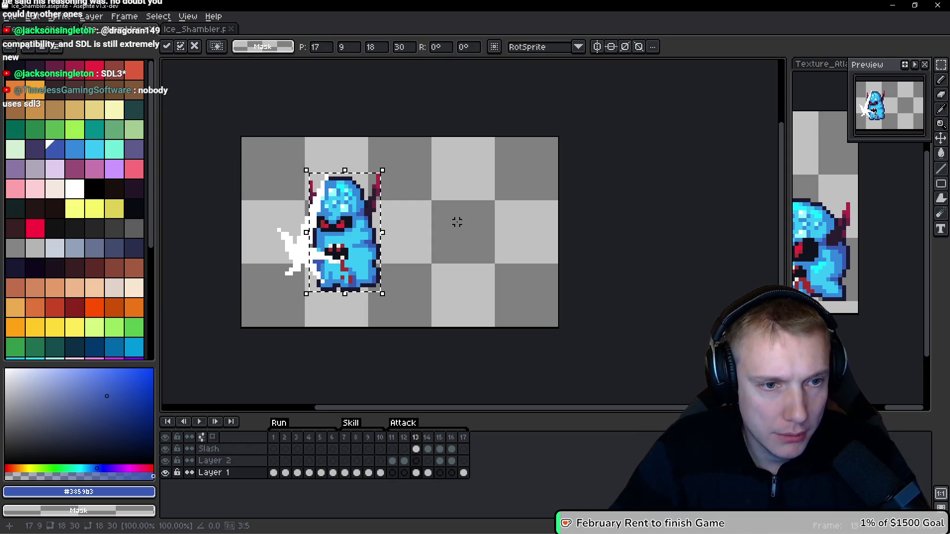
key(Right)
key(Right)
key(Right)
key(Right)
key(Right)
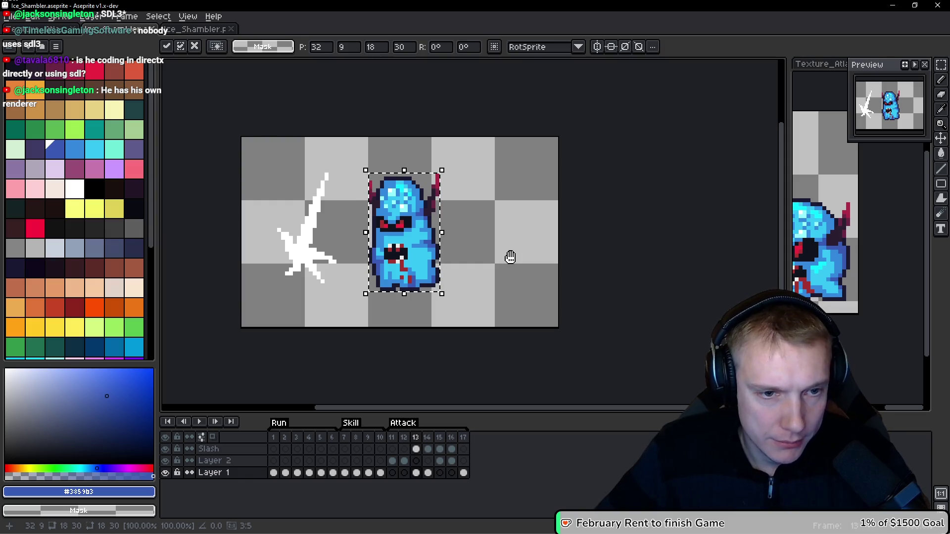
key(Return)
Step: Shift the white slash on the Slash layer right and 2 px down, then compare with frame 14
key(alt+Up)
key(alt+Up)
key(ctrl+d)
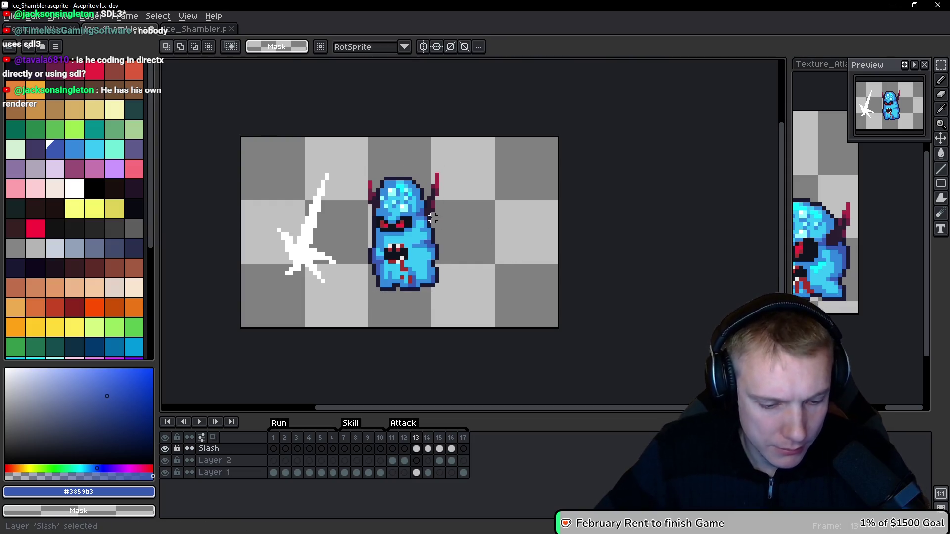
key(ctrl+t)
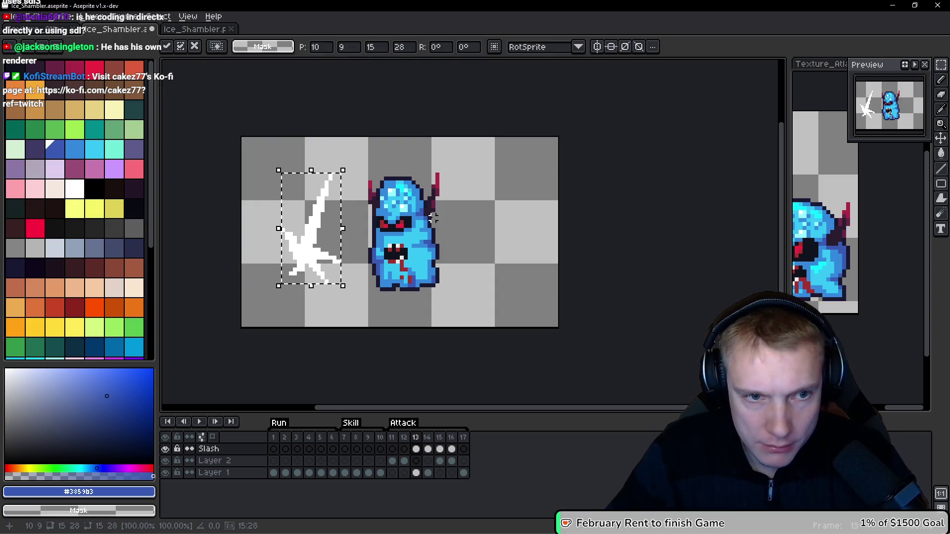
key(Right)
key(Right)
key(Right)
key(Left)
key(Up)
key(Up)
key(Up)
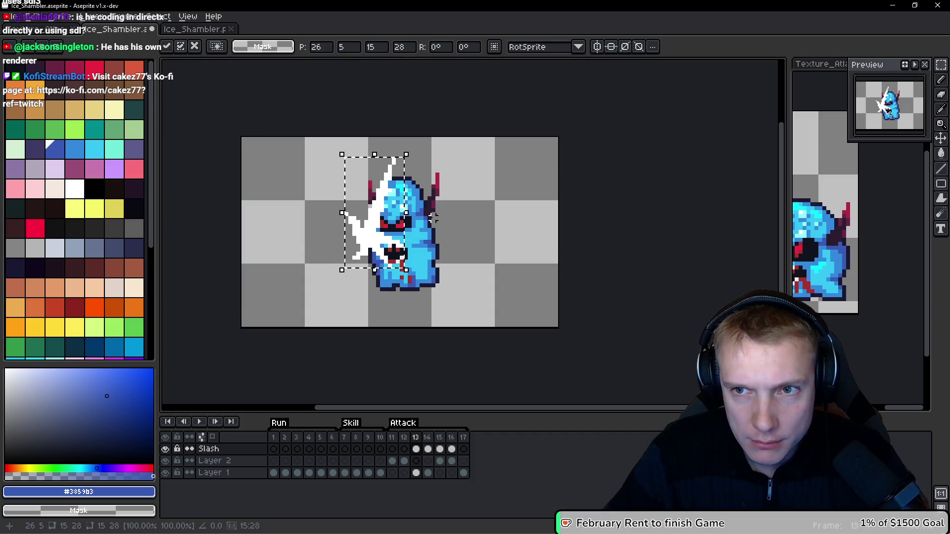
key(Down)
key(Down)
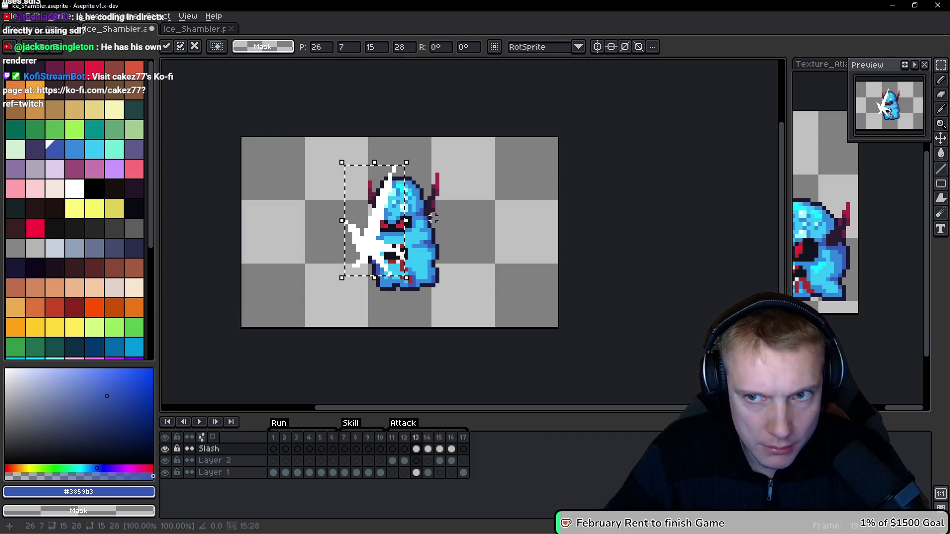
key(Return)
key(Right)
key(Left)
key(Right)
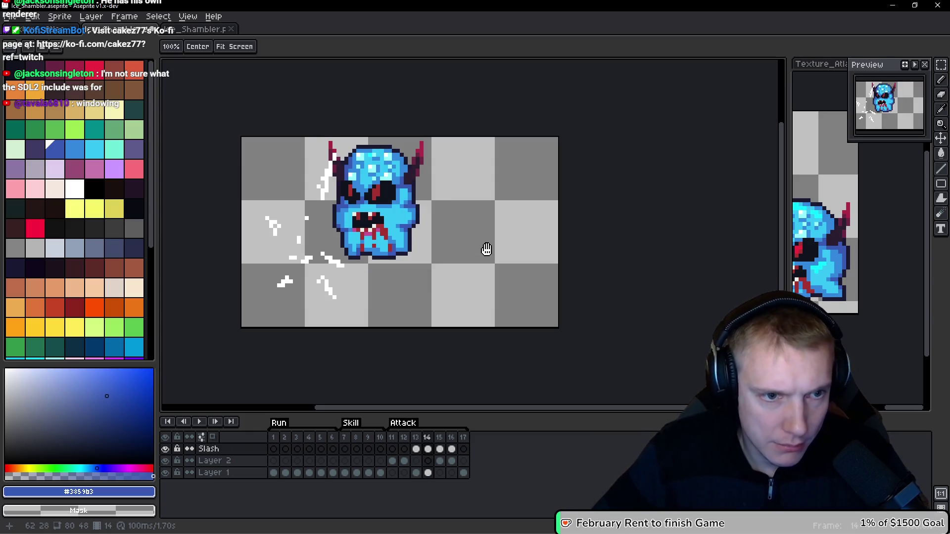
Step: Compare frames 13 and 14 and make Layer 1, holding the monster body, active on frame 14
key(Left)
key(Right)
key(m)
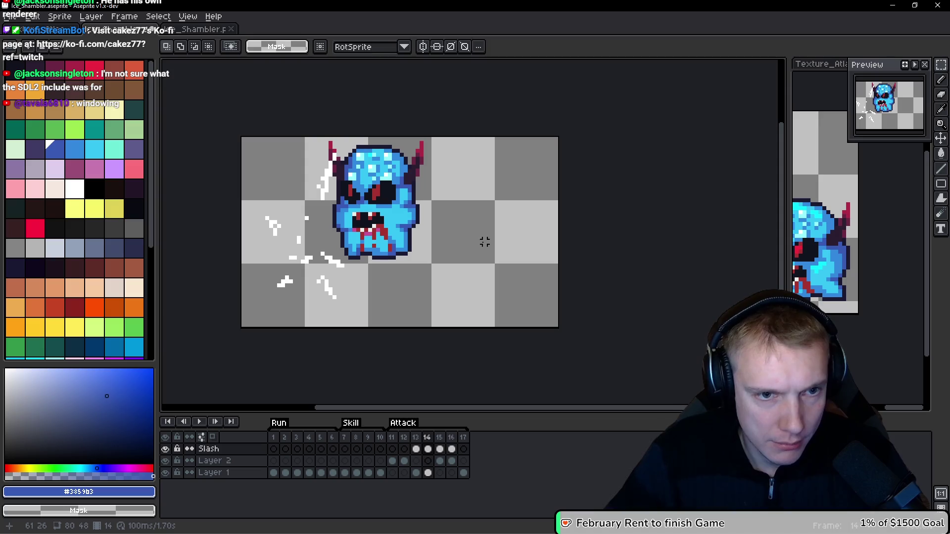
key(h)
key(Left)
key(Right)
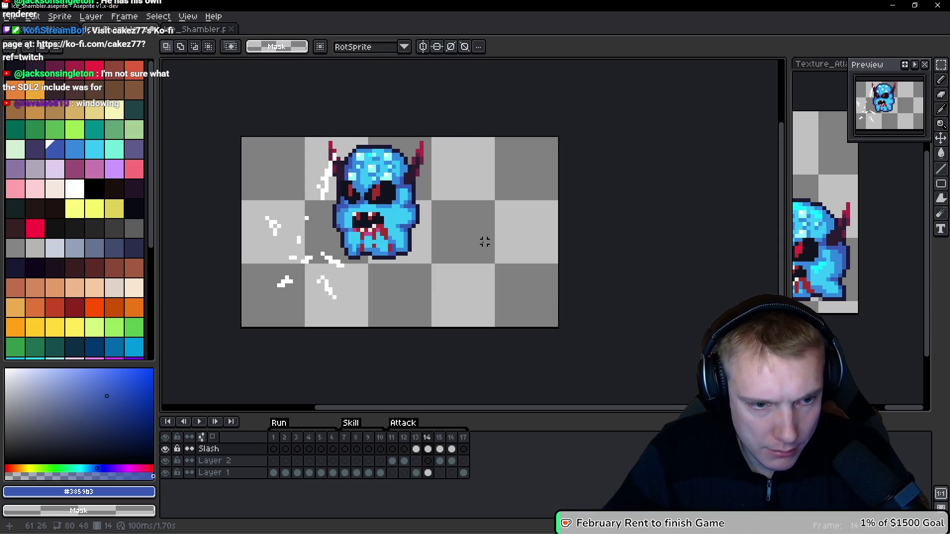
key(Down)
key(Down)
key(m)
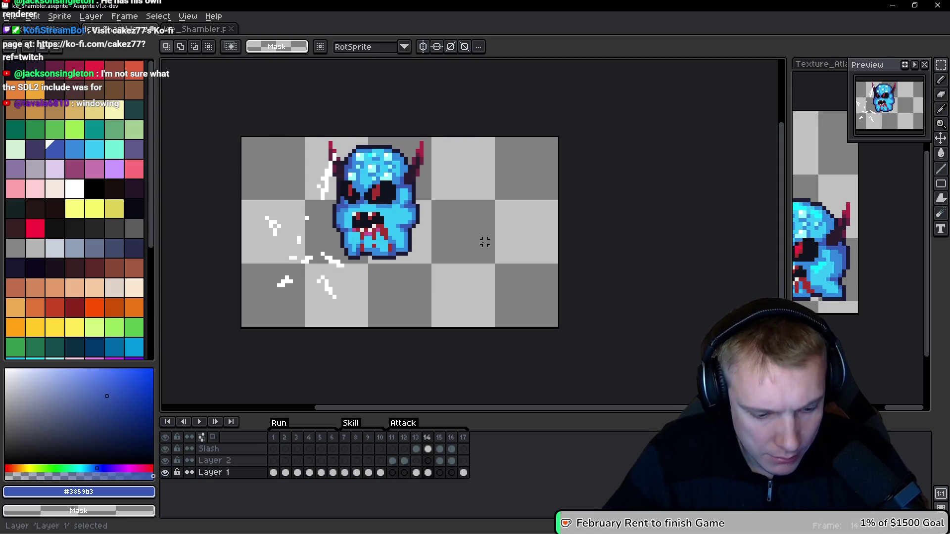
Step: Select the shambler in frame 14 and nudge it right to x 40
key(ctrl+a)
key(Right)
key(Right)
key(Right)
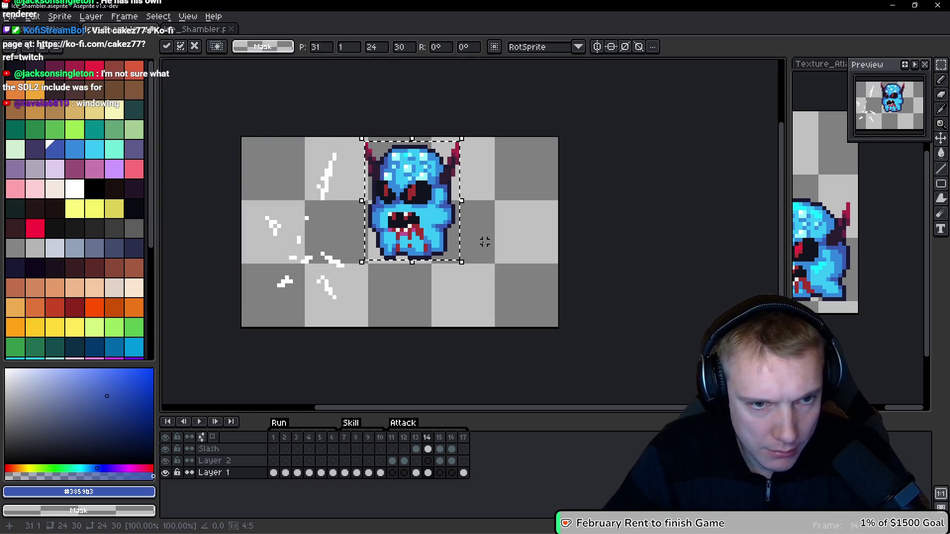
key(Right)
key(Right)
key(Return)
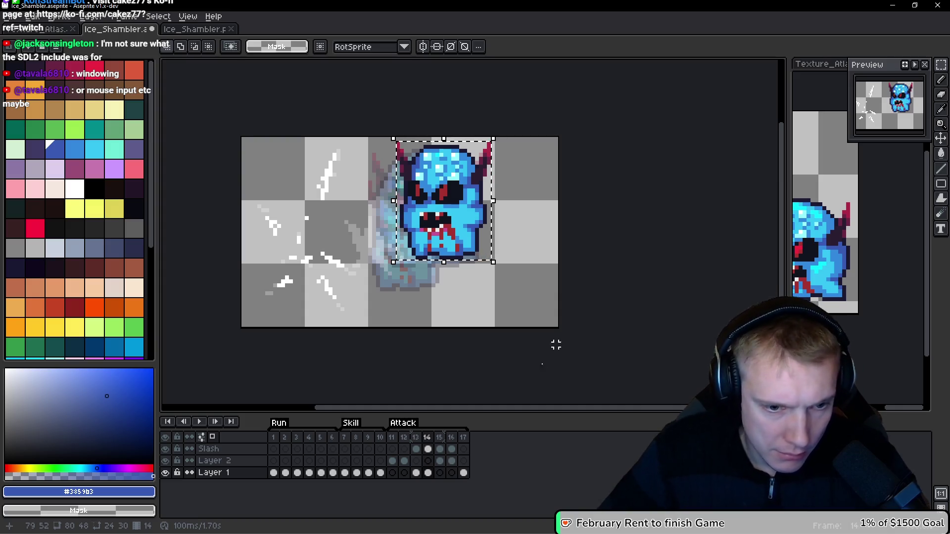
click(427, 437)
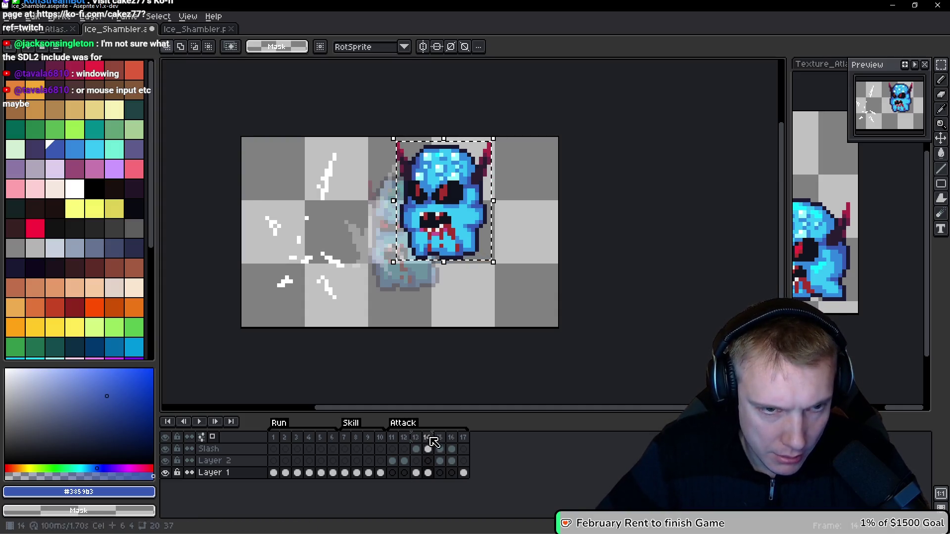
key(Right)
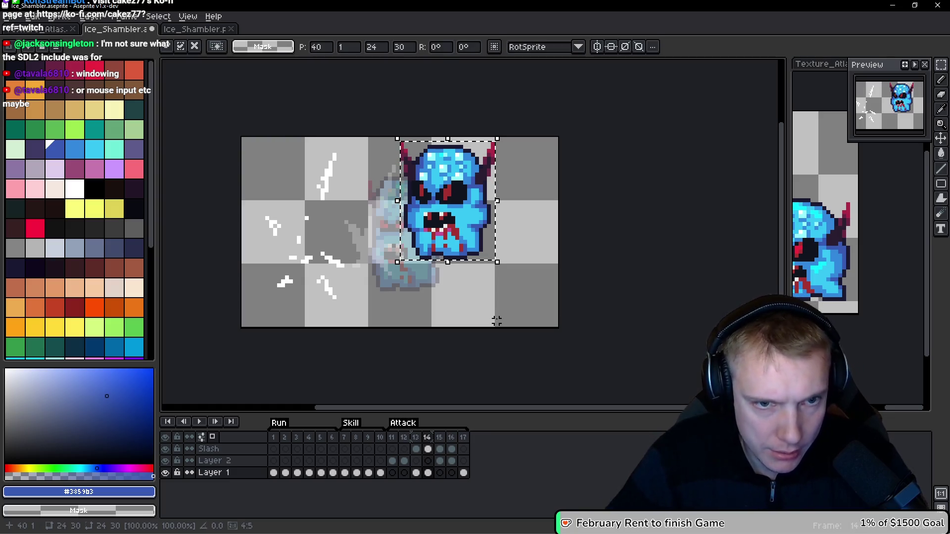
key(Return)
key(Right)
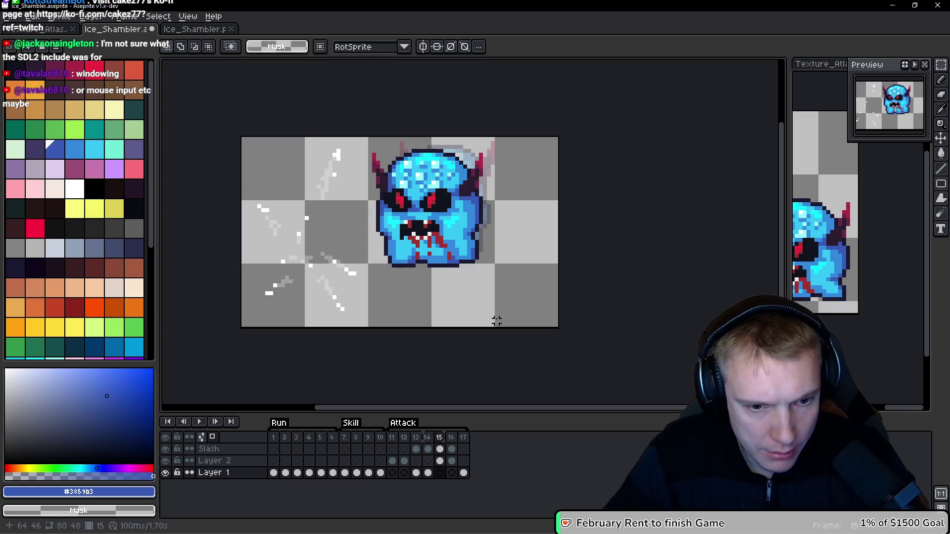
Step: Move the shambler in frame 15 about 13 px right and 1 px down
key(Up)
key(Right)
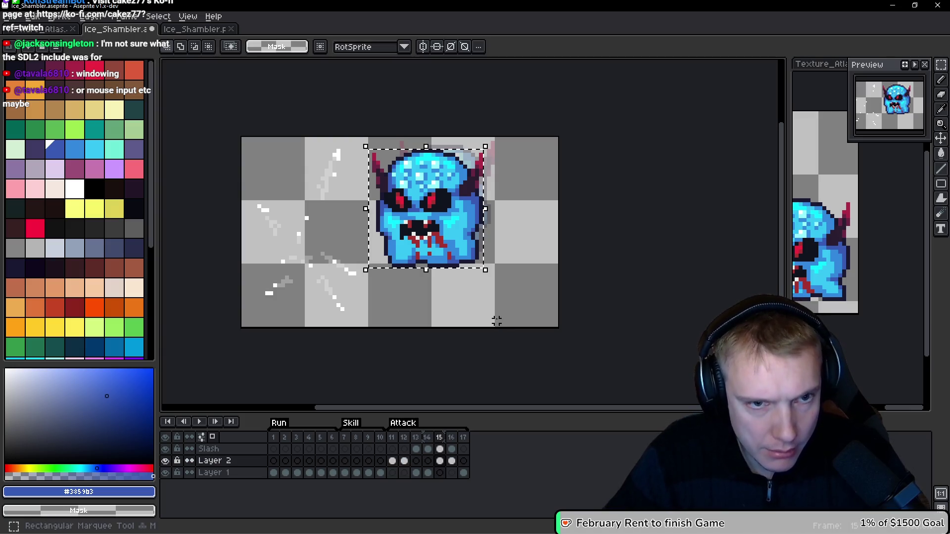
key(Right)
key(Right)
key(Right)
key(Down)
key(Right)
key(Right)
key(Right)
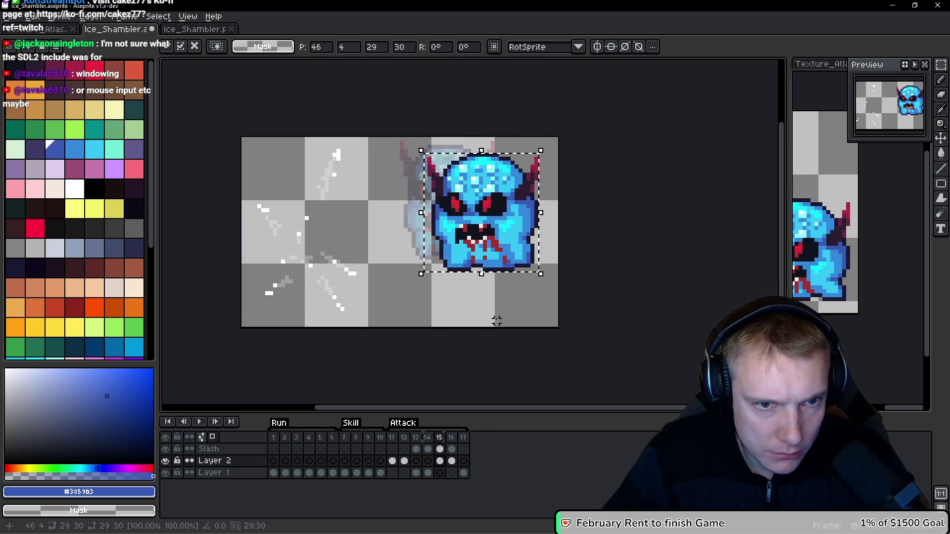
key(Return)
key(Right)
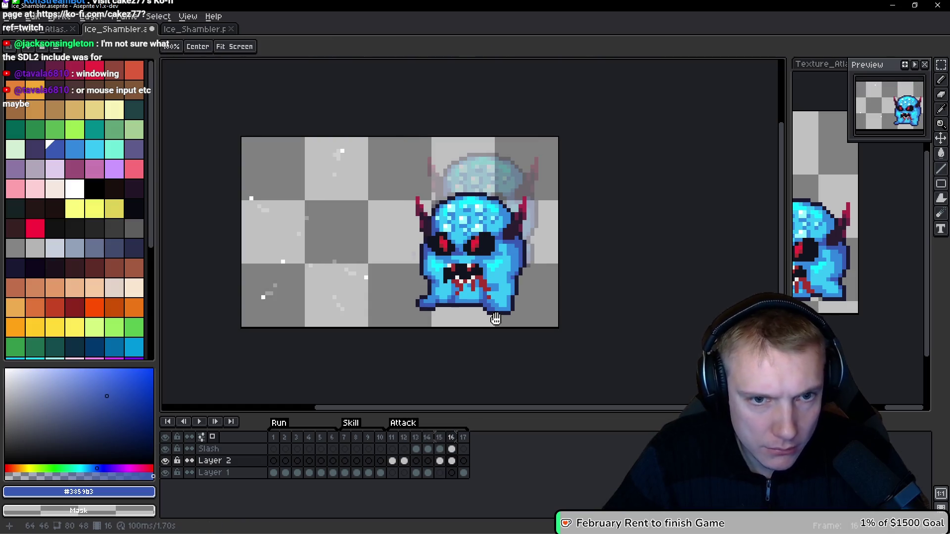
Step: Select the shambler in frame 16 and move it about 4 px right
key(m)
key(ctrl+a)
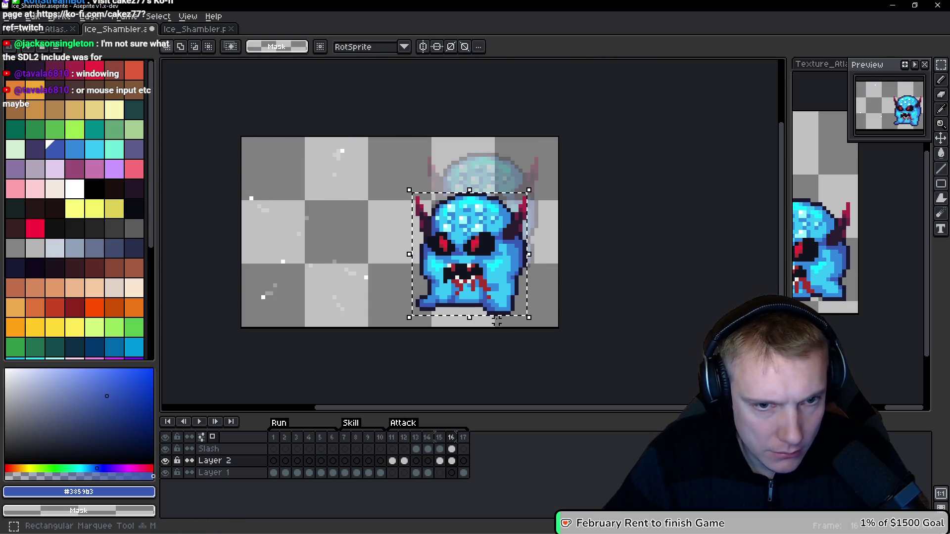
key(Right)
key(Right)
key(Right)
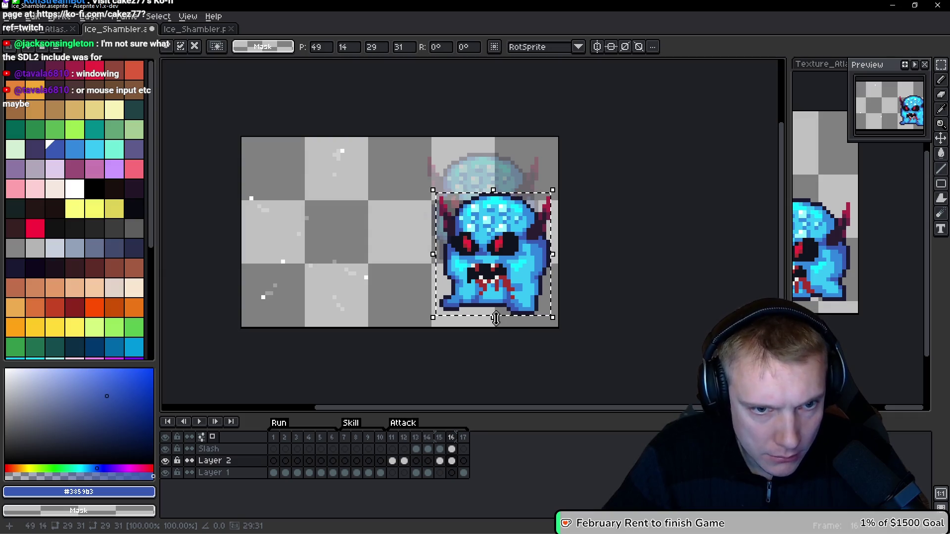
key(Return)
key(Right)
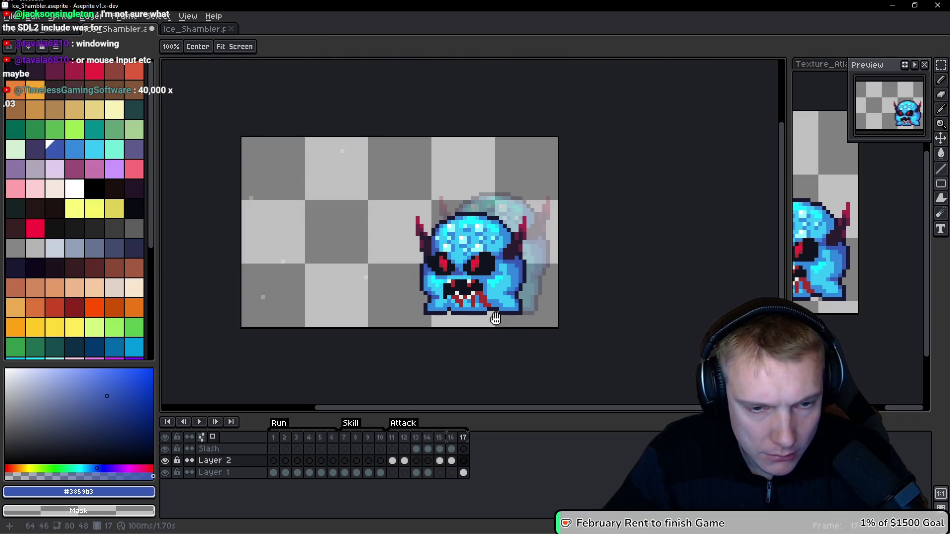
Step: Preview the attack, then shift the frame 15 shambler 3 px left and replay to check alignment
key(Return)
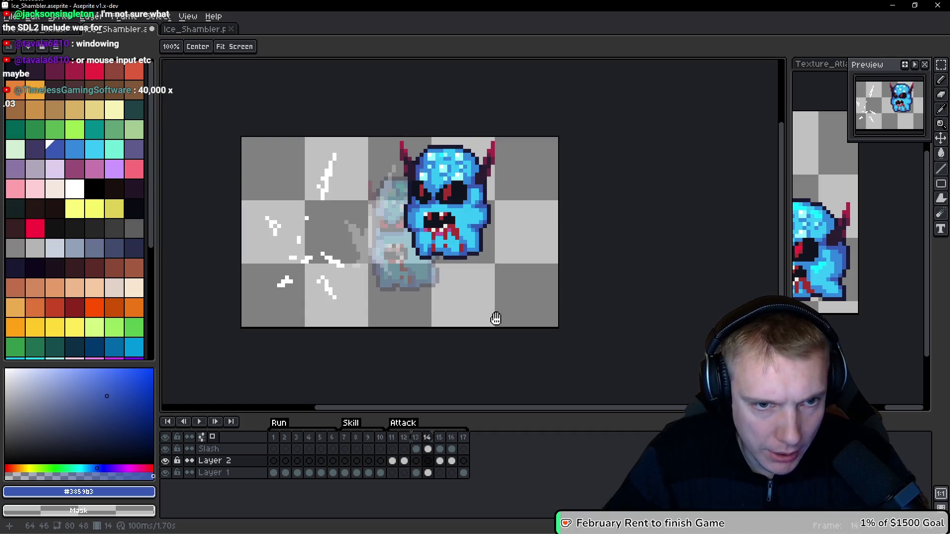
key(Return)
key(m)
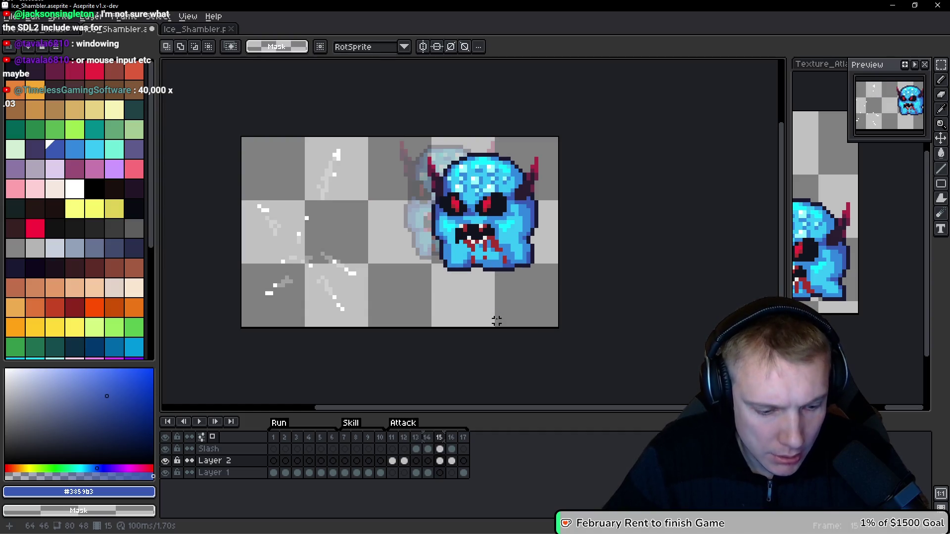
key(ctrl+t)
key(Left)
key(Left)
key(Left)
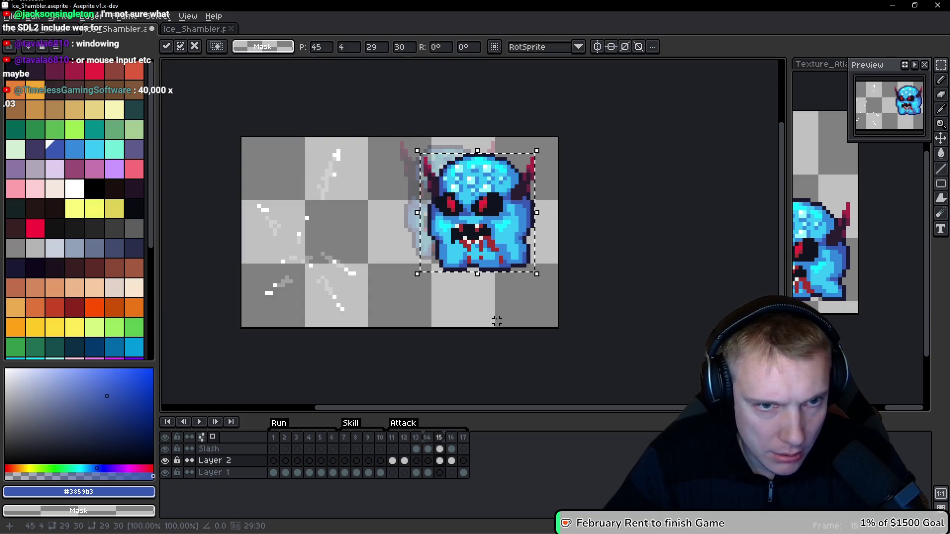
key(Return)
key(Return)
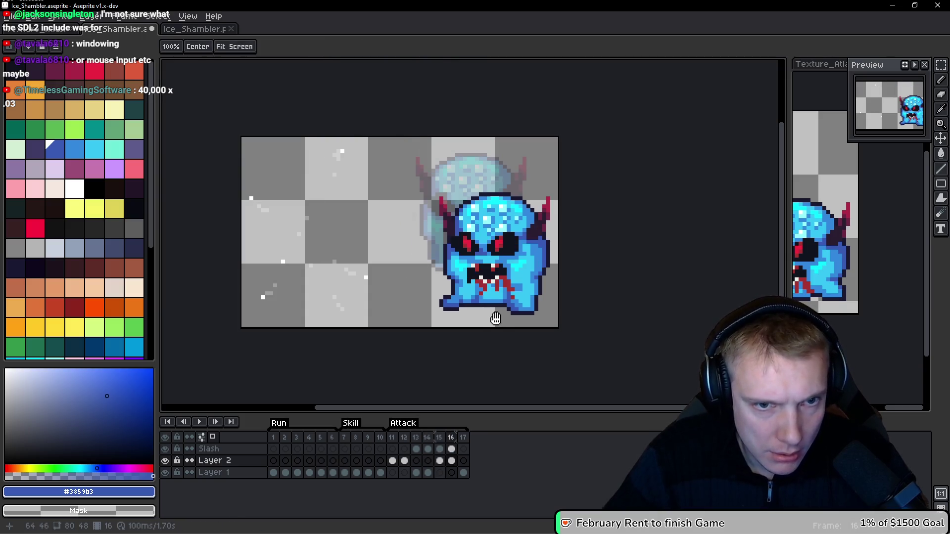
key(Return)
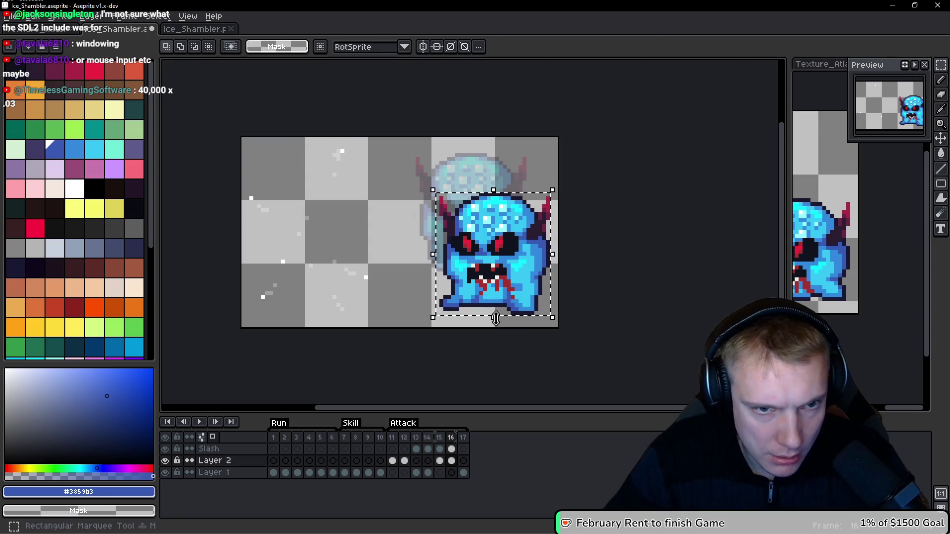
key(Return)
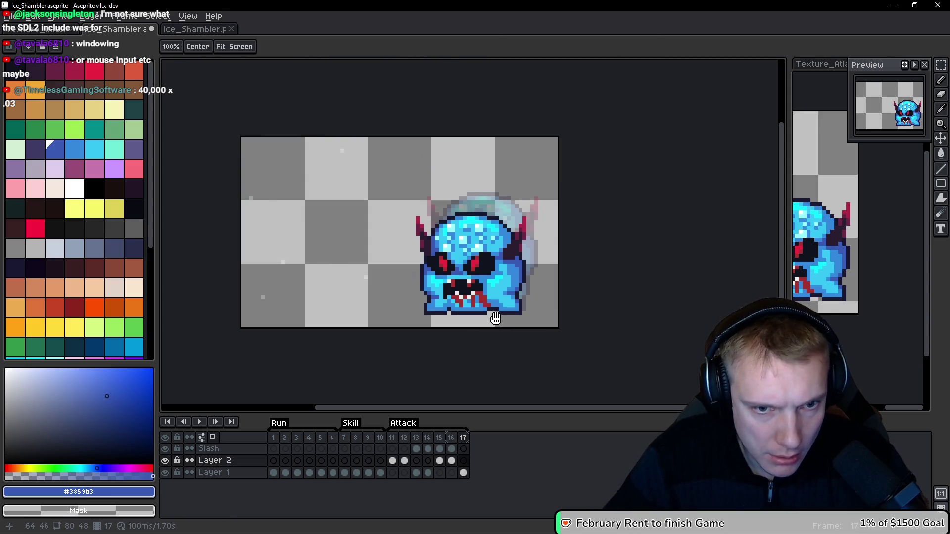
key(Return)
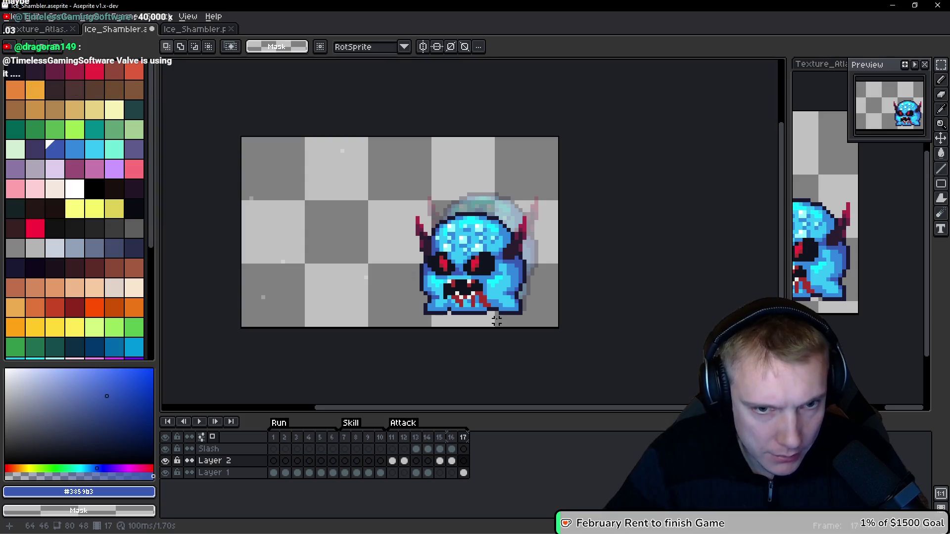
key(space)
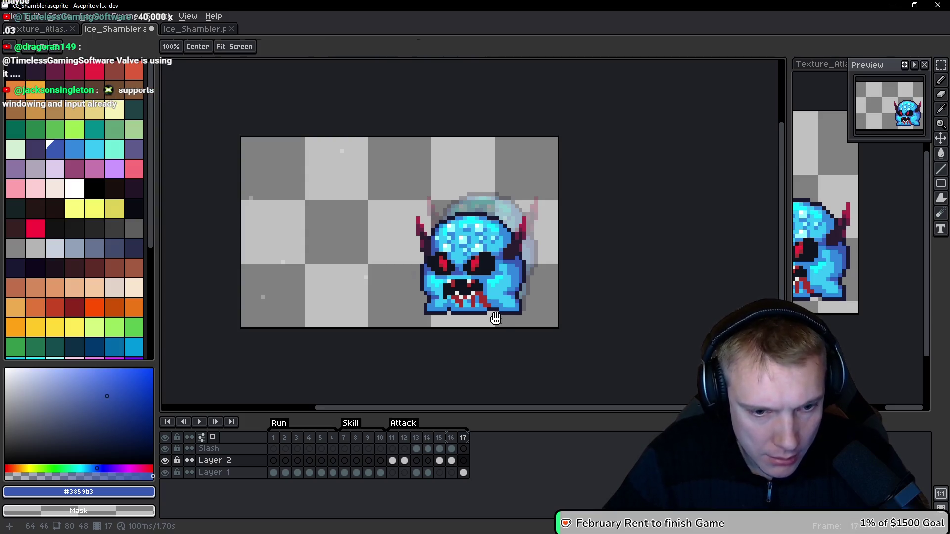
Step: Nudge the Layer 1 shambler on frame 17 one pixel right and preview the animation
key(alt+Down)
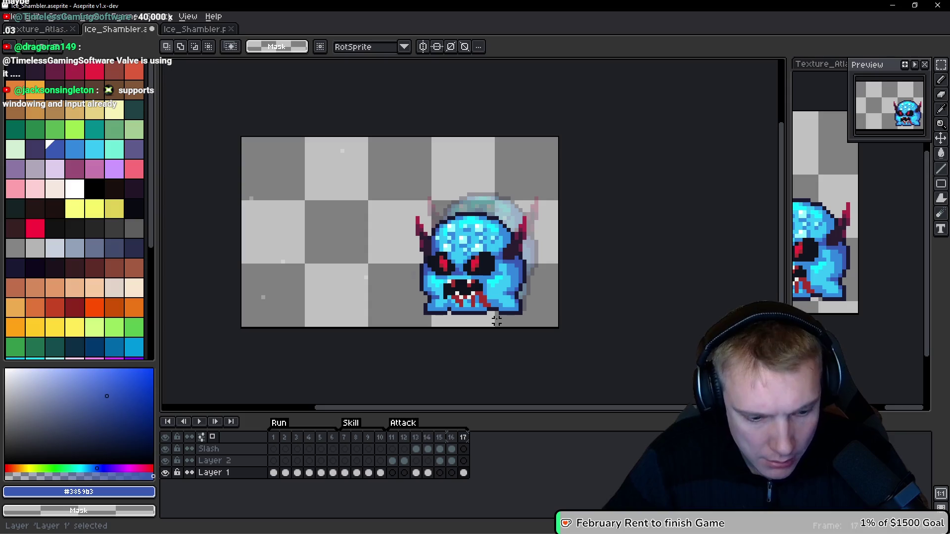
key(Right)
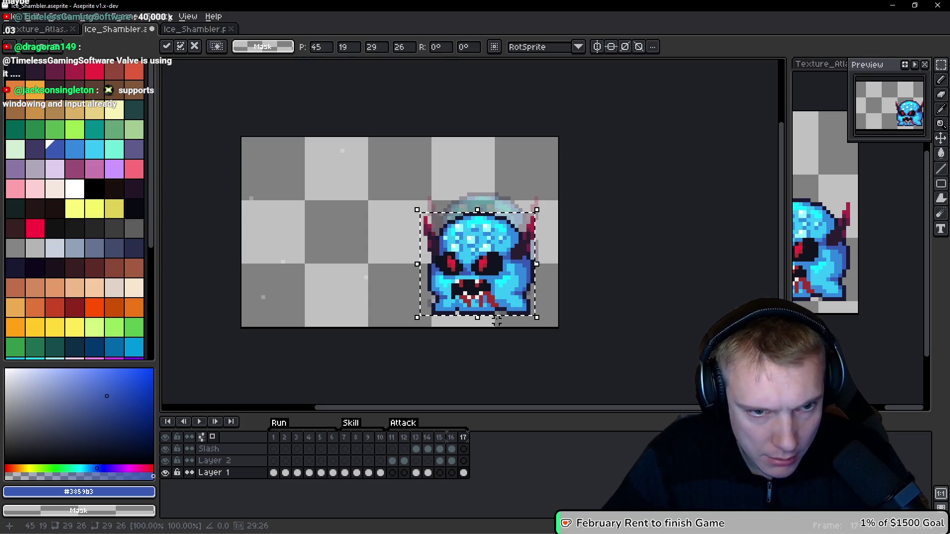
key(Right)
key(Return)
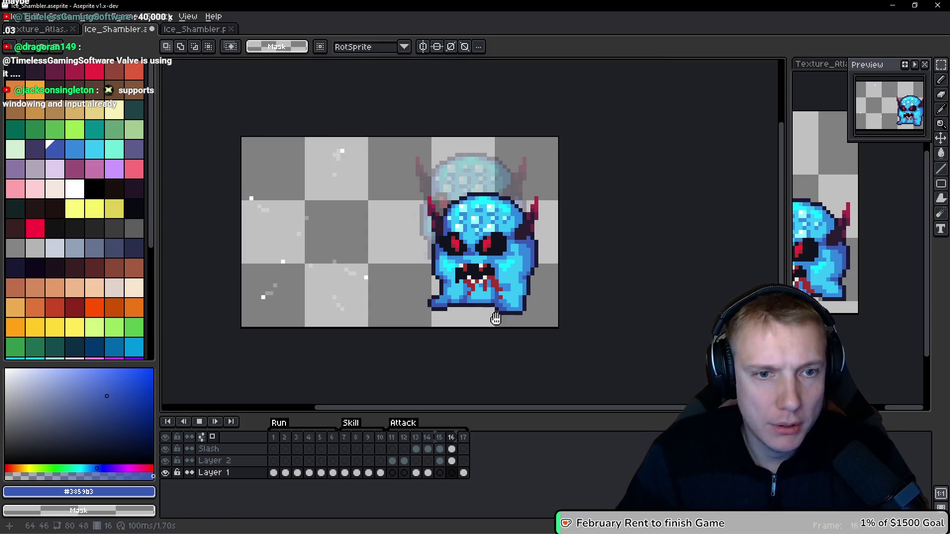
key(Return)
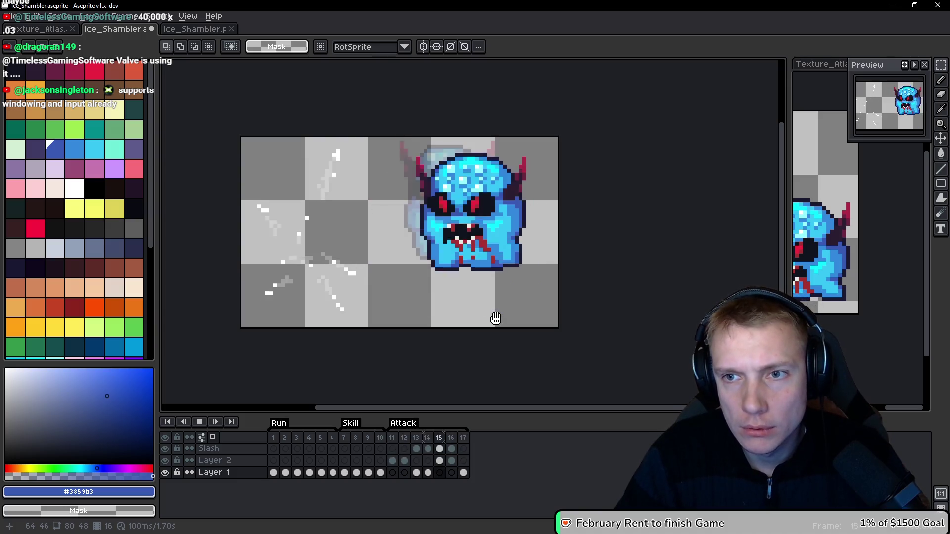
key(Return)
key(space)
key(Return)
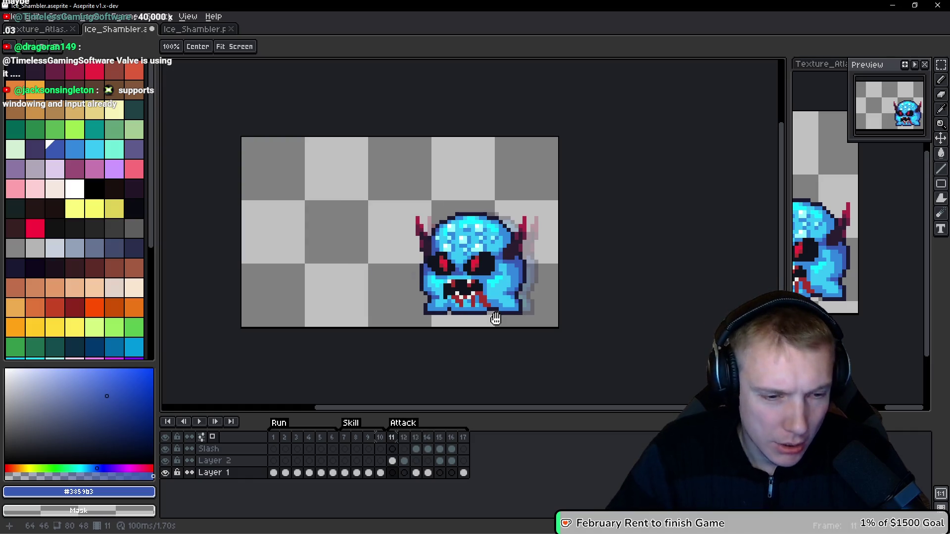
key(space)
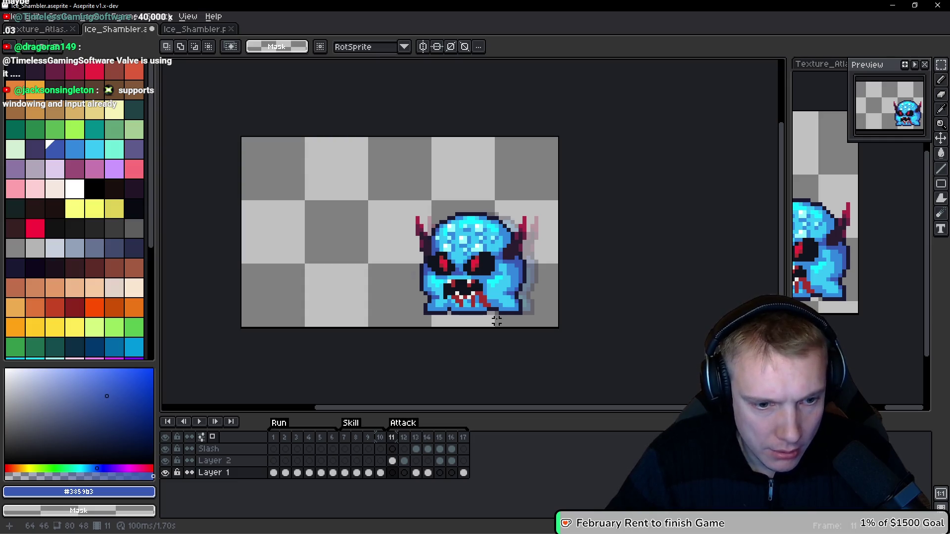
Step: Reselect the Layer 2 shambler on frame 12, nudge it a few pixels right, and replay
key(Up)
key(ctrl+d)
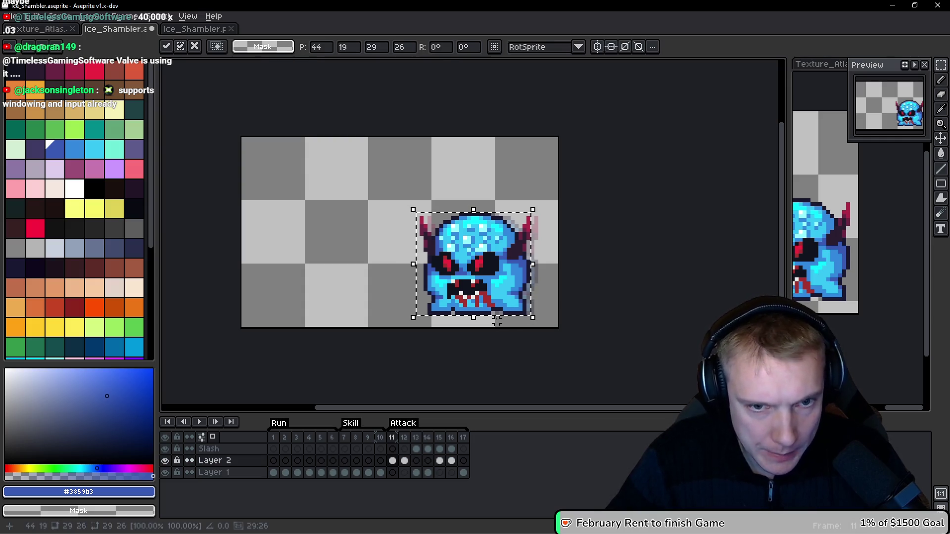
key(Return)
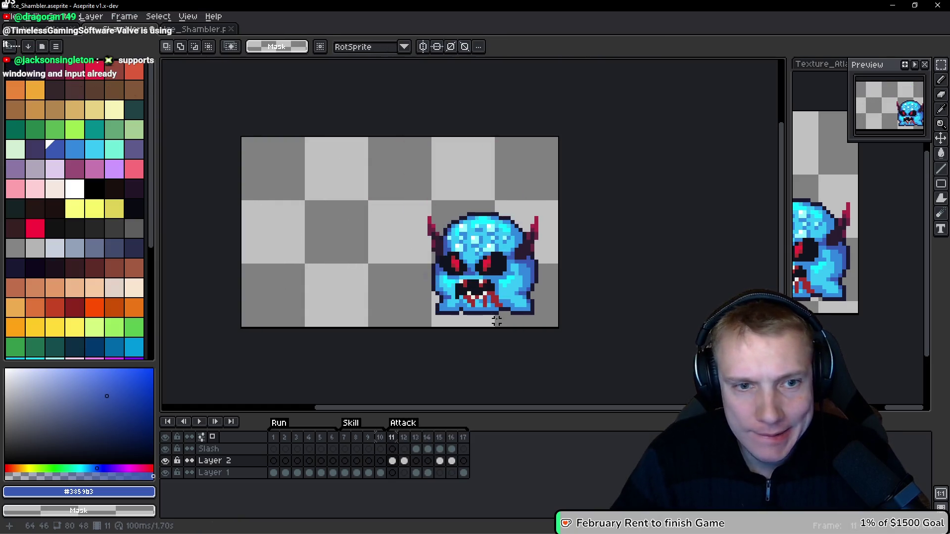
key(Return)
key(ctrl+shift+d)
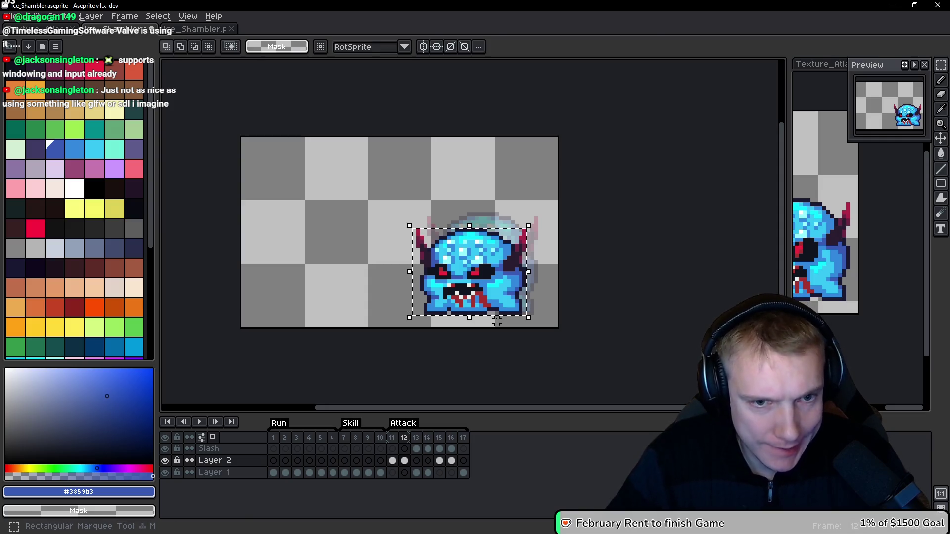
key(Right)
key(Right)
key(Right)
key(Return)
key(Return)
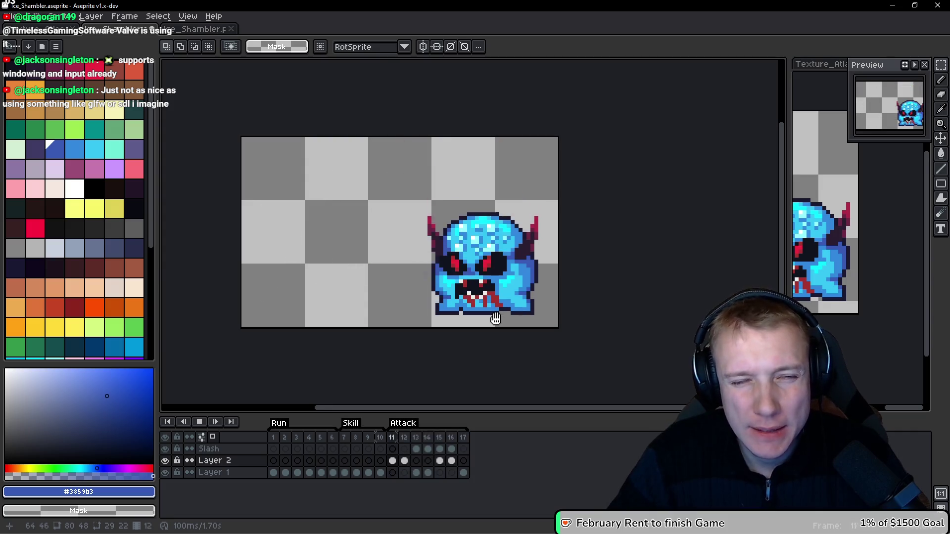
key(Return)
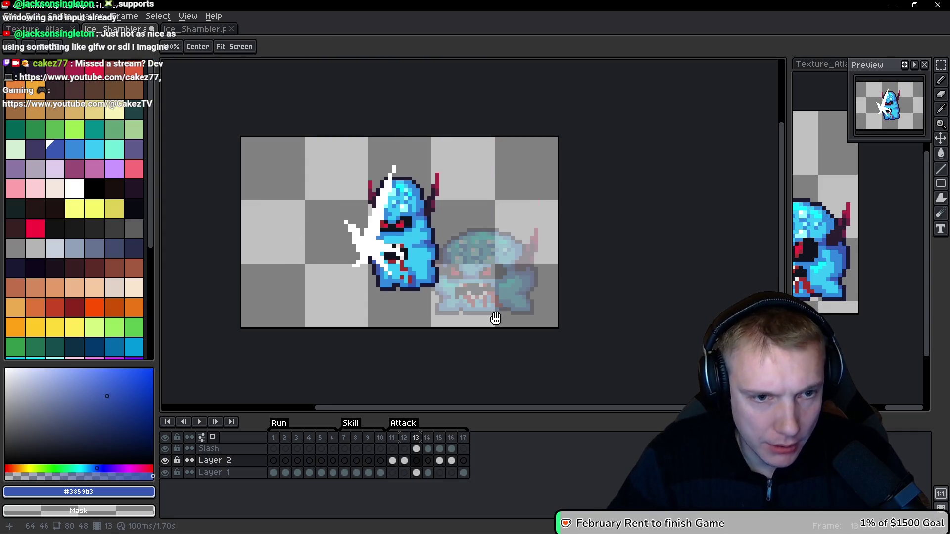
Step: Slide the slash effect on the Slash layer right toward the shambler
key(alt+Up)
key(alt+Down)
key(alt+Down)
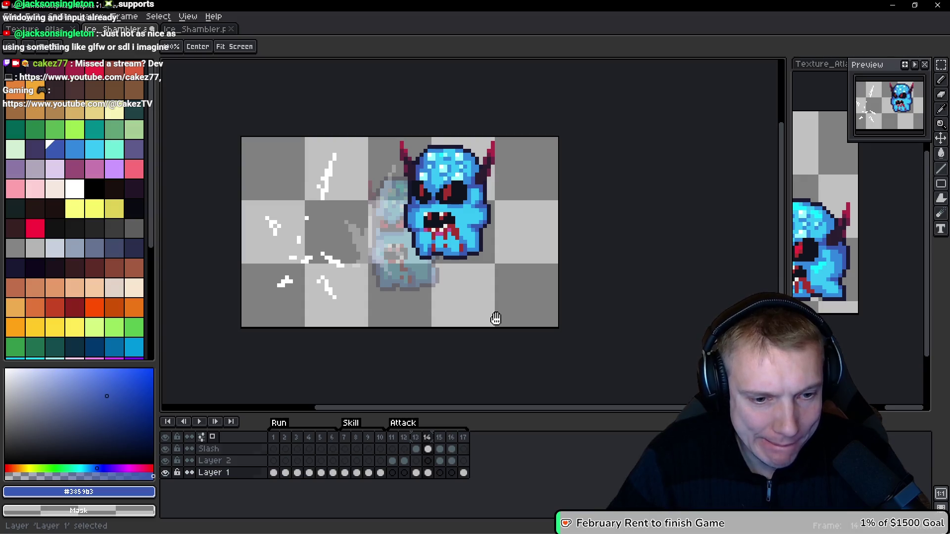
key(alt+Up)
key(alt+Up)
key(m)
key(ctrl+t)
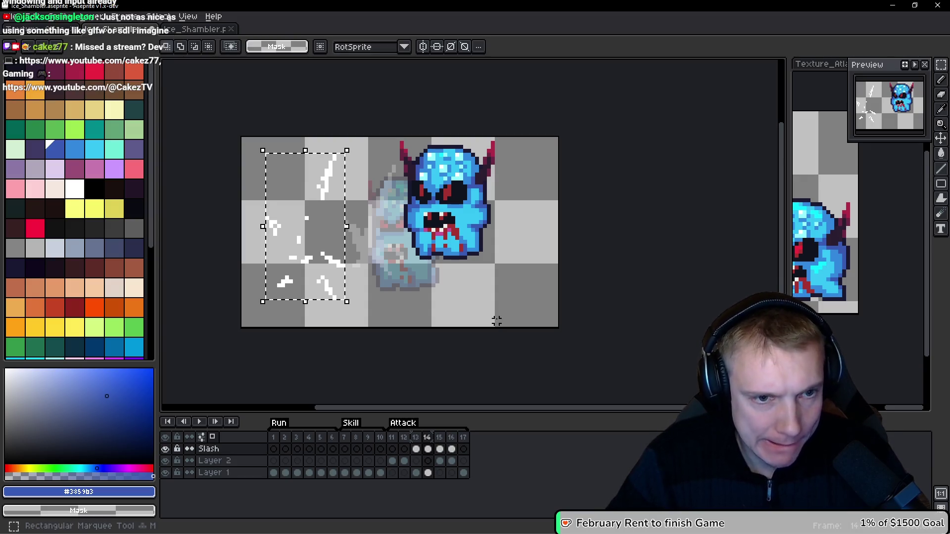
key(Right)
key(Right)
key(Right)
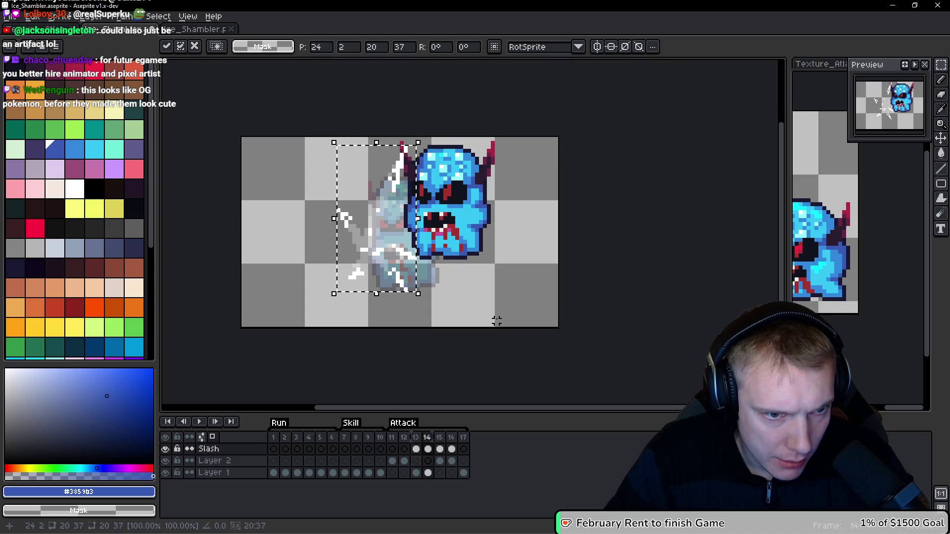
key(Up)
key(Down)
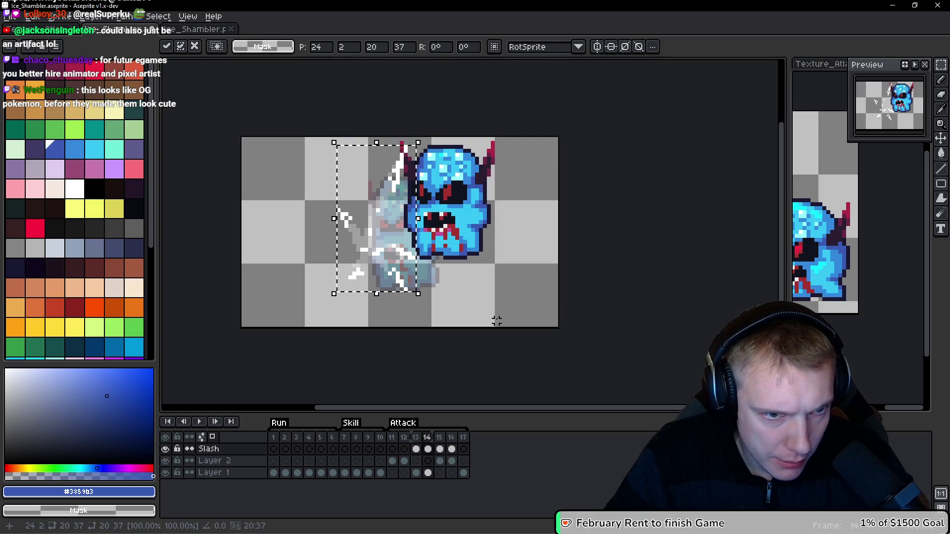
key(Return)
key(ctrl+d)
Step: Slide the slash right toward the monster on frames 15 and 16
key(Right)
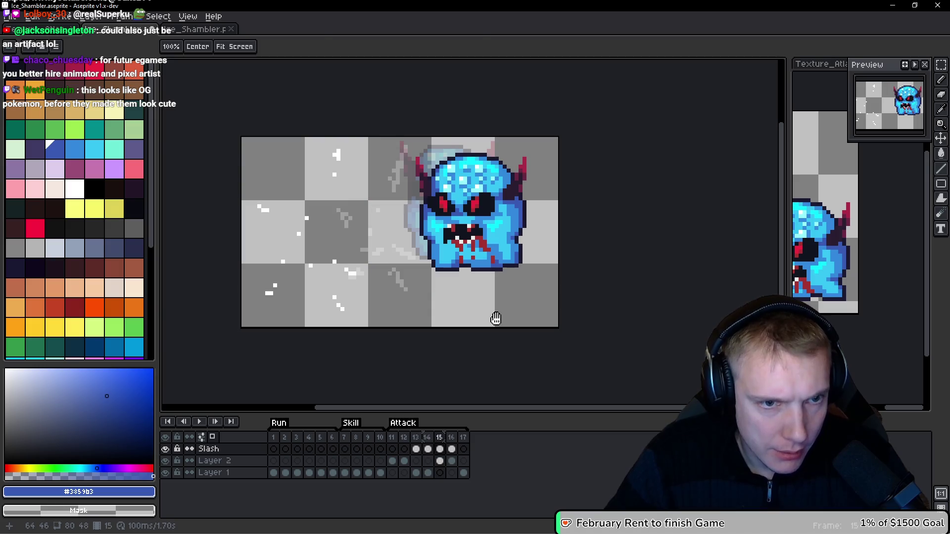
key(ctrl+v)
key(Right)
key(Right)
key(Right)
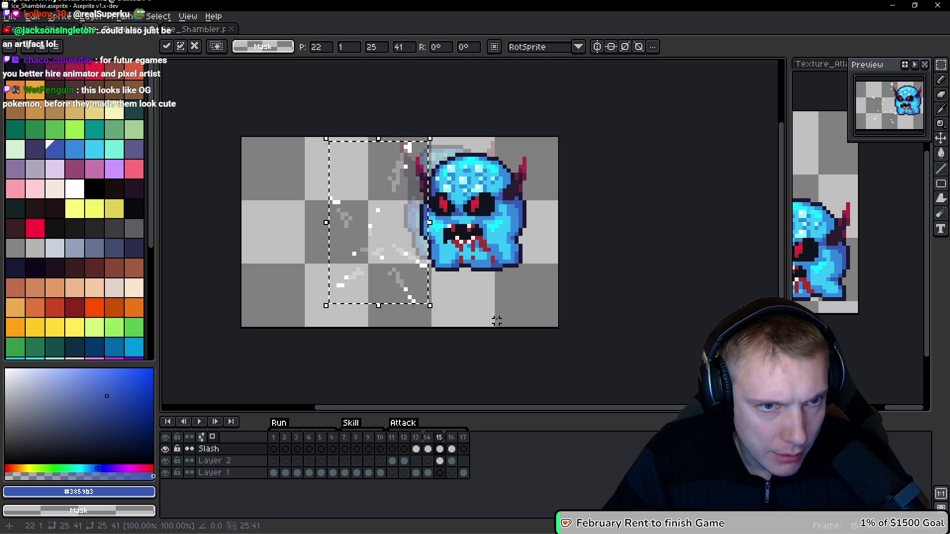
key(Return)
key(ctrl+d)
key(Right)
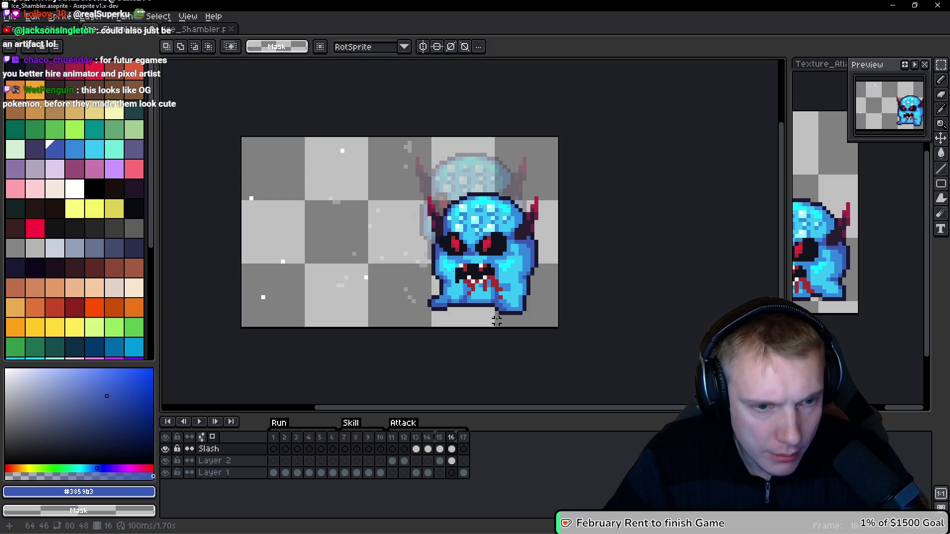
key(ctrl+v)
key(Right)
key(Right)
key(Right)
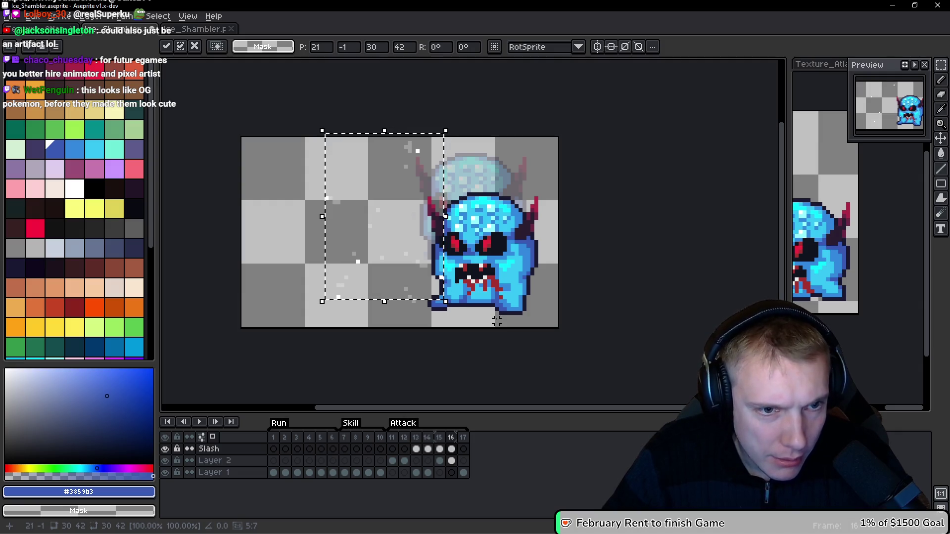
key(Right)
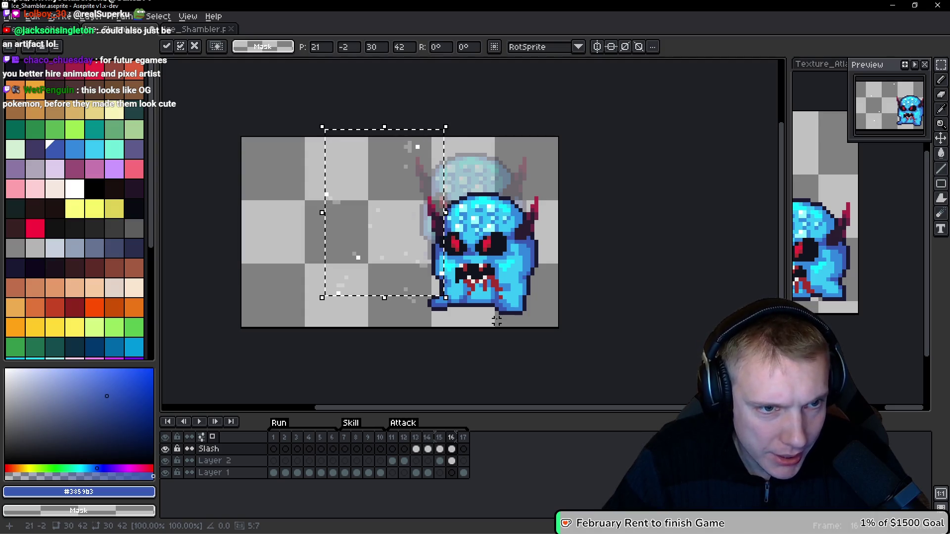
key(Return)
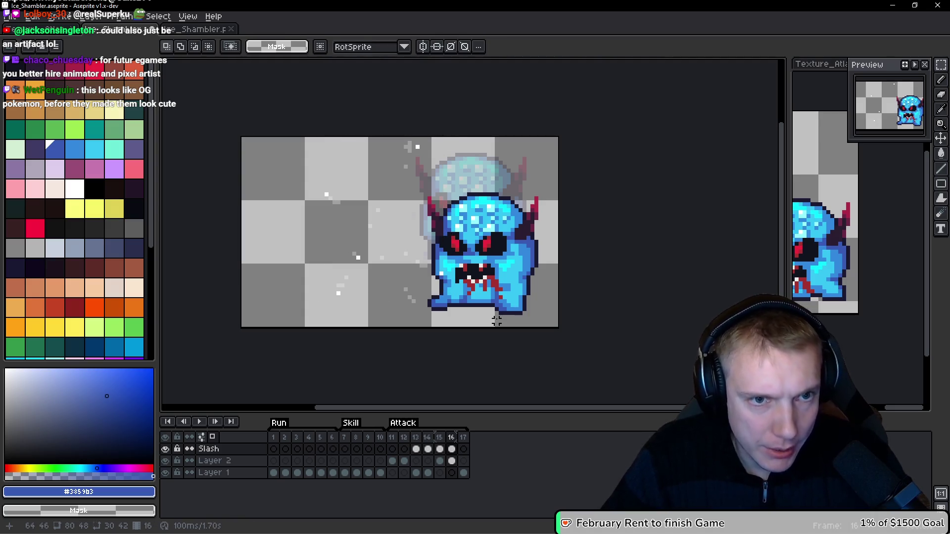
Step: Play the attack animation to review the slash and stop on frame 11
key(space)
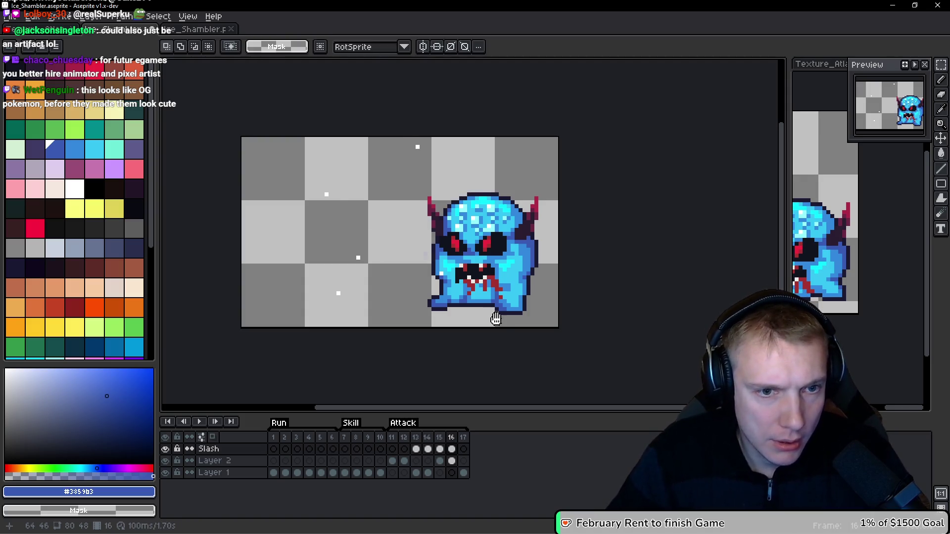
key(space)
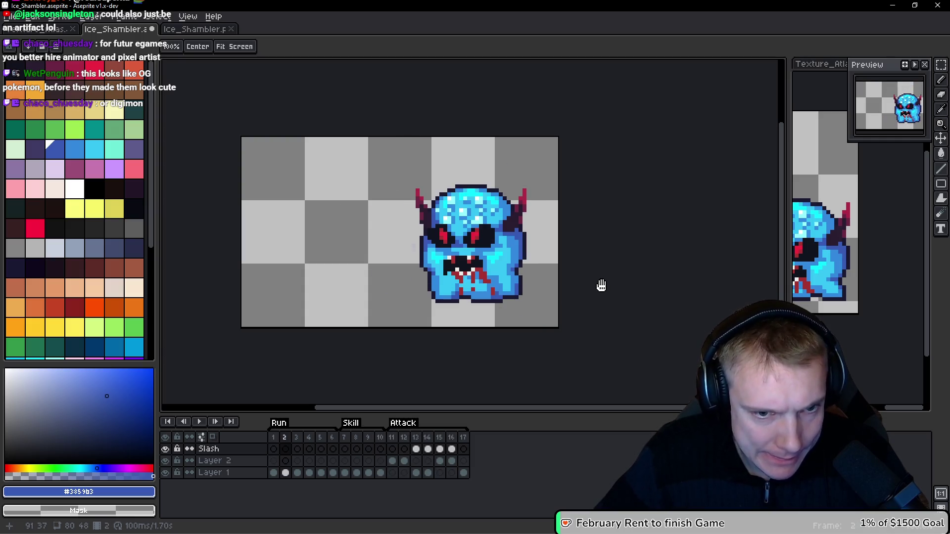
click(394, 448)
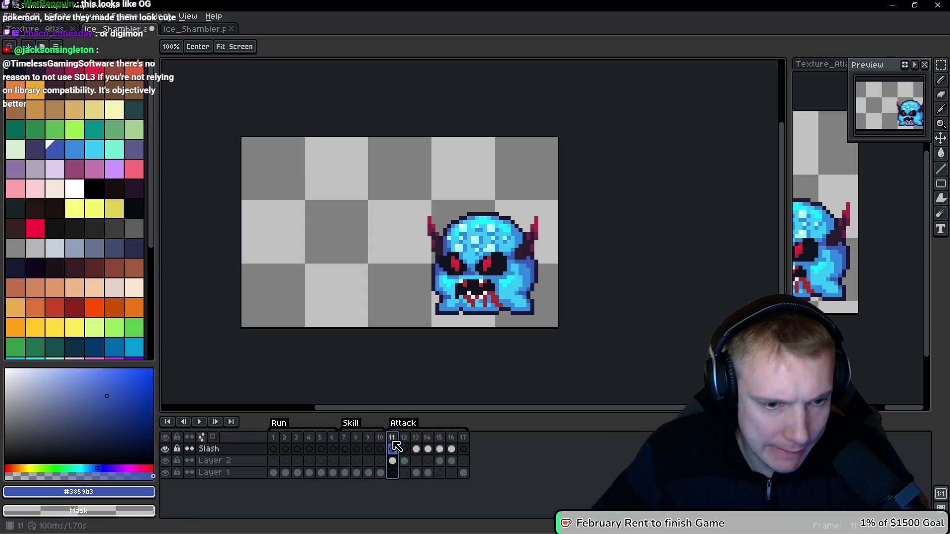
Step: Trim 16 px off the left of the Ice_Shambler canvas, making it 64×48
key(Return)
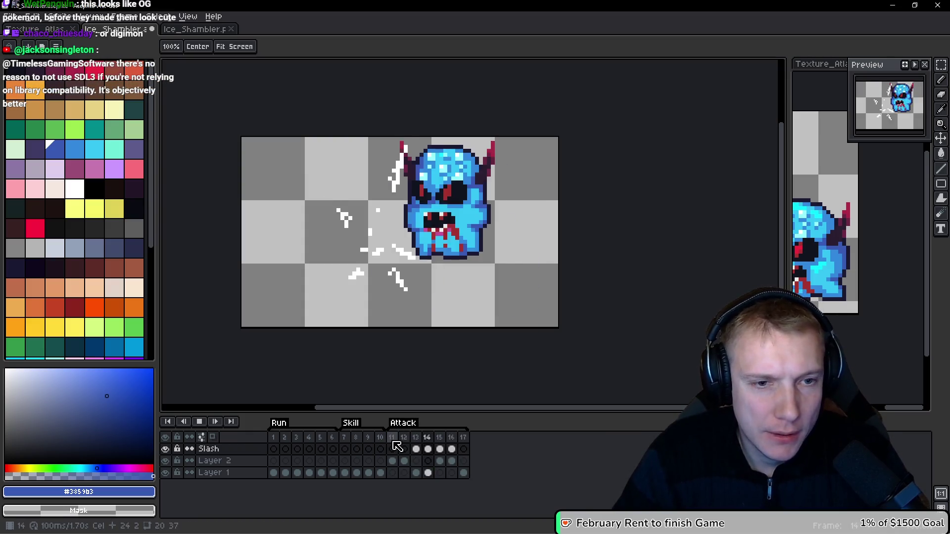
key(ctrl+alt+c)
mouse_move(265, 237)
mouse_down()
mouse_move(344, 237)
mouse_move(332, 237)
mouse_up()
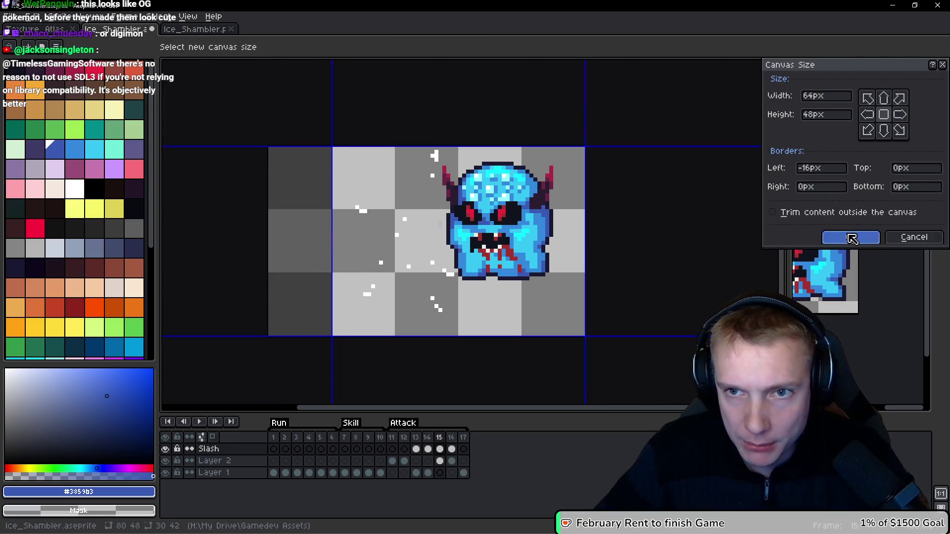
click(851, 238)
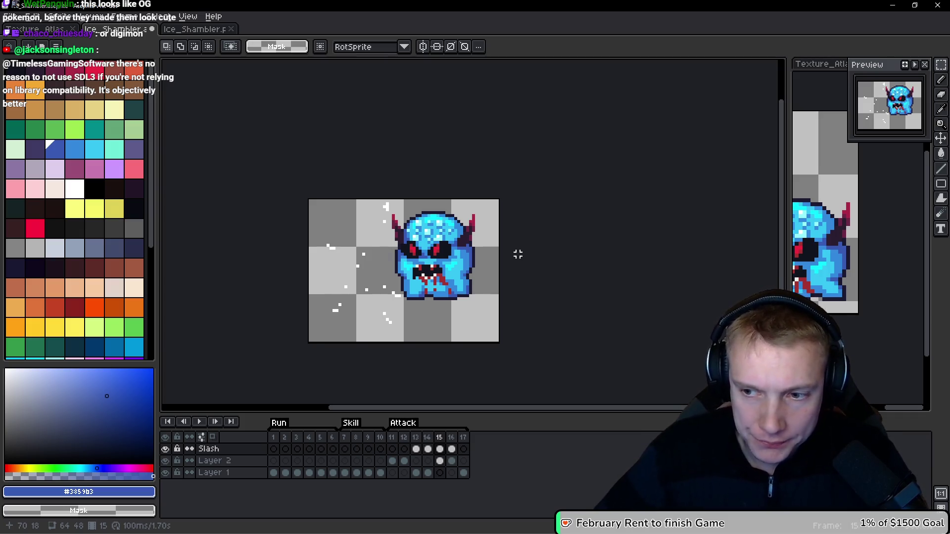
Step: Save Ice_Shambler and export its sprite sheet
key(ctrl+s)
key(ctrl+e)
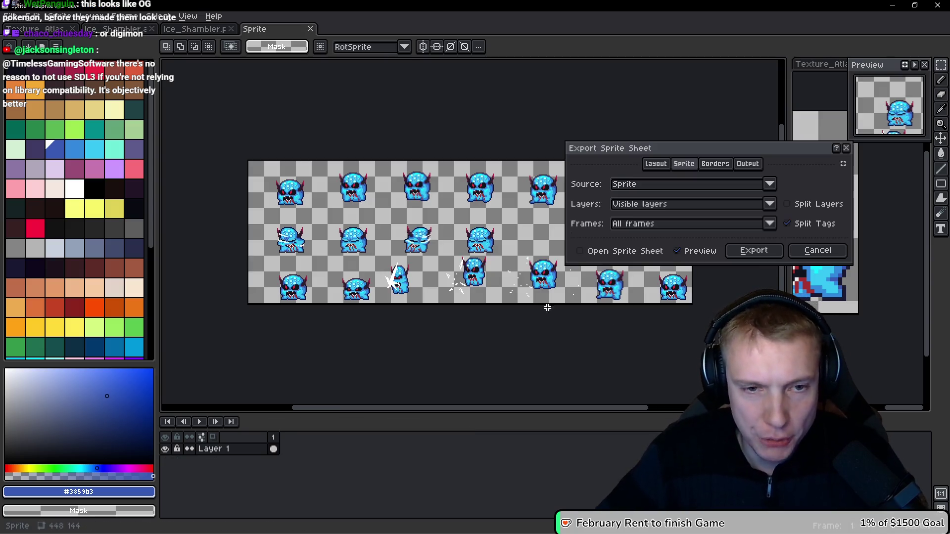
click(752, 251)
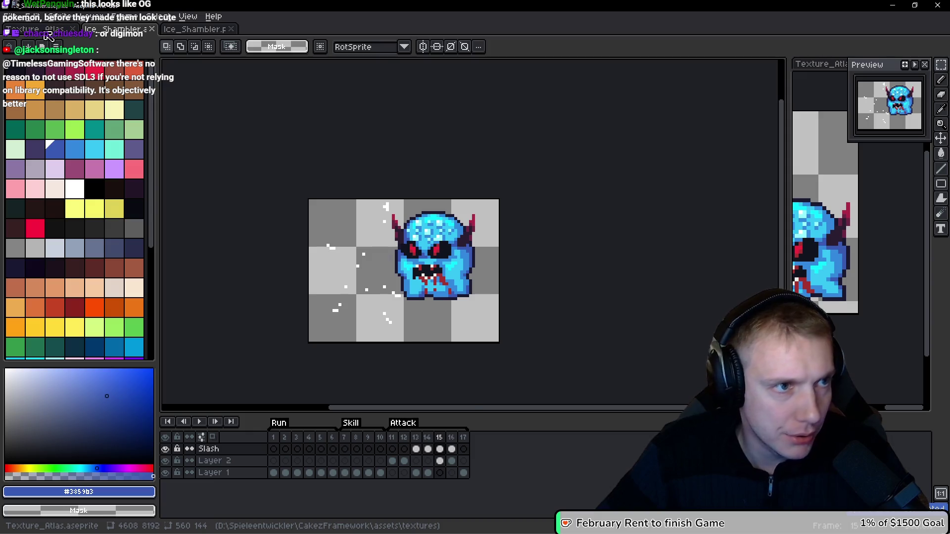
scroll(404, 218, down, 3)
scroll(414, 195, up, 1)
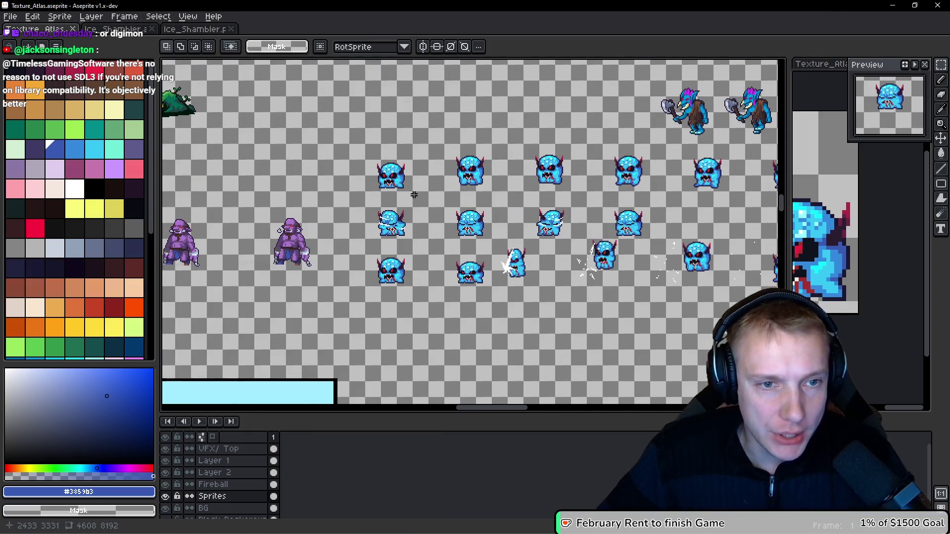
Step: Paste the exported sheet over the shamblers, commit it, then paste again on the Fireball layer, shifted about 138 px right
key(ctrl+v)
drag(417, 204, 473, 228)
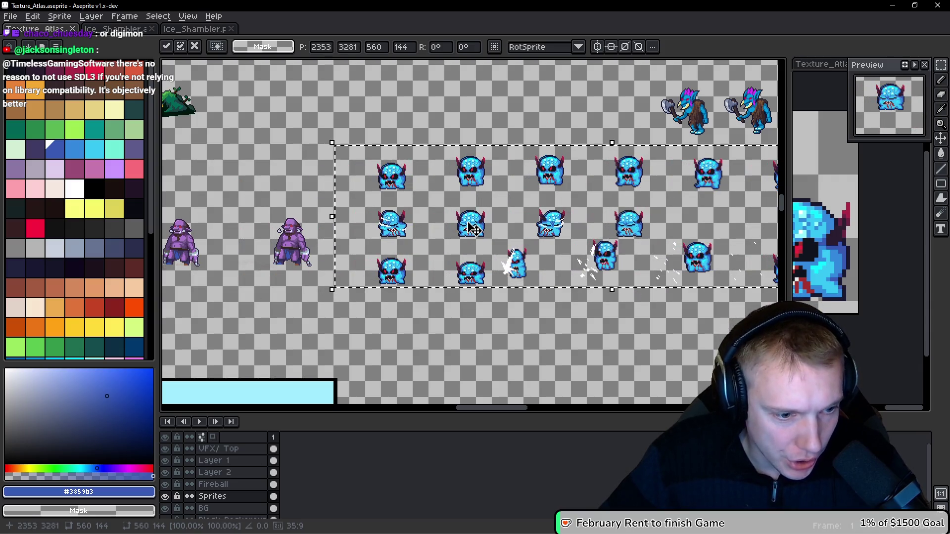
key(Return)
key(Up)
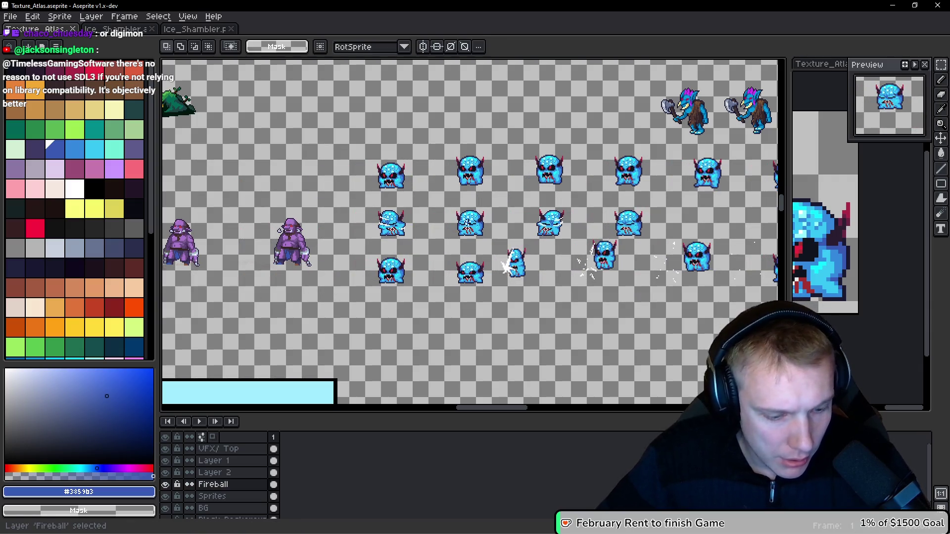
key(ctrl+v)
drag(314, 226, 449, 212)
scroll(405, 206, up, 8)
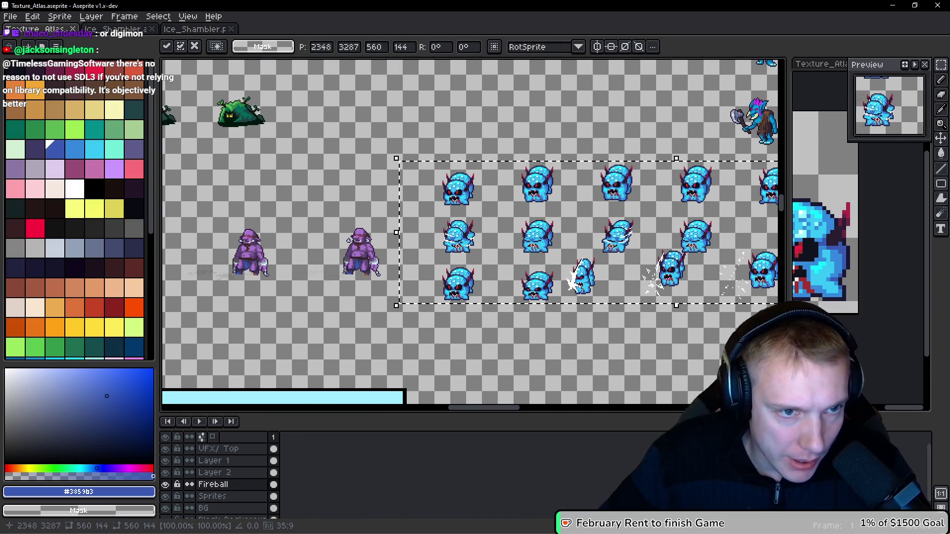
scroll(392, 254, down, 1)
drag(427, 250, 429, 235)
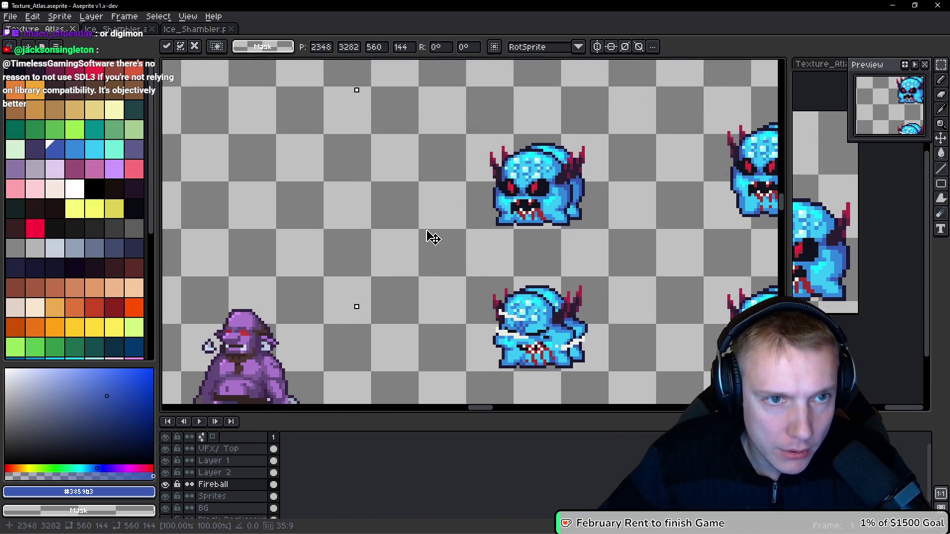
scroll(335, 238, down, 2)
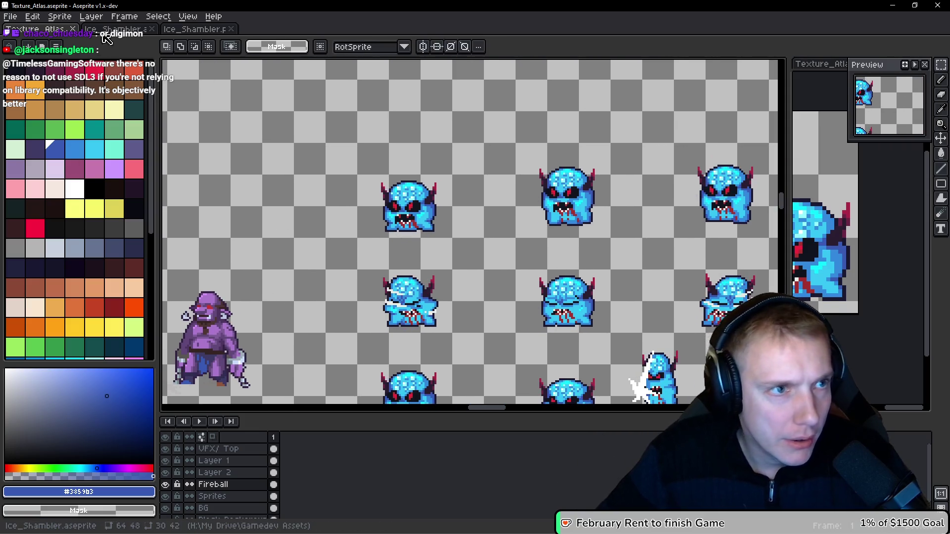
Step: Save Ice_Shambler, re-export its sprite sheet, and reopen the exported Ice_Shambler.png from recent files
click(129, 33)
key(ctrl+s)
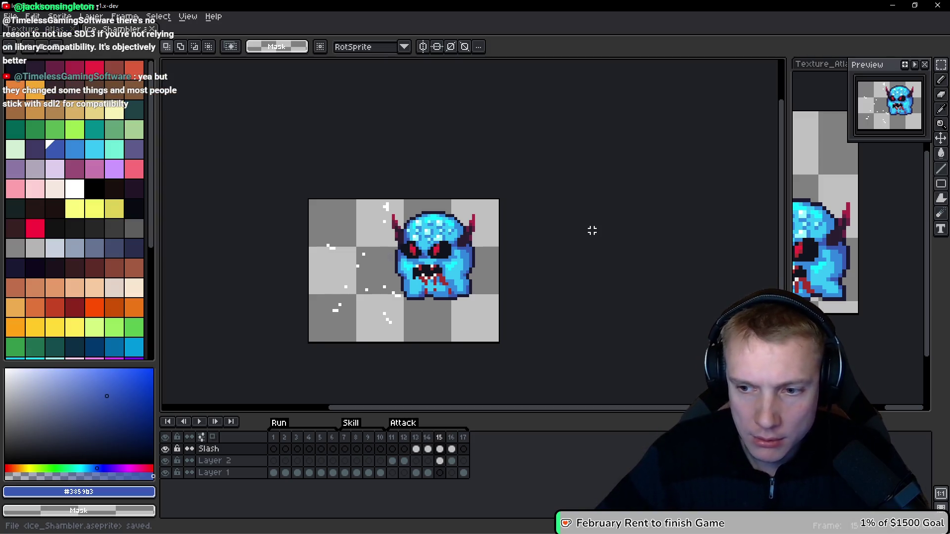
key(ctrl+e)
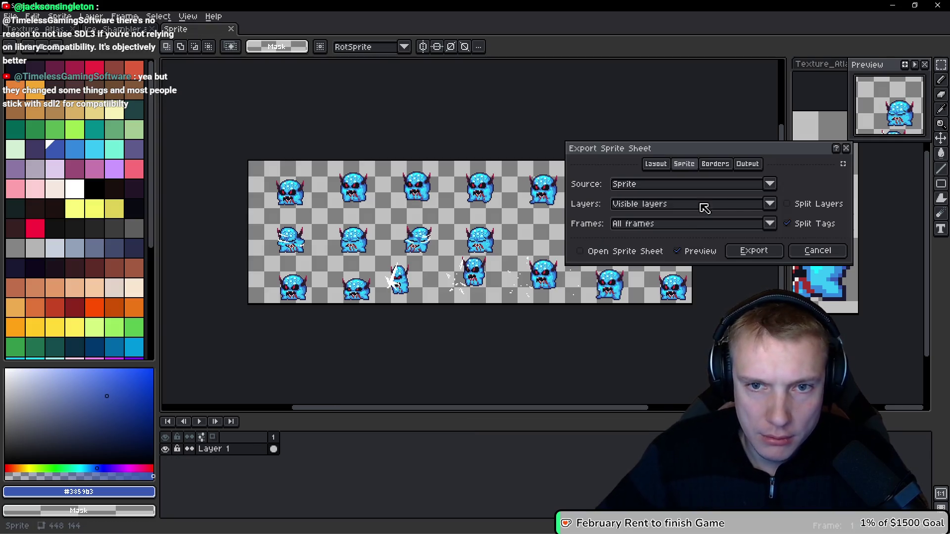
click(752, 250)
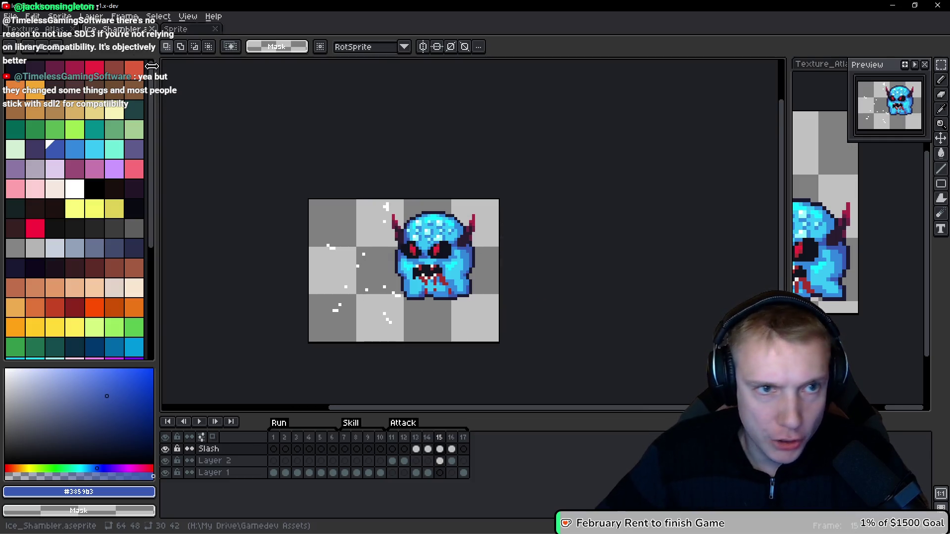
click(10, 17)
mouse_move(51, 53)
click(182, 113)
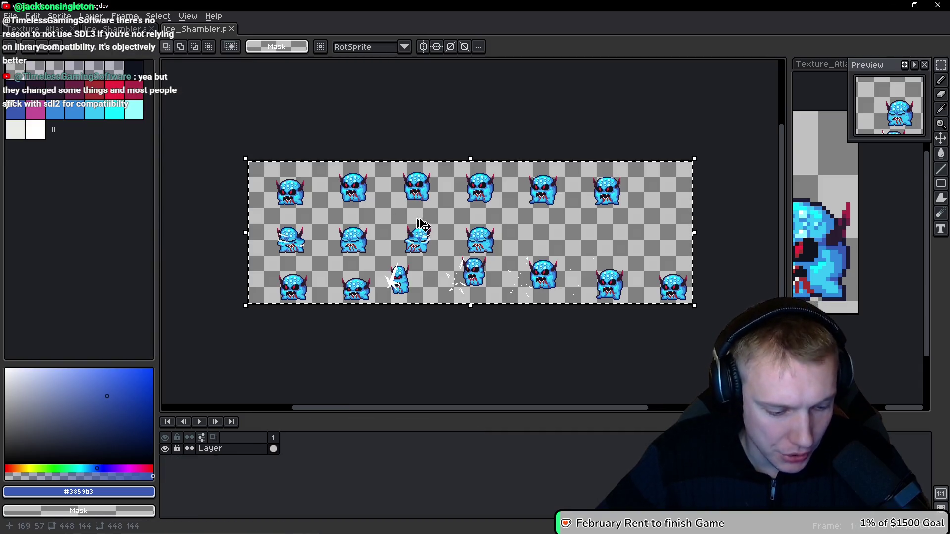
Step: Paste the new sheet into Texture_Atlas, align it on the shambler rows, and commit it
click(46, 30)
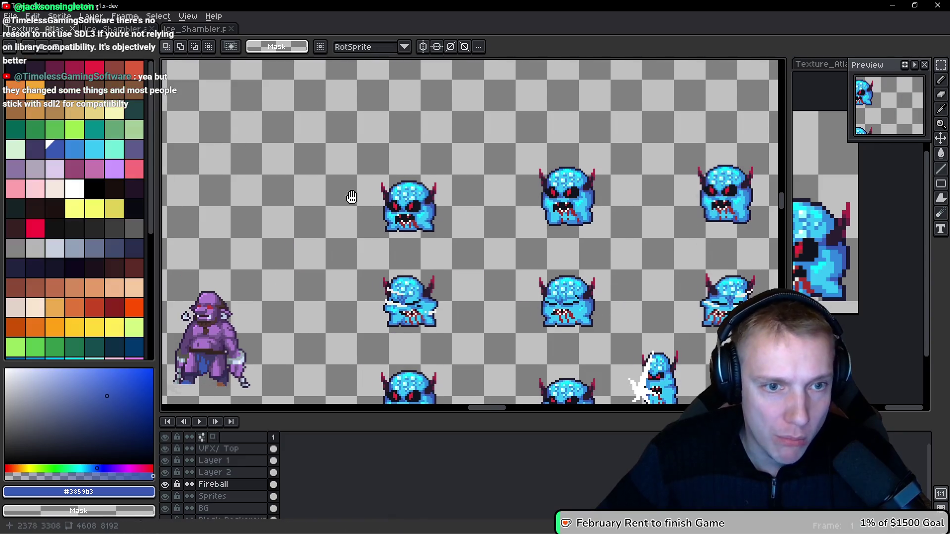
key(ctrl+v)
mouse_move(439, 202)
mouse_down()
mouse_move(474, 288)
mouse_move(367, 240)
mouse_move(395, 206)
mouse_up()
key(Up)
key(Up)
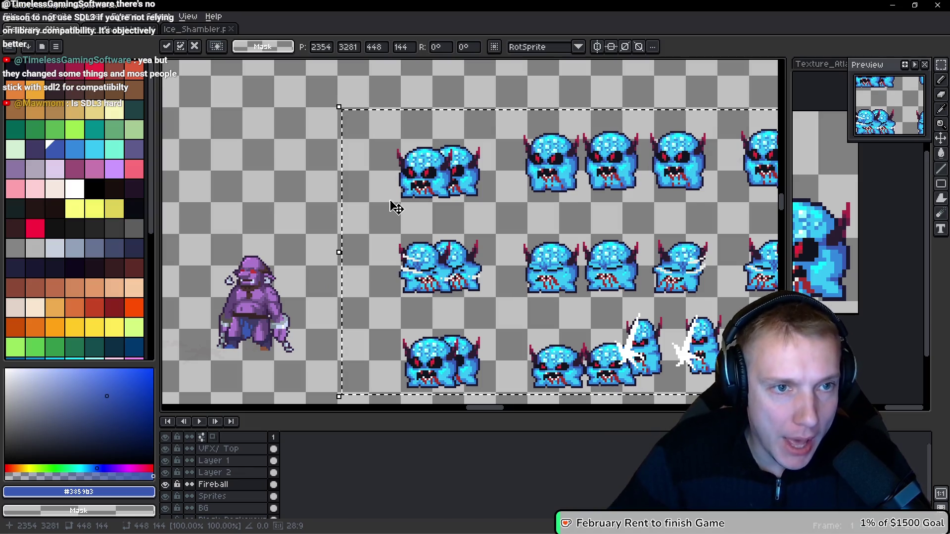
key(Left)
key(Left)
key(Return)
scroll(395, 207, down, 3)
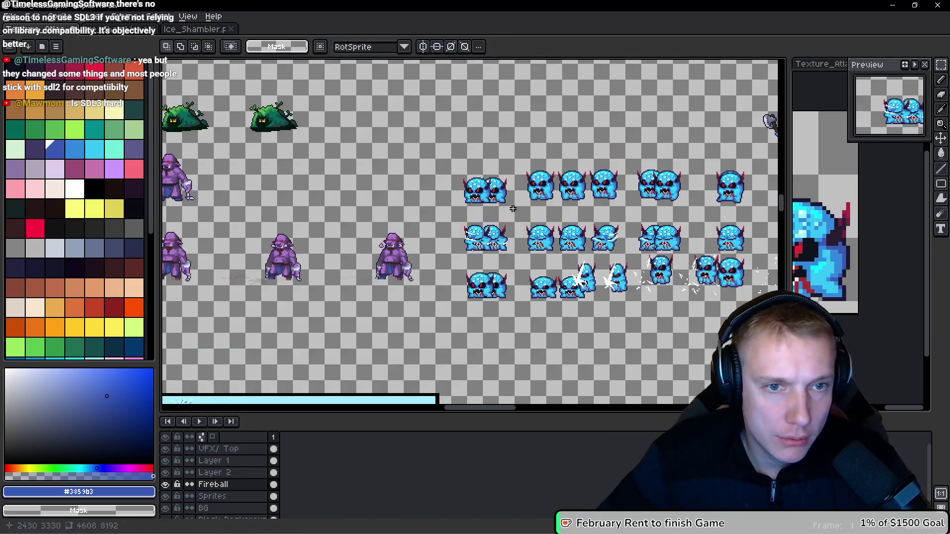
scroll(321, 204, up, 2)
scroll(354, 175, right, 2)
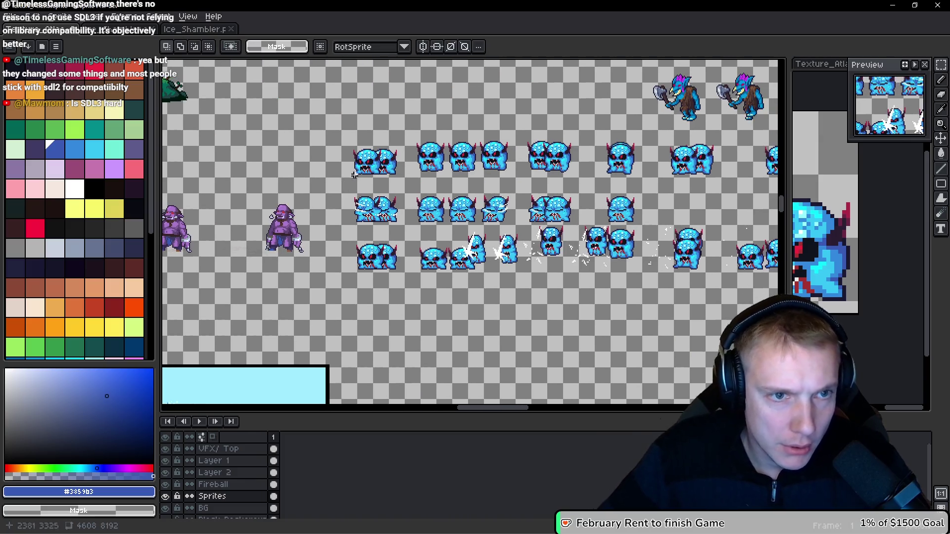
Step: Select the shambler-row area and remove the old overlapping shambler sprites
mouse_move(329, 133)
mouse_down()
mouse_move(772, 268)
mouse_move(678, 292)
mouse_move(663, 306)
mouse_move(683, 306)
mouse_up()
key(ctrl+d)
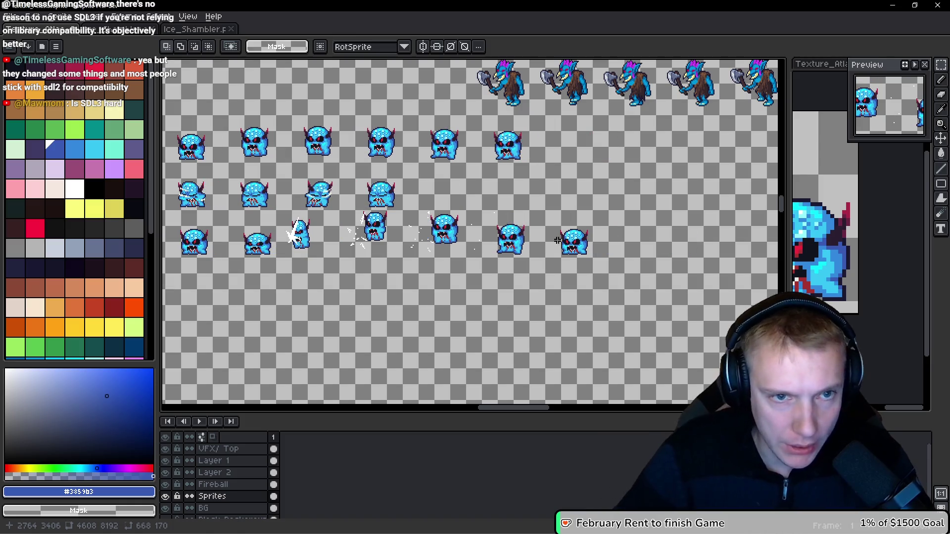
scroll(482, 198, left, 5)
scroll(494, 253, up, 1)
scroll(337, 158, up, 2)
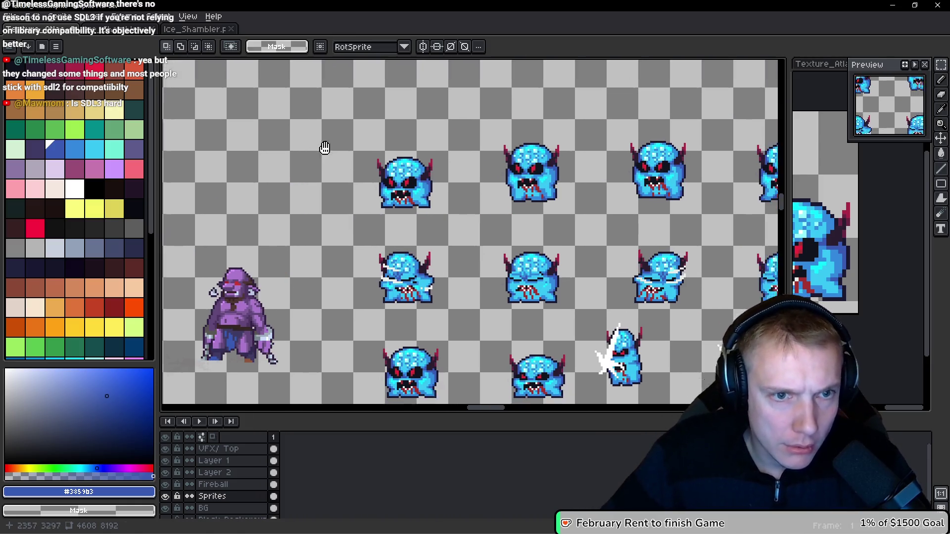
scroll(317, 148, down, 1)
key(alt+Up)
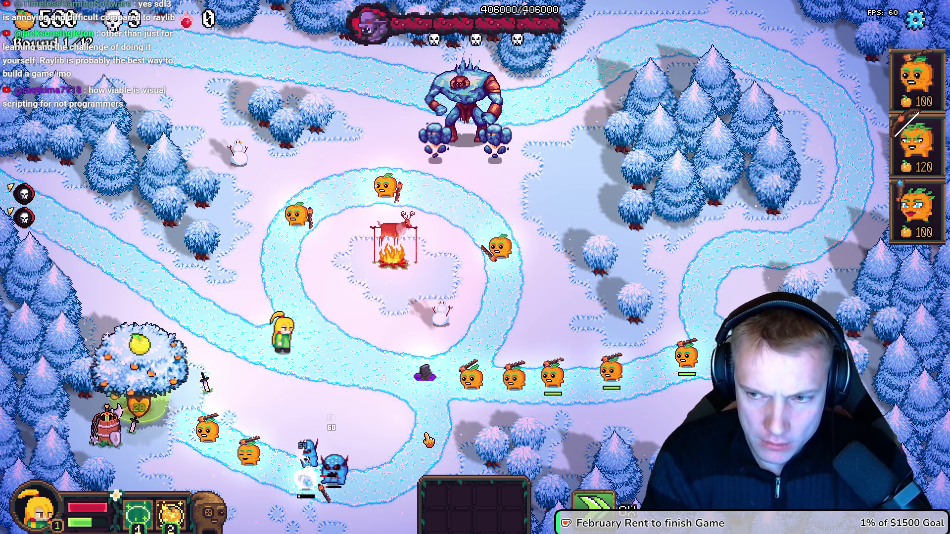
Step: Leave the running game and return to the code editor
key(alt+Tab)
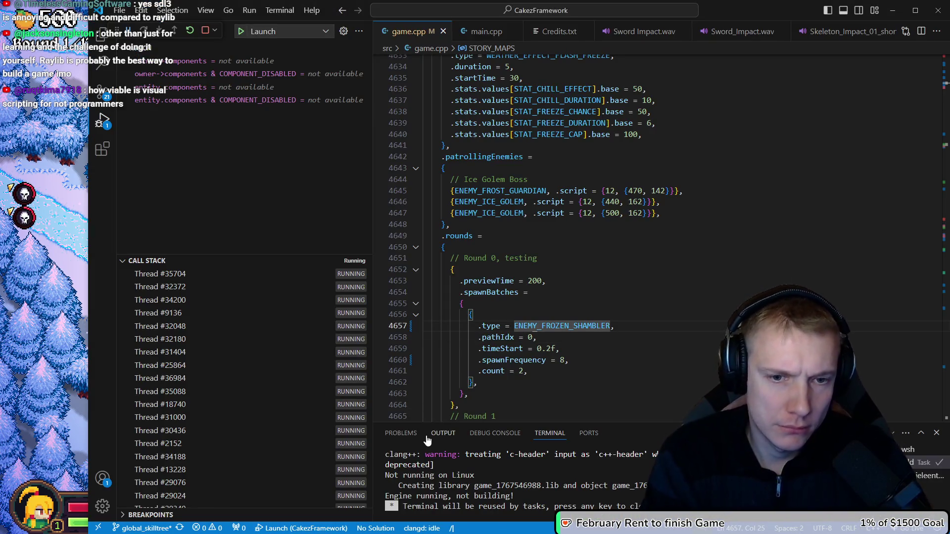
Step: Search 'frozr:' to reach the frozen shambler setup code and inspect the nearby frost nova stats
text(frozen_shamble)
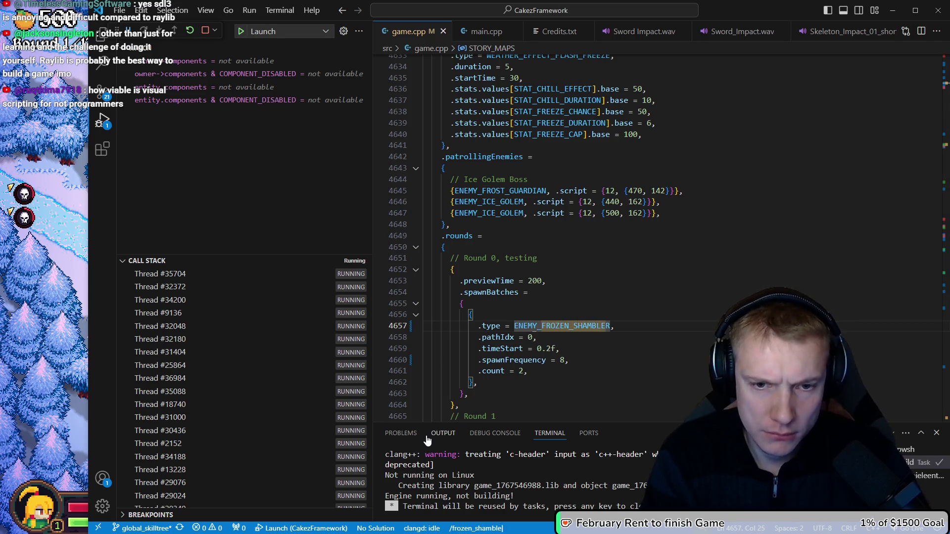
text(r:)
key(Return)
scroll(588, 221, down, 10)
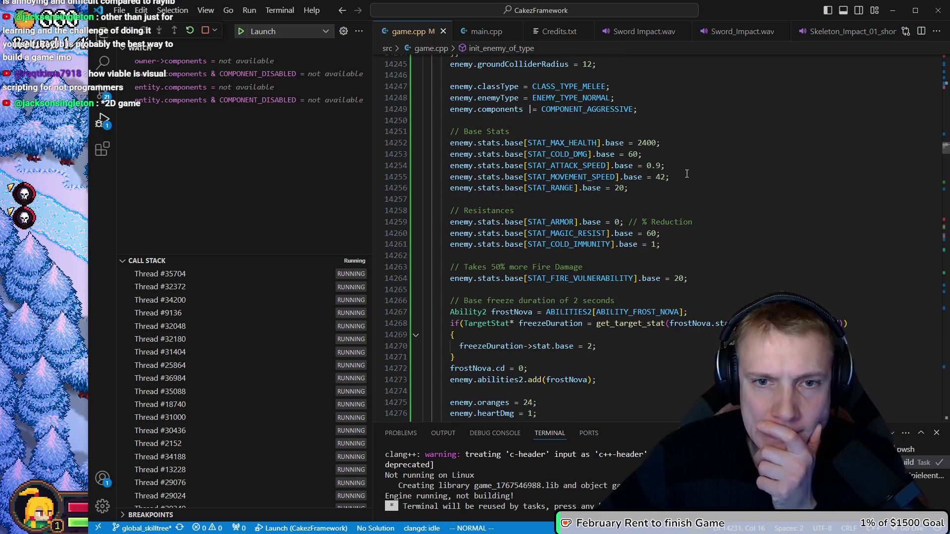
click(619, 313)
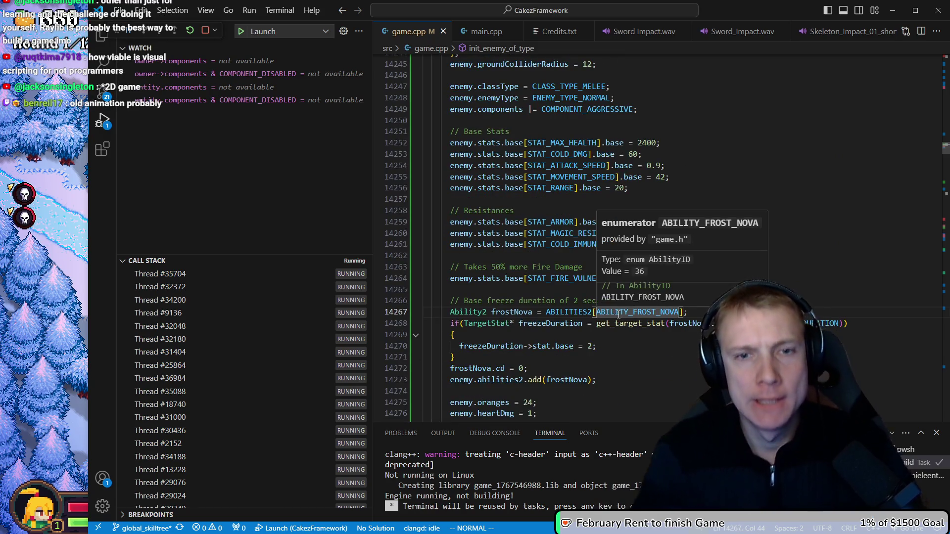
key(k)
key(j)
key(j)
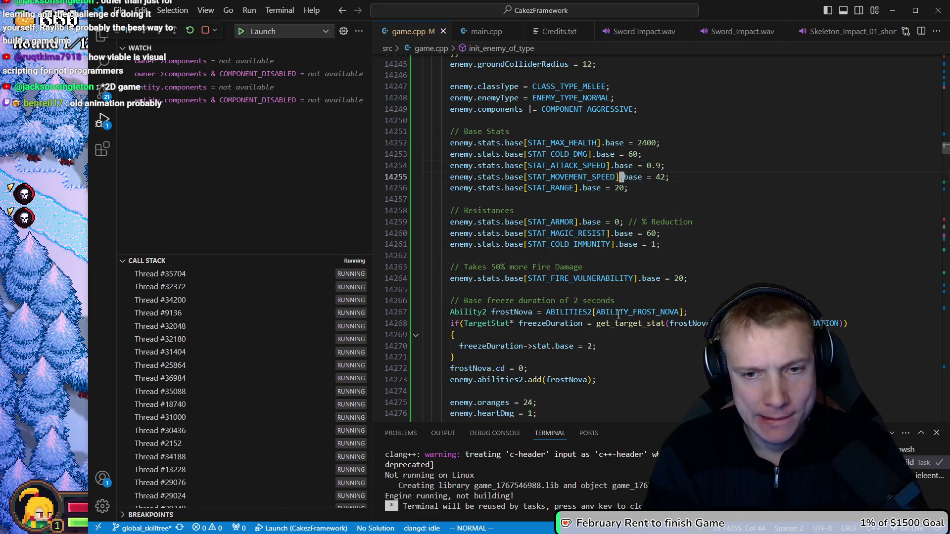
Step: From the top of game.cpp, search 'frost_nova' to land on the ABILITY_FROST_NOVA definition
key(g)
key(g)
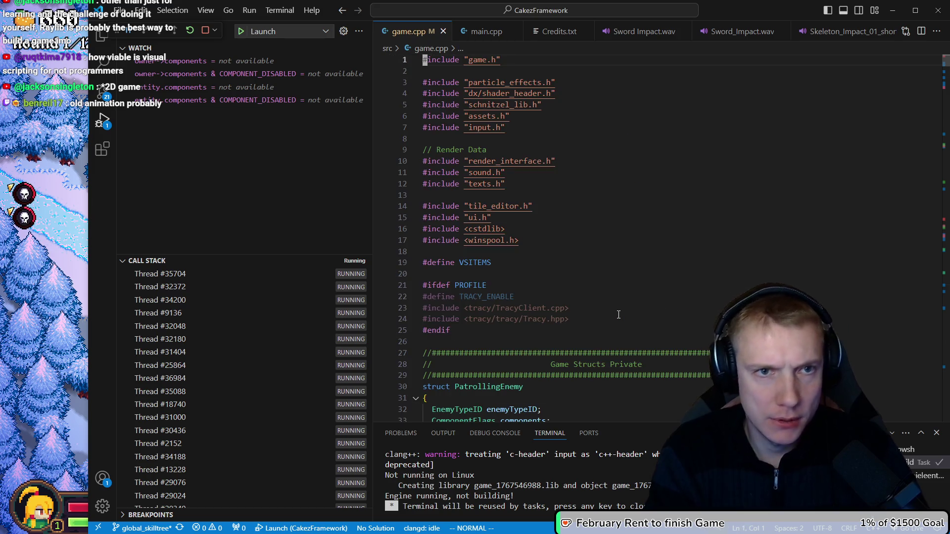
text(frost_nova)
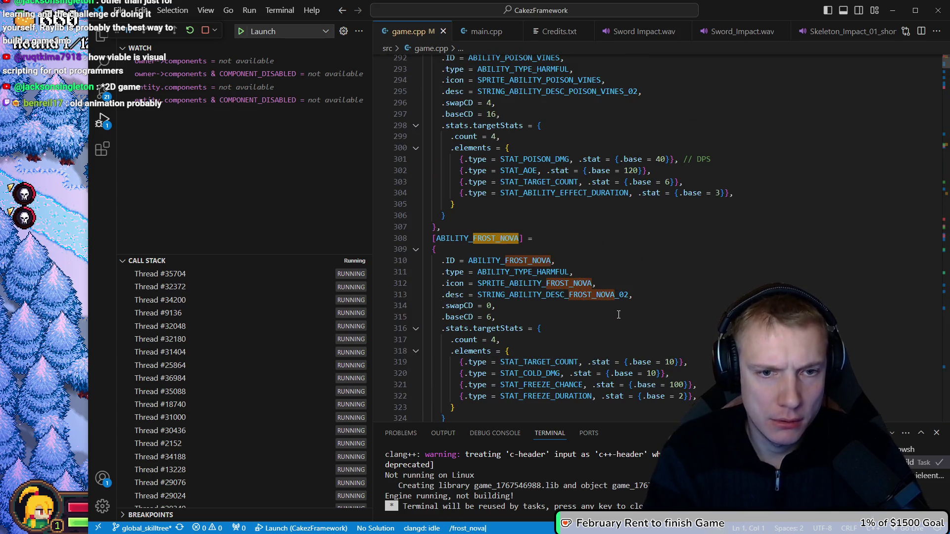
key(Return)
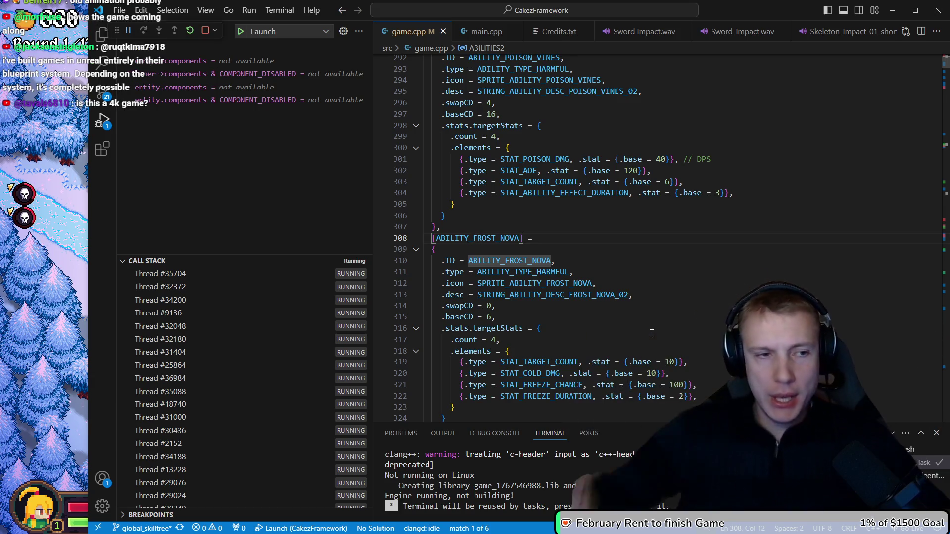
key(alt+Tab)
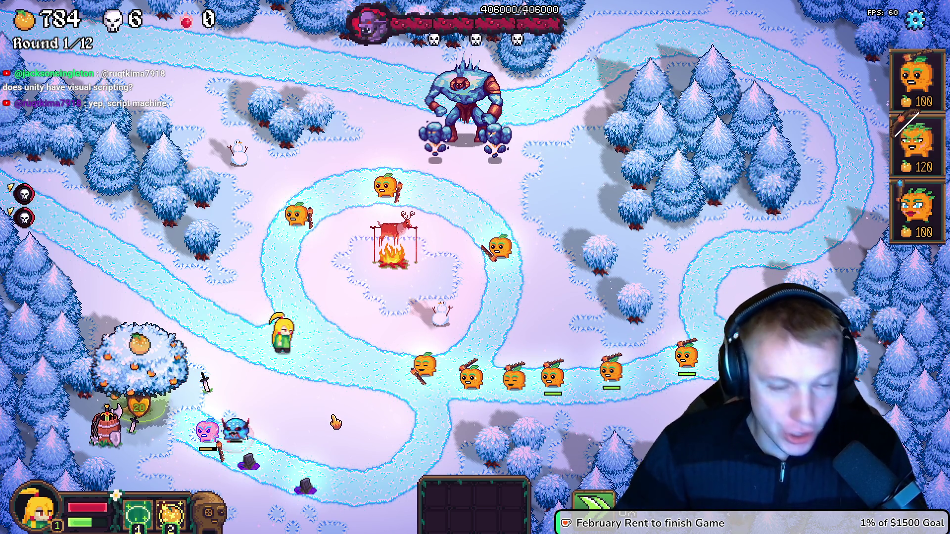
key(alt+Tab)
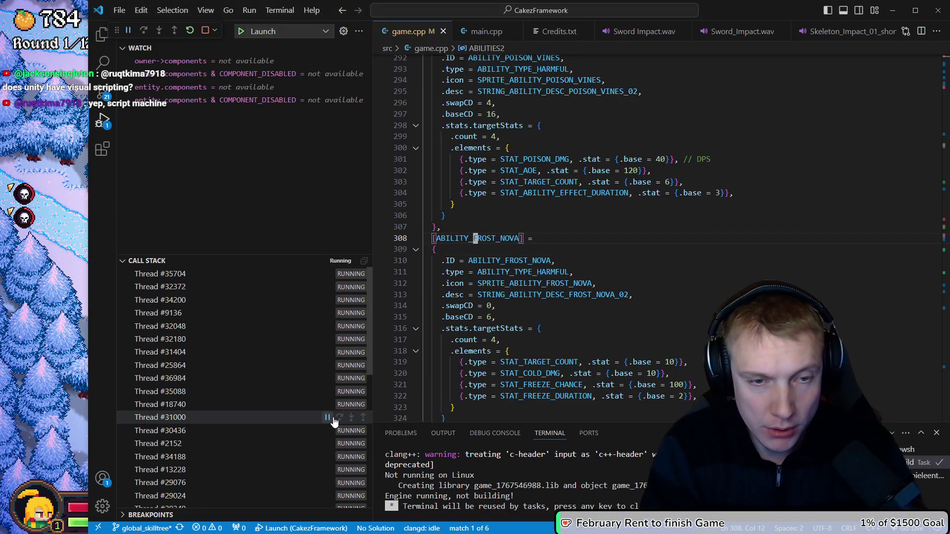
key(Escape)
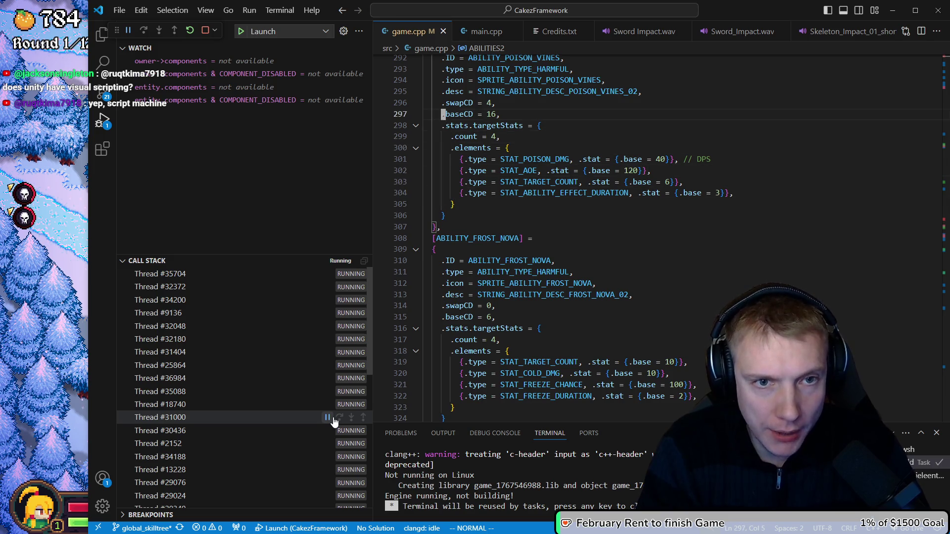
Step: Jump to the Frozen Shambler's setup code, change STAT_RANGE base from 20 to 42, and save to rebuild
key(ctrl+o)
key(ctrl+o)
key(ctrl+o)
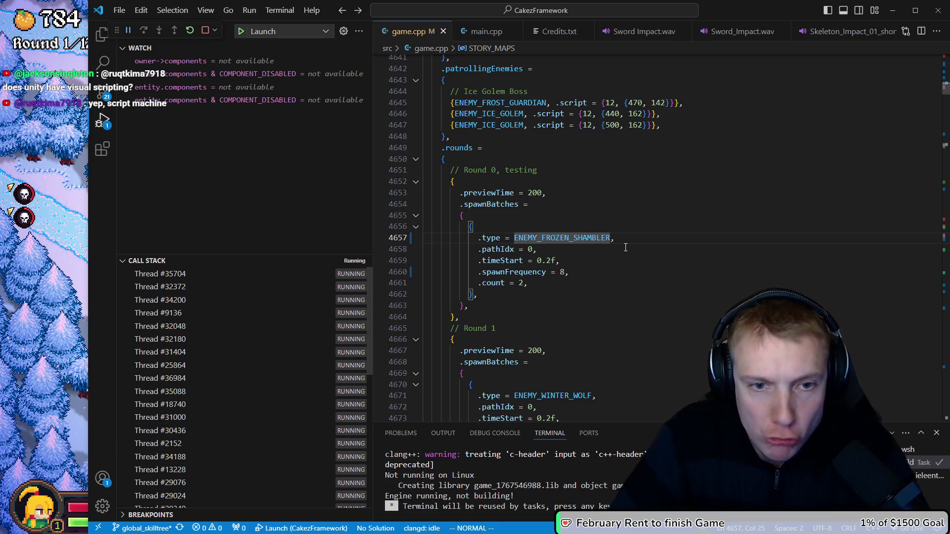
key(asterisk)
scroll(624, 295, down, 5)
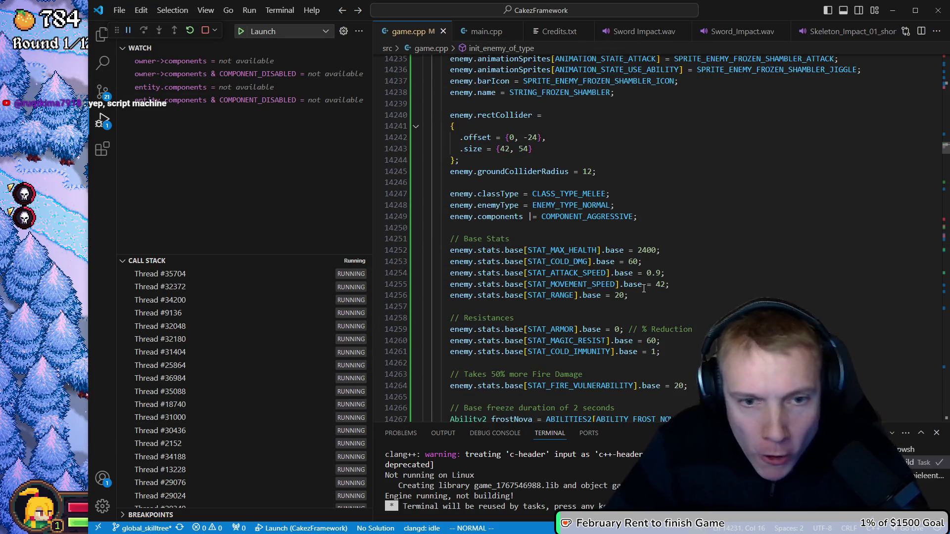
click(643, 288)
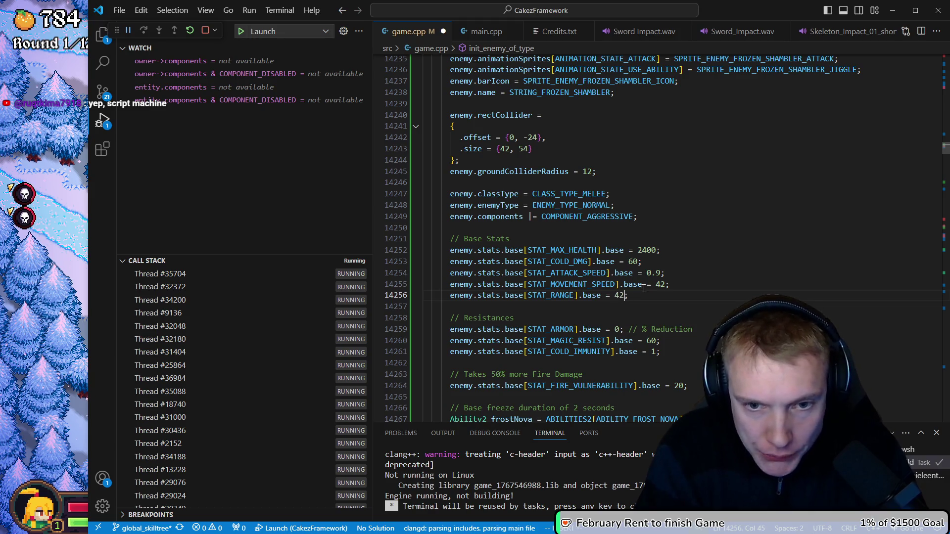
key(ctrl+s)
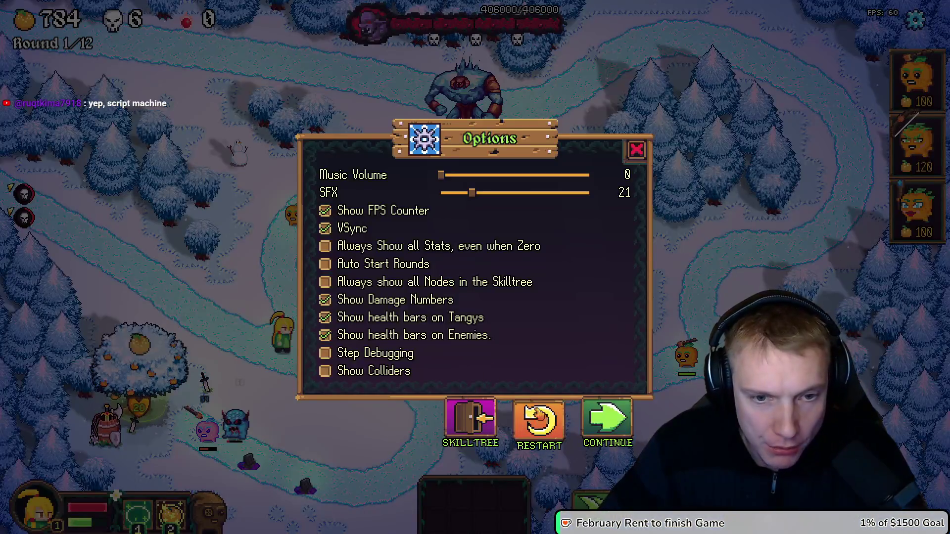
Step: Restart the level and place three orange towers along the path
click(539, 423)
click(539, 339)
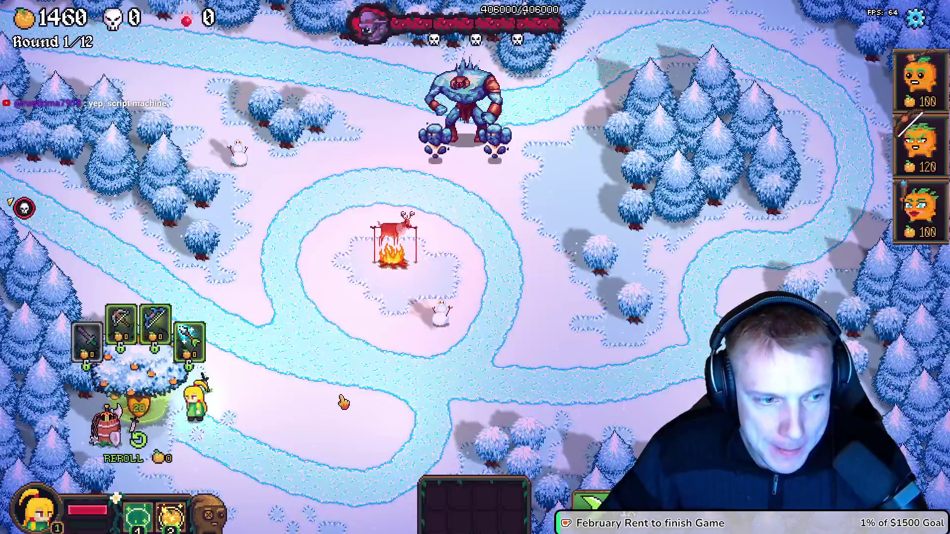
key(1)
click(264, 321)
click(312, 334)
click(374, 359)
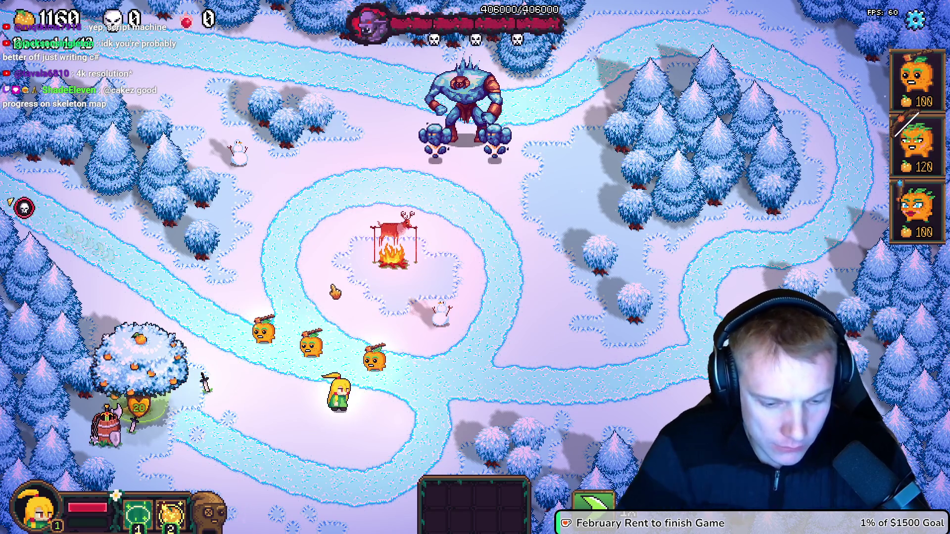
Step: Start the first wave, pause once it's underway, and return to the code editor
click(23, 207)
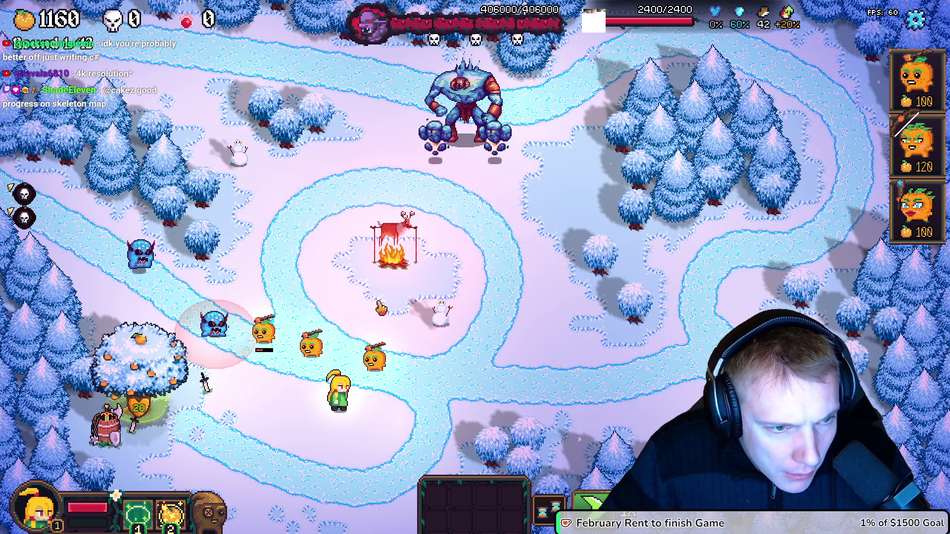
key(Escape)
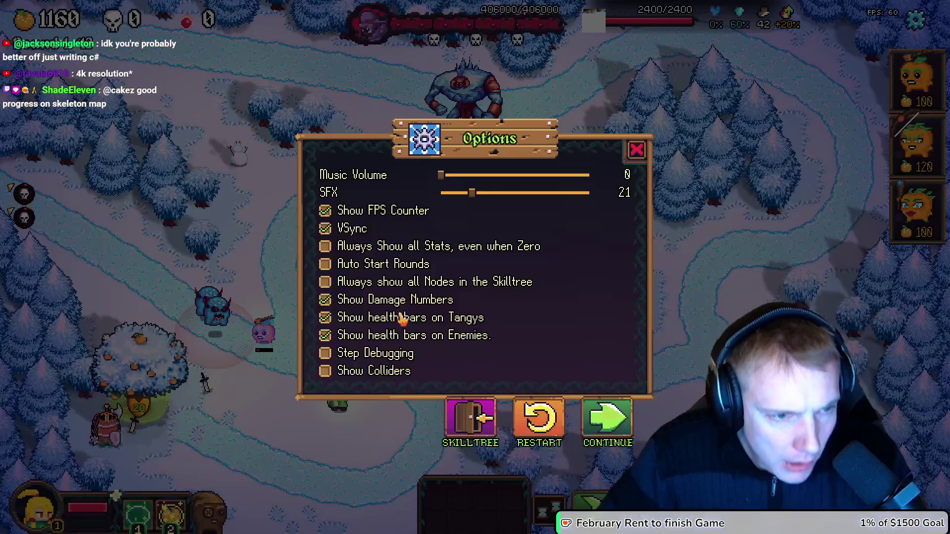
key(alt+Tab)
Step: Set the Frozen Shambler's STAT_RANGE base to 36, save to rebuild, and resume the rebuilt game
key(s)
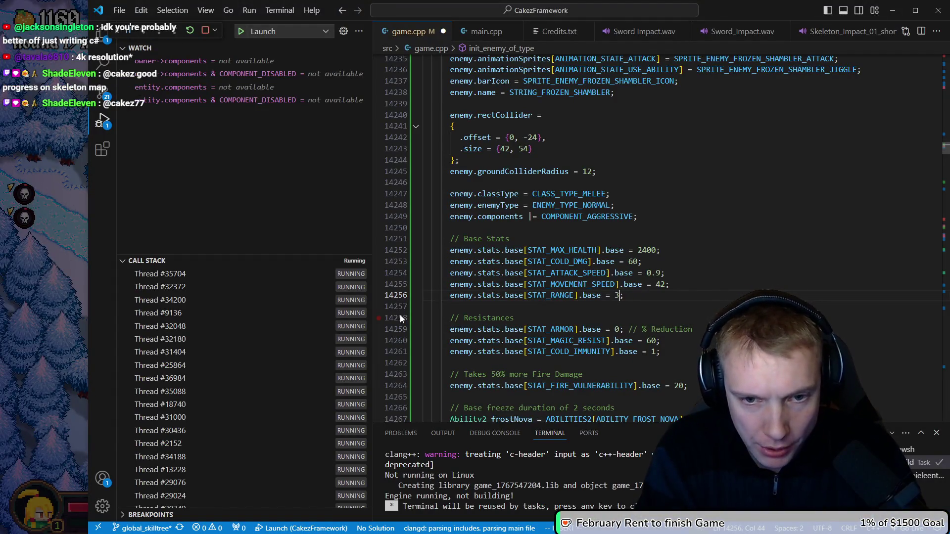
text(6;)
key(Escape)
key(ctrl+s)
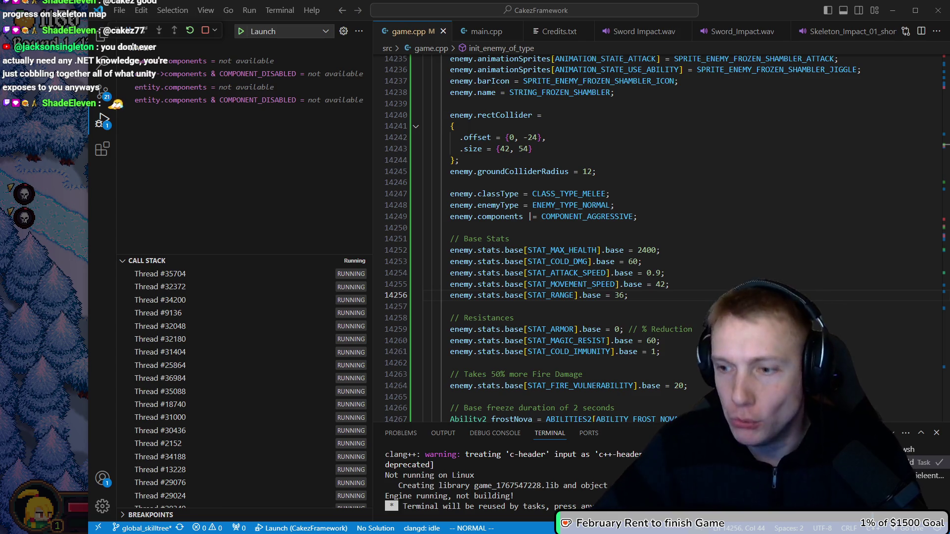
key(alt+Tab)
key(Escape)
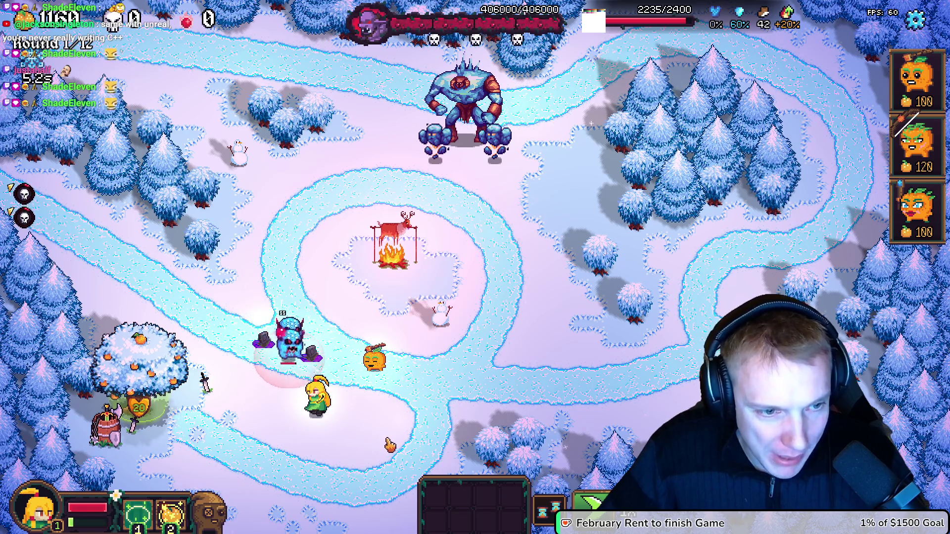
Step: Watch the shamblers attack the orange towers, pause the game, and move over to the Ice Shambler sprite in Aseprite
key(Escape)
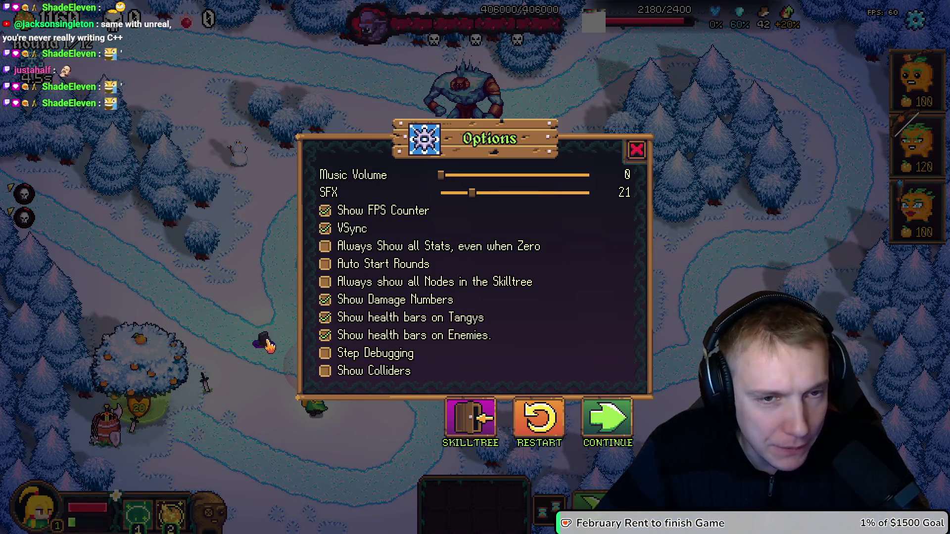
key(Escape)
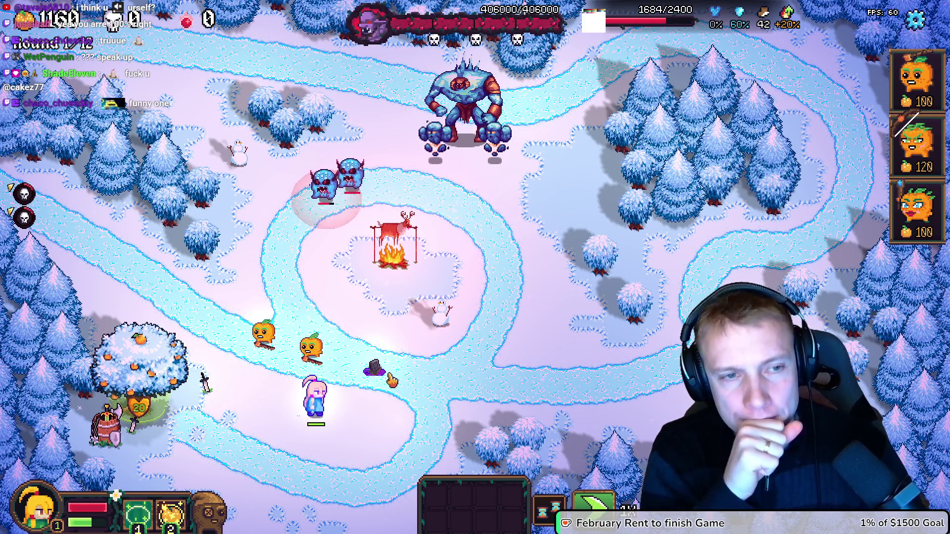
key(Escape)
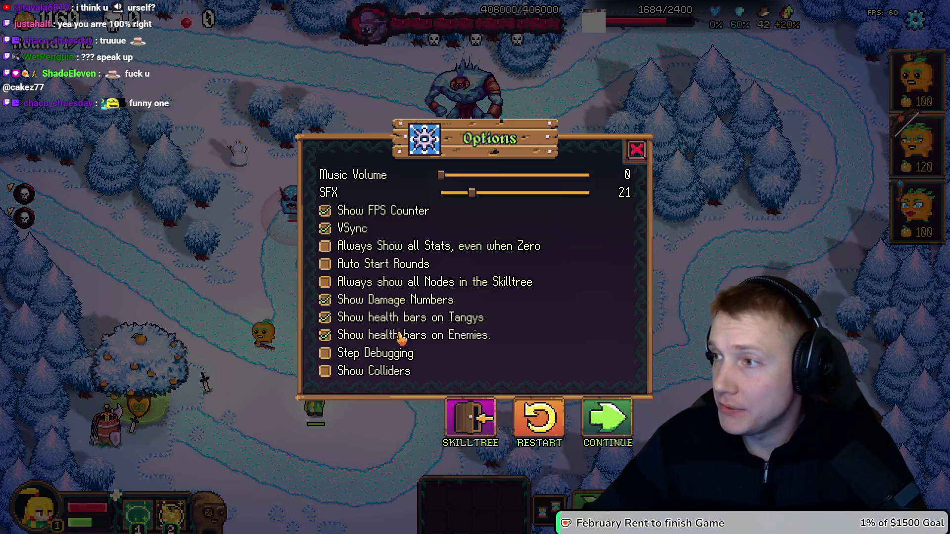
key(alt+Tab)
scroll(519, 264, down, 1)
drag(470, 262, 523, 262)
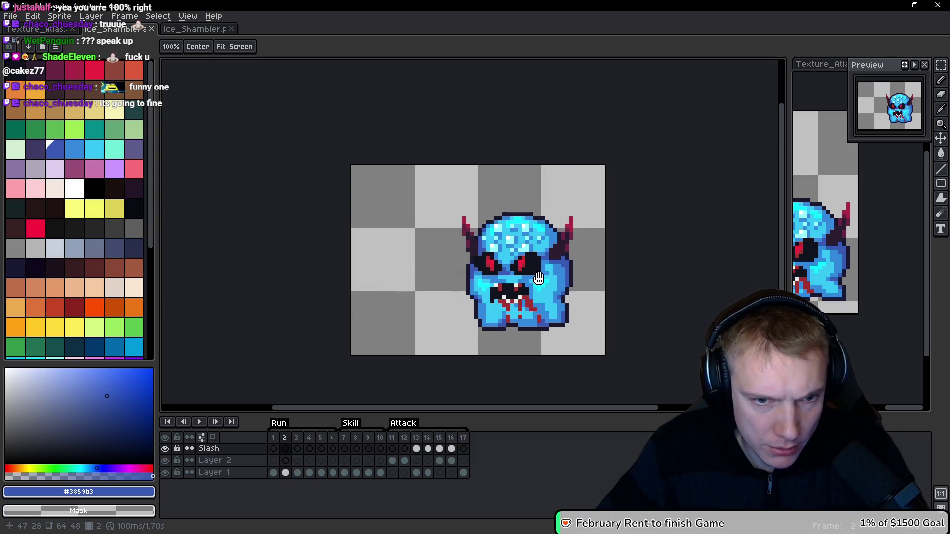
Step: Look over the Ice_Shambler.png sheet, then switch to the Ice_Shambler.aseprite document
click(185, 29)
scroll(291, 205, up, 5)
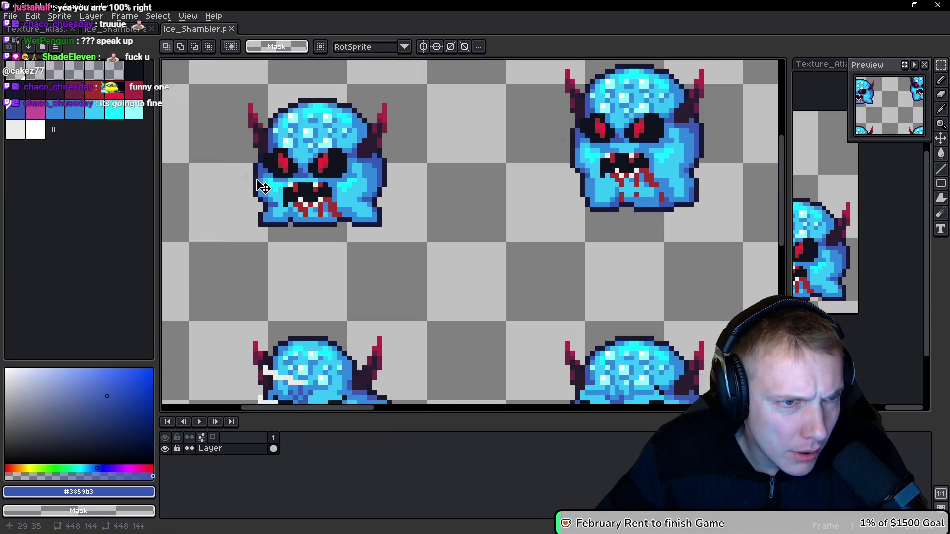
scroll(263, 187, up, 5)
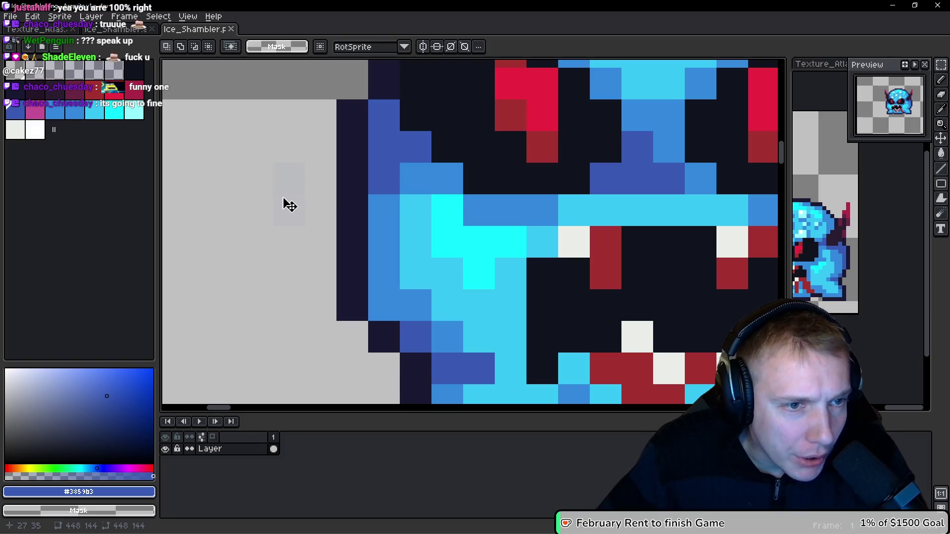
drag(292, 199, 290, 200)
scroll(351, 227, down, 1)
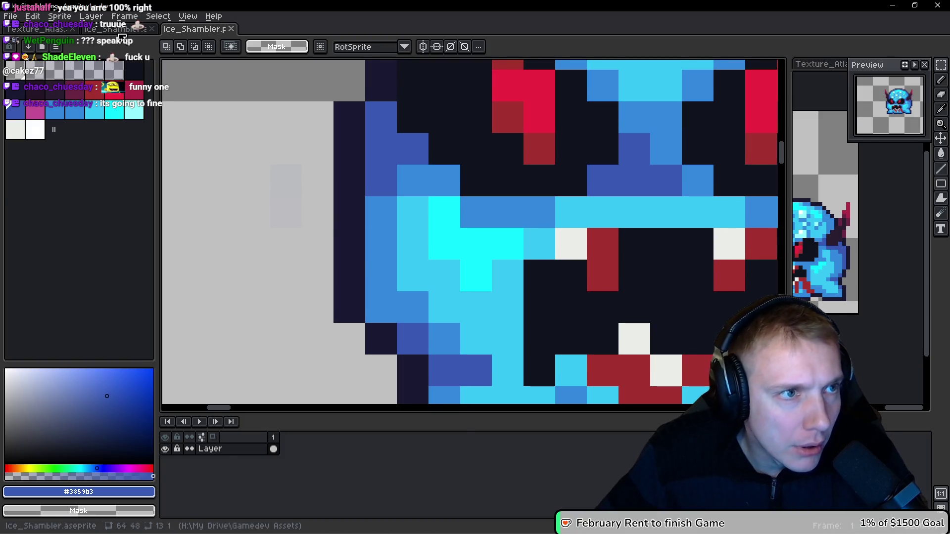
key(ctrl+Tab)
scroll(449, 291, up, 2)
scroll(449, 291, up, 2)
Step: With the pencil on Layer 1, erase the stray blue pixel beside the sprite on frame 6
key(b)
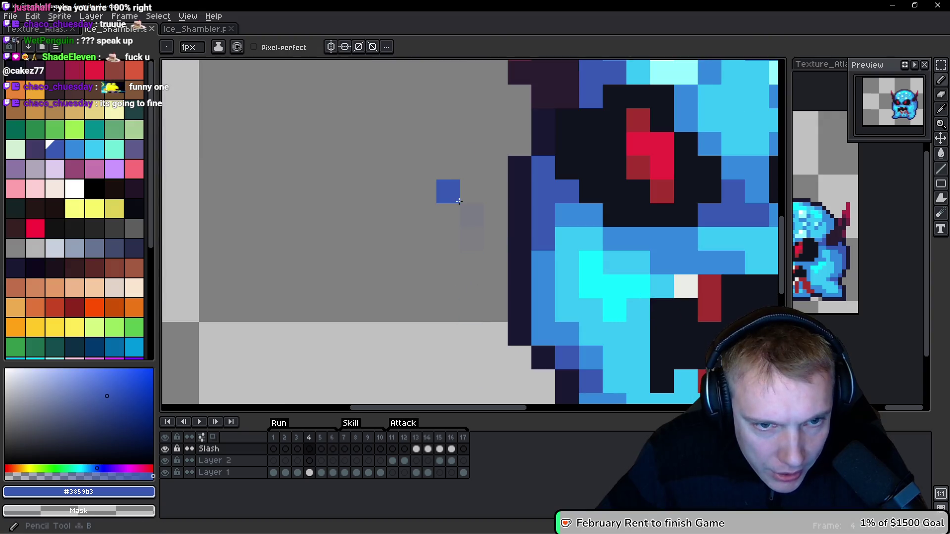
key(alt+Down)
key(alt+Down)
key(alt+Down)
key(alt+Up)
key(comma)
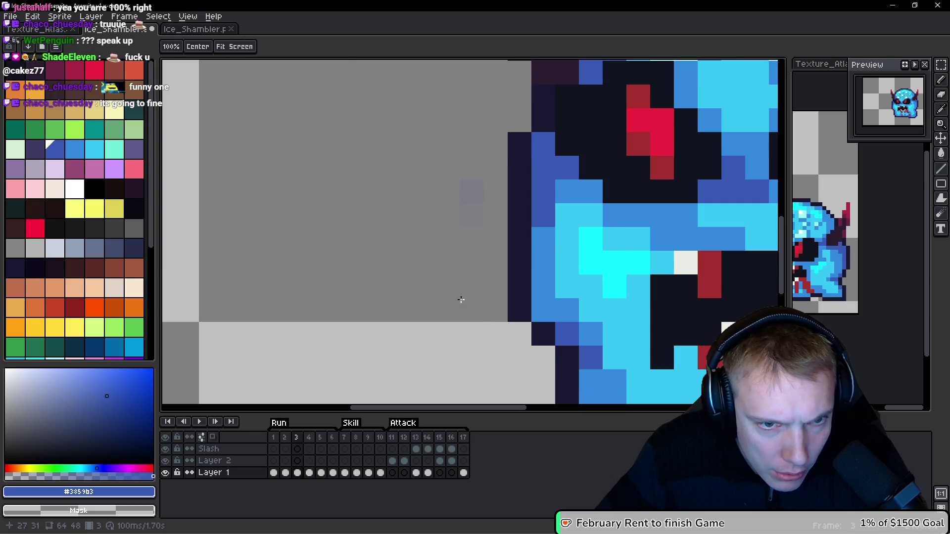
key(comma)
key(comma)
key(period)
key(period)
key(period)
key(period)
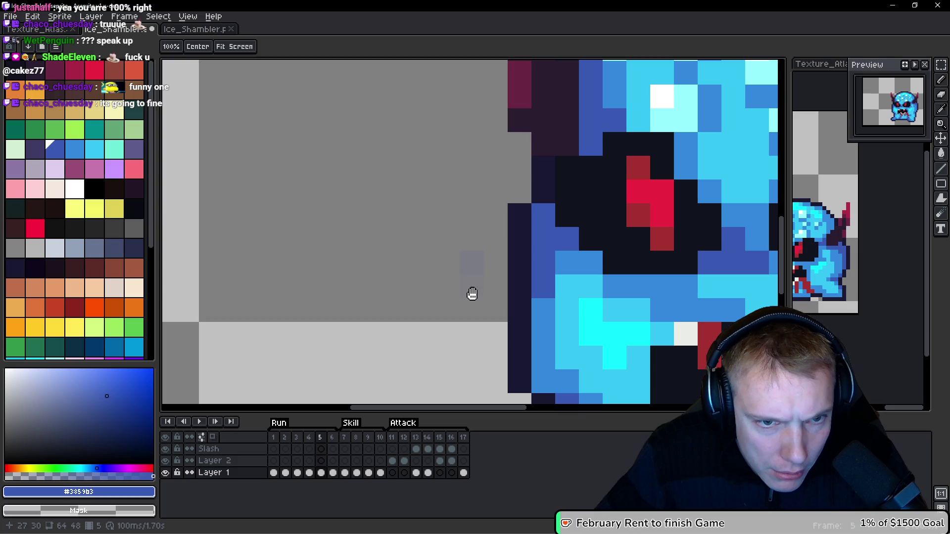
key(period)
right_click(455, 296)
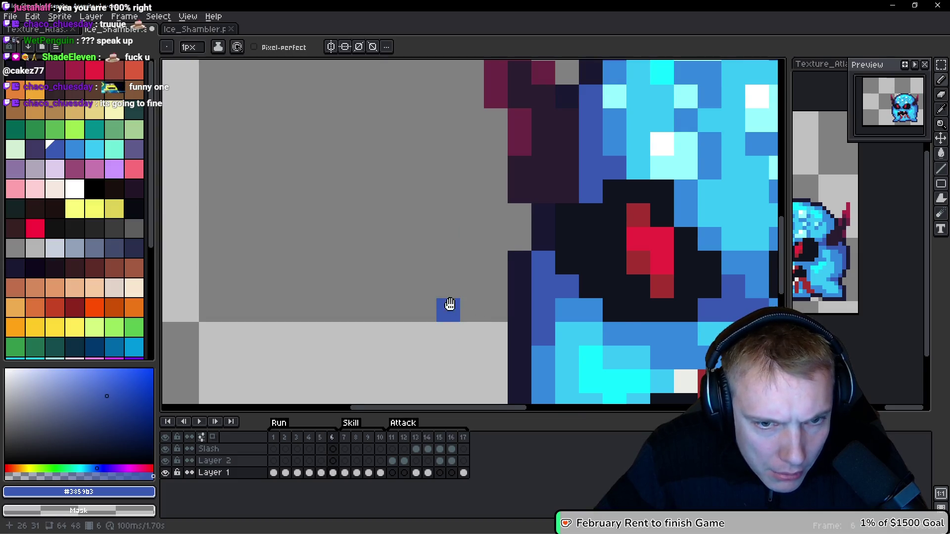
scroll(448, 272, down, 2)
Step: Step through frames 7 to 12 checking the sprite
key(period)
scroll(423, 230, up, 1)
scroll(428, 227, down, 1)
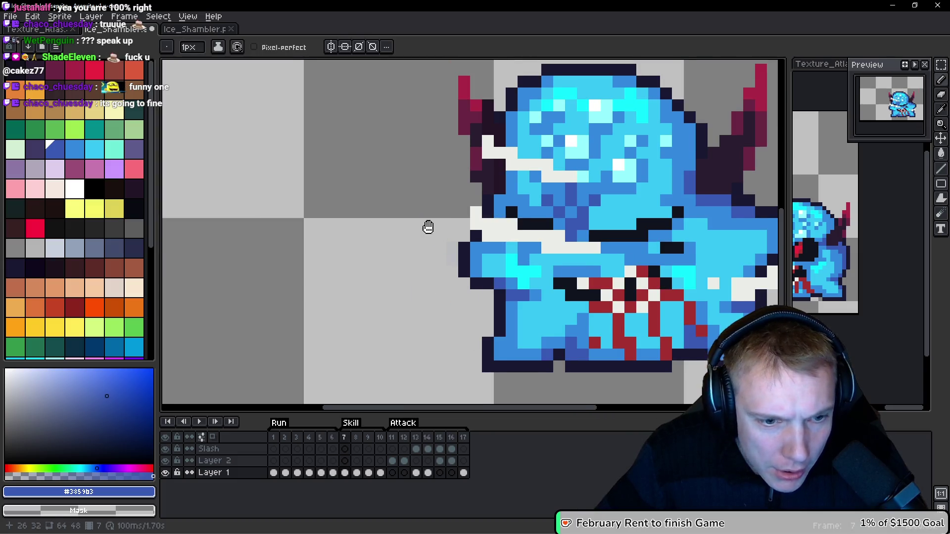
scroll(427, 228, down, 3)
key(period)
key(period)
key(period)
key(period)
key(period)
key(comma)
key(comma)
key(period)
scroll(418, 242, up, 4)
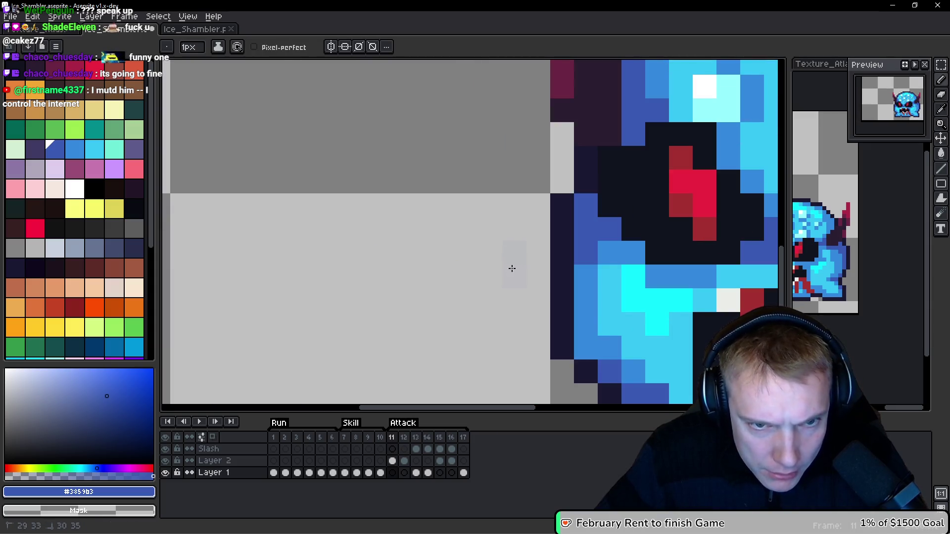
Step: Compare Layer 2 and Layer 1 on frames 10–11, then merge Layer 2 down into Layer 1
key(Up)
key(comma)
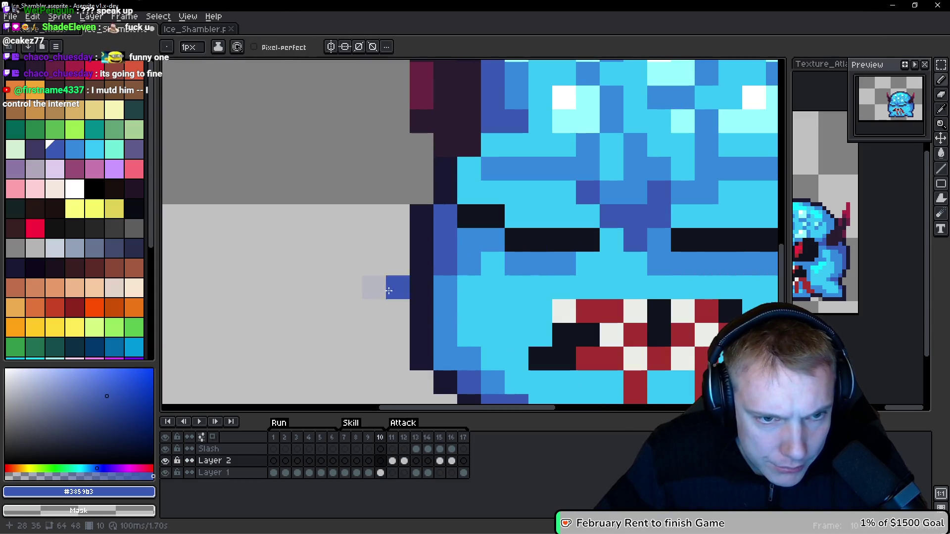
key(Down)
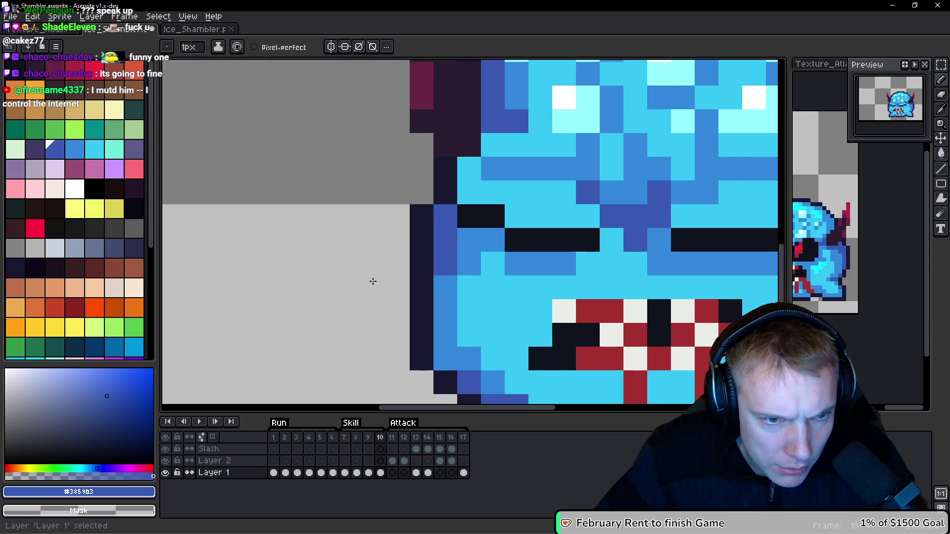
key(period)
key(period)
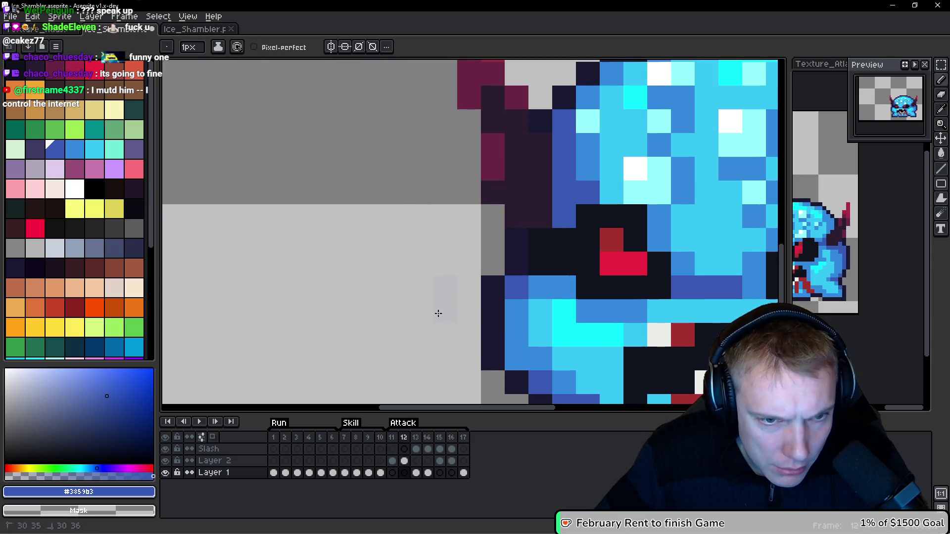
key(Up)
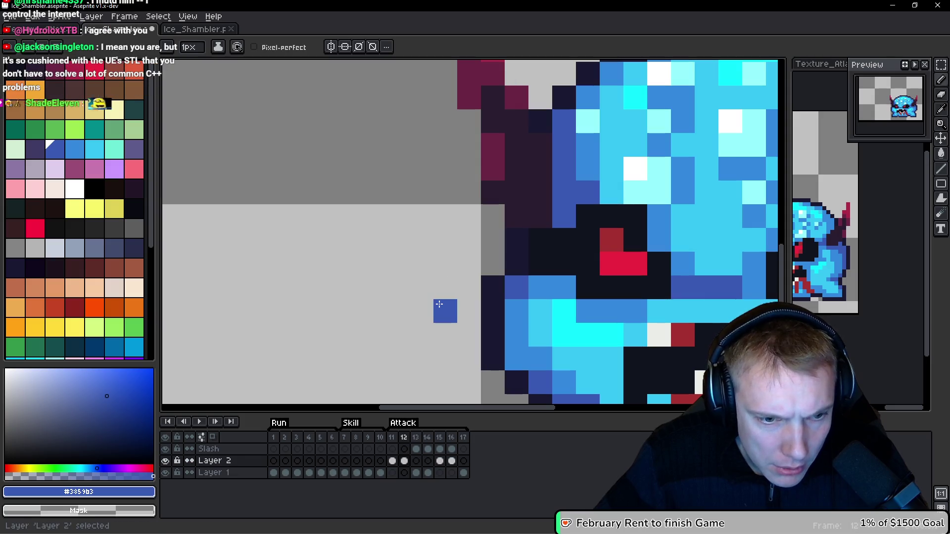
right_click(246, 461)
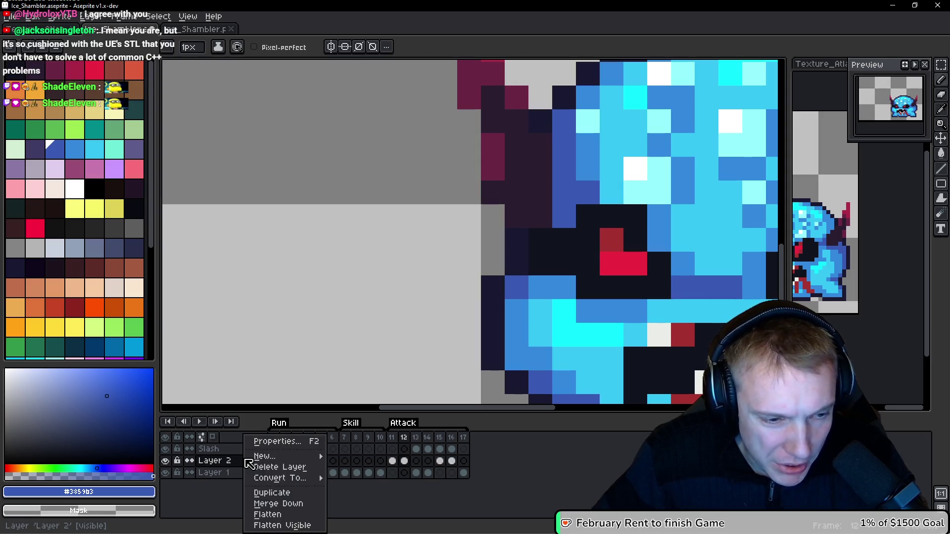
click(279, 503)
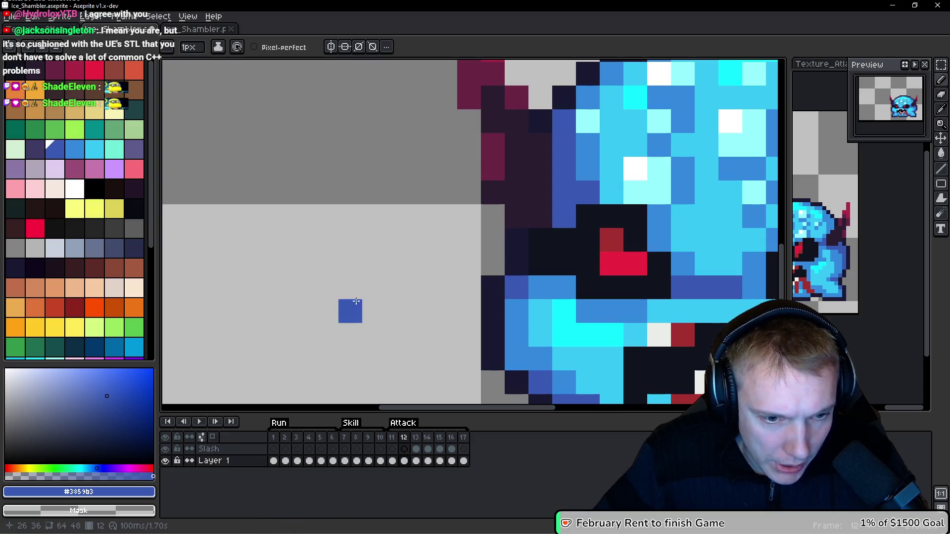
Step: Review attack frames 14 through 17 with their slash effects and save Ice_Shambler.aseprite
scroll(328, 316, down, 2)
key(Right)
key(Right)
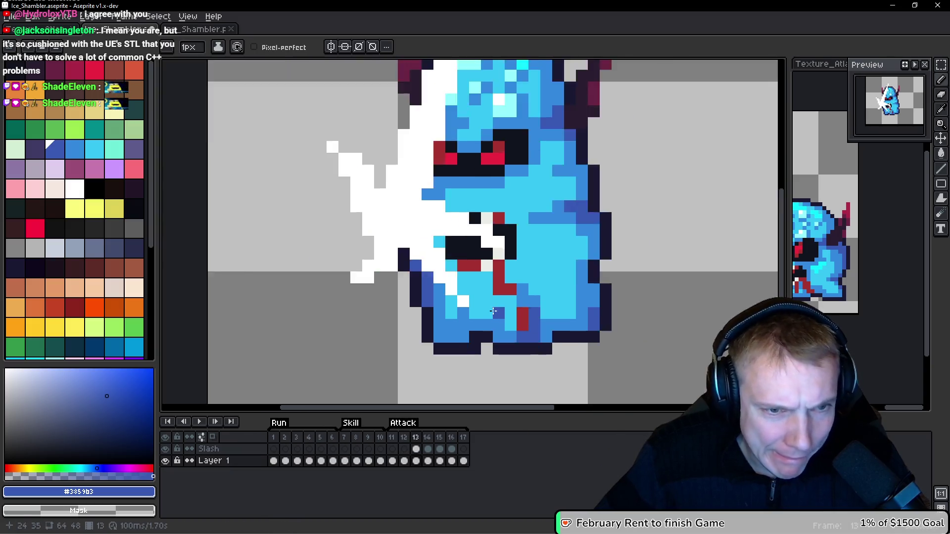
drag(356, 314, 523, 308)
scroll(561, 209, down, 1)
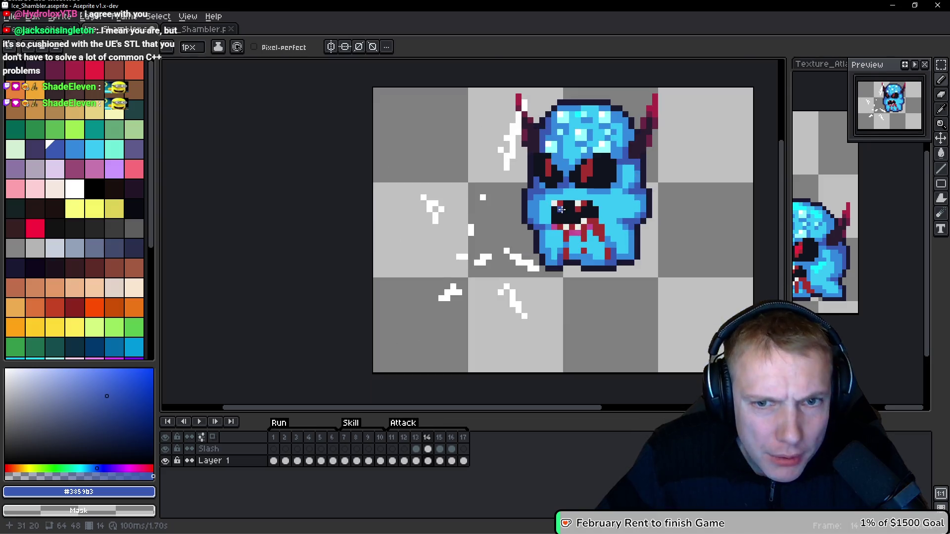
scroll(570, 203, up, 4)
key(Right)
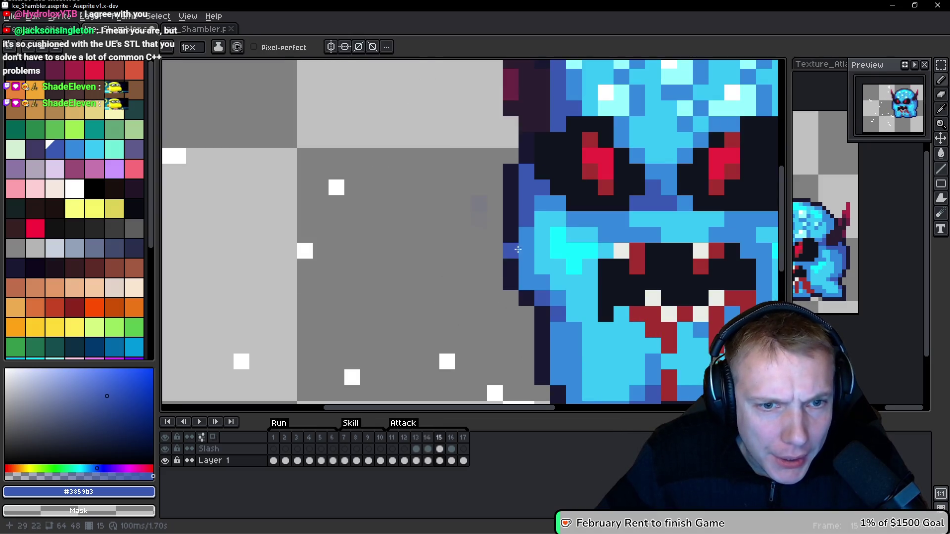
key(Right)
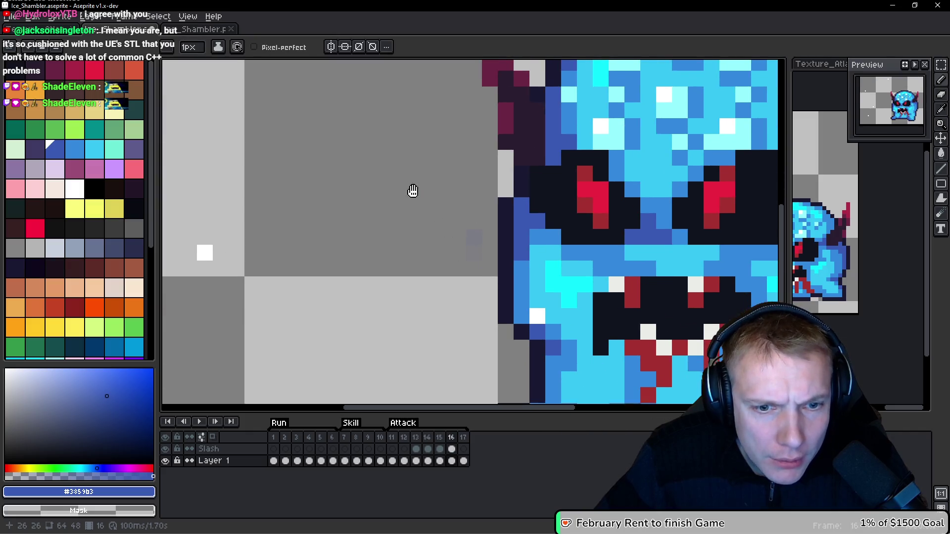
scroll(480, 263, down, 2)
key(Right)
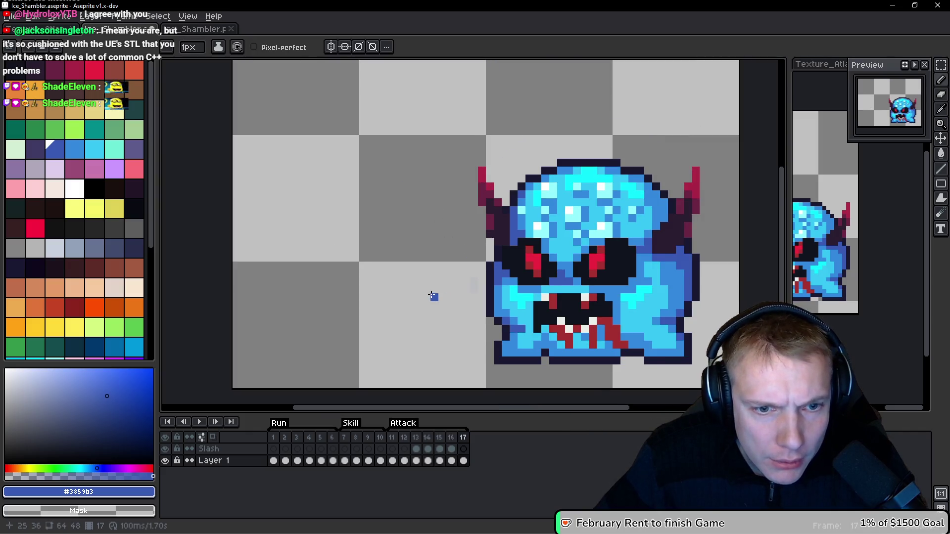
scroll(431, 295, up, 3)
scroll(498, 268, down, 3)
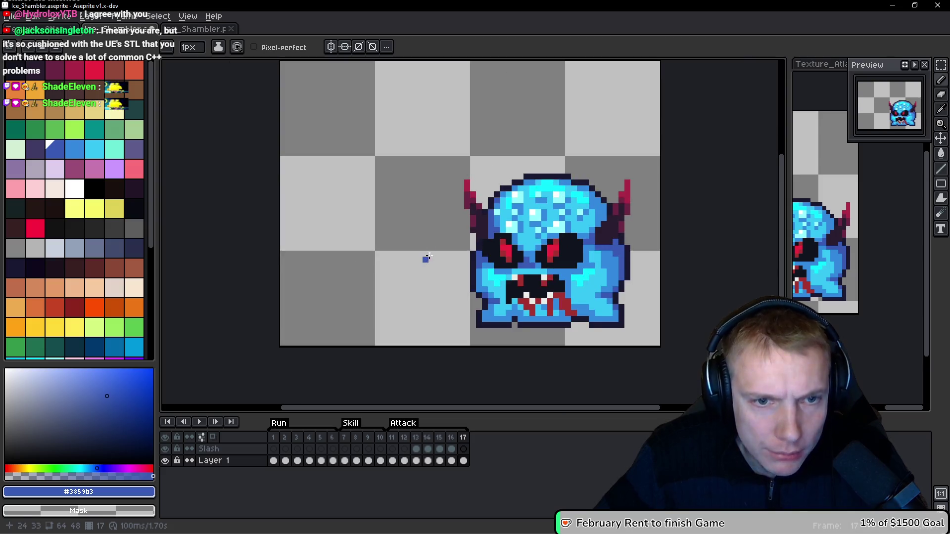
key(ctrl+s)
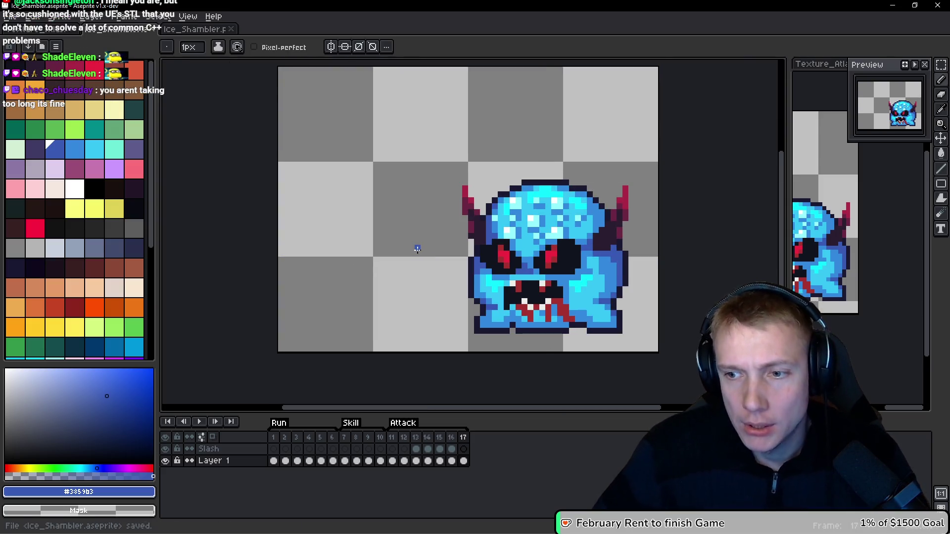
key(ctrl)
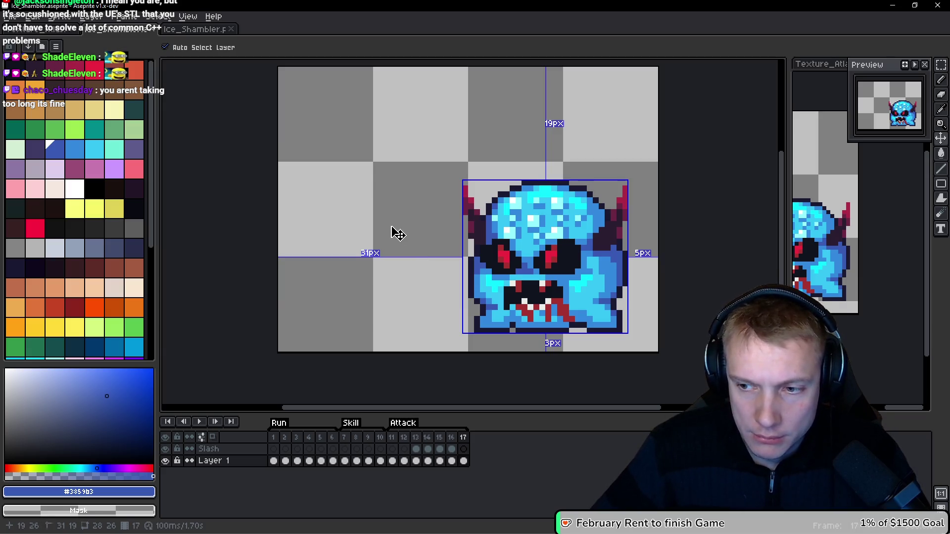
Step: Export the Ice Shambler sprite sheet, close the outdated Ice_Shambler.png, and reopen the fresh export
key(ctrl+e)
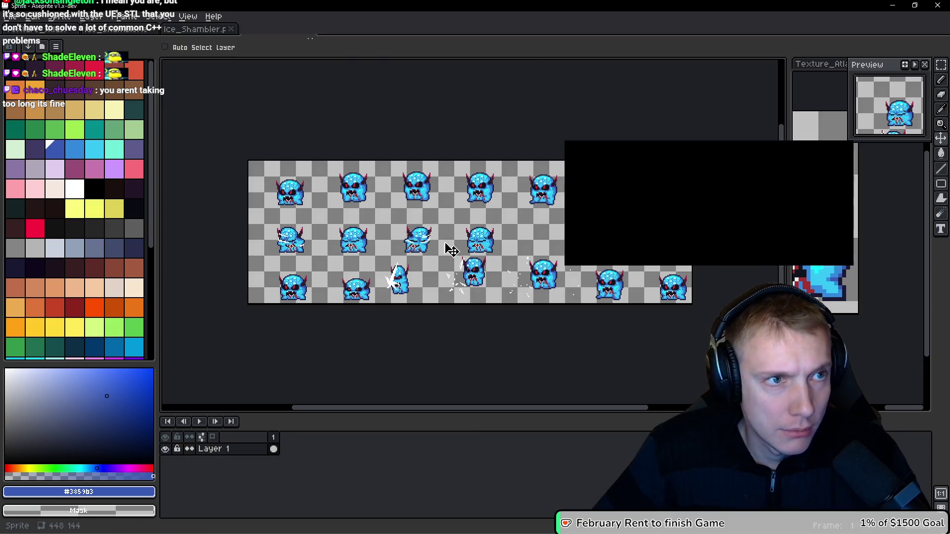
click(752, 248)
click(231, 29)
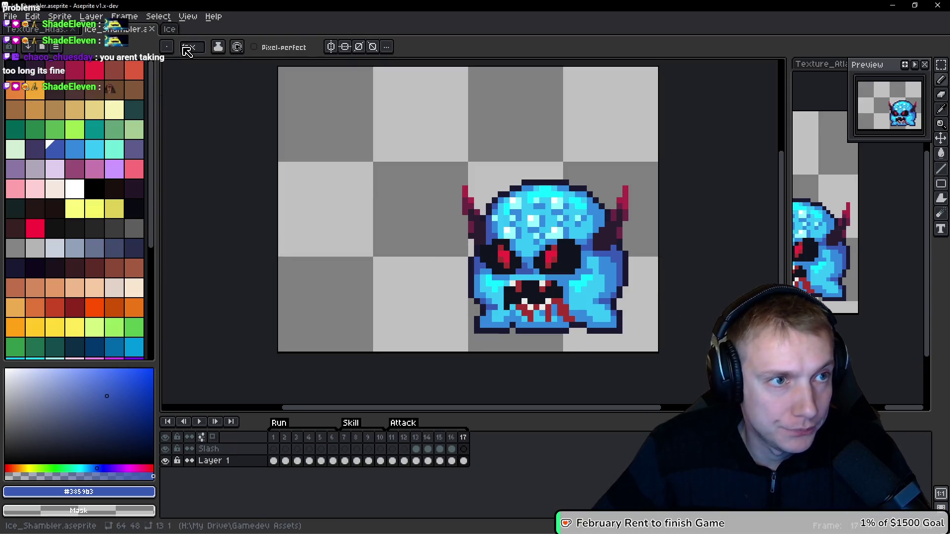
click(10, 16)
mouse_move(77, 60)
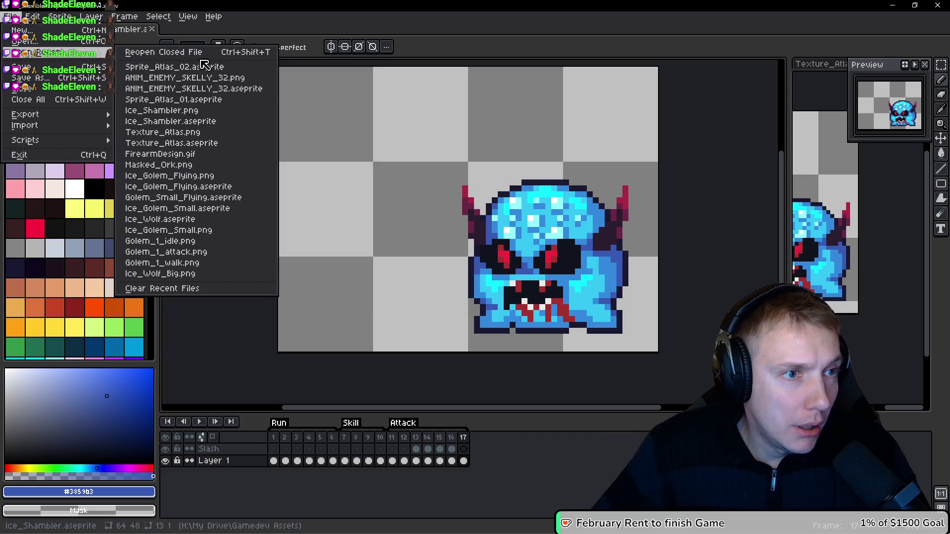
click(198, 110)
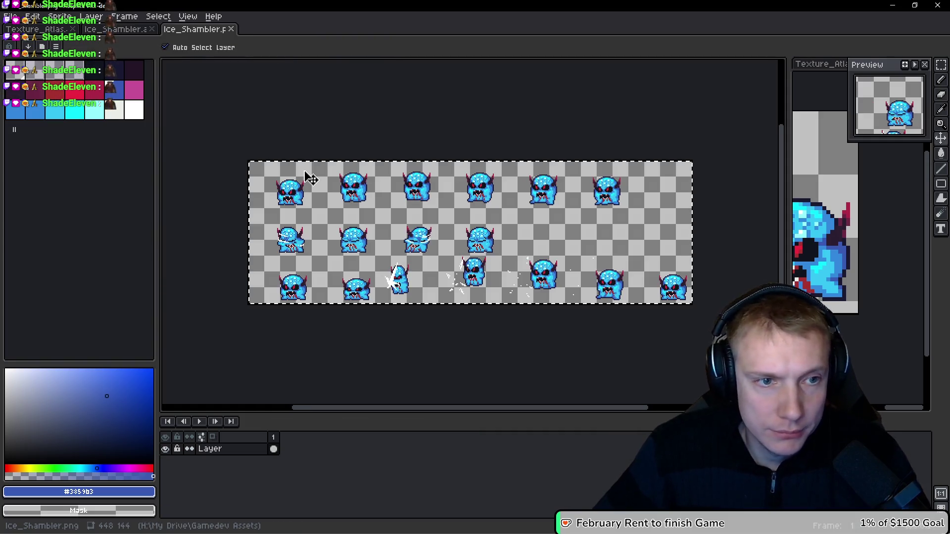
Step: Copy the new sheet, clear the old Ice Shambler sprites in Texture_Atlas, paste and align the new ones, and save
key(b)
key(ctrl+Tab)
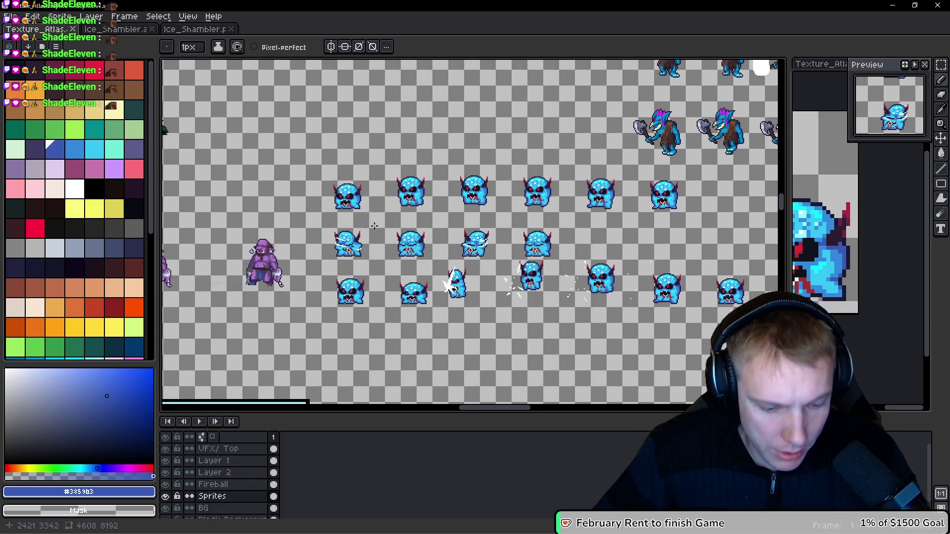
key(m)
key(ctrl+z)
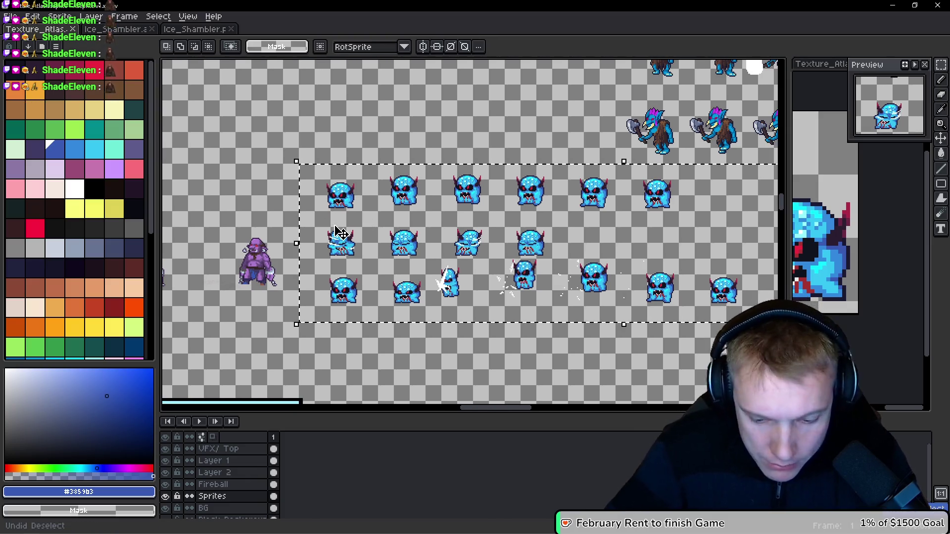
key(ctrl+x)
key(ctrl+v)
mouse_move(335, 233)
mouse_down()
mouse_move(324, 227)
mouse_move(369, 229)
mouse_up()
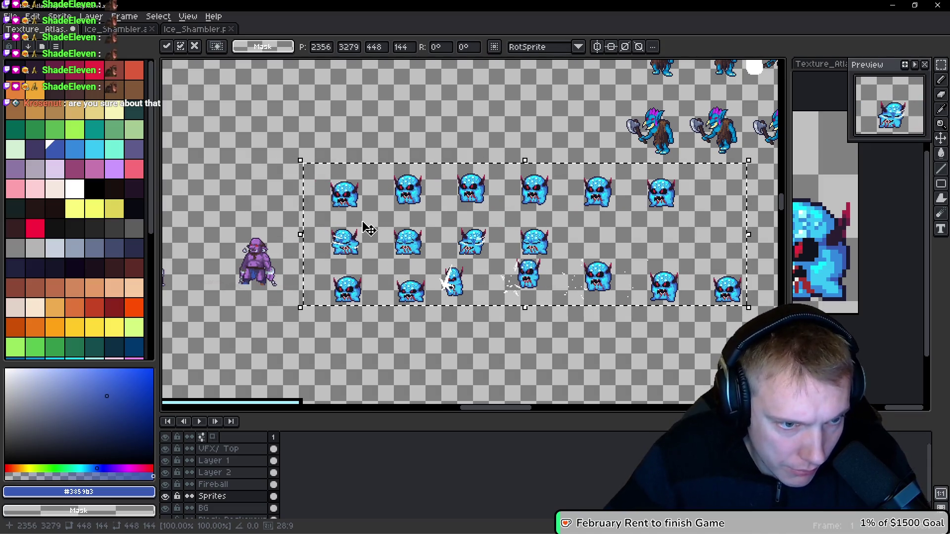
drag(368, 229, 366, 230)
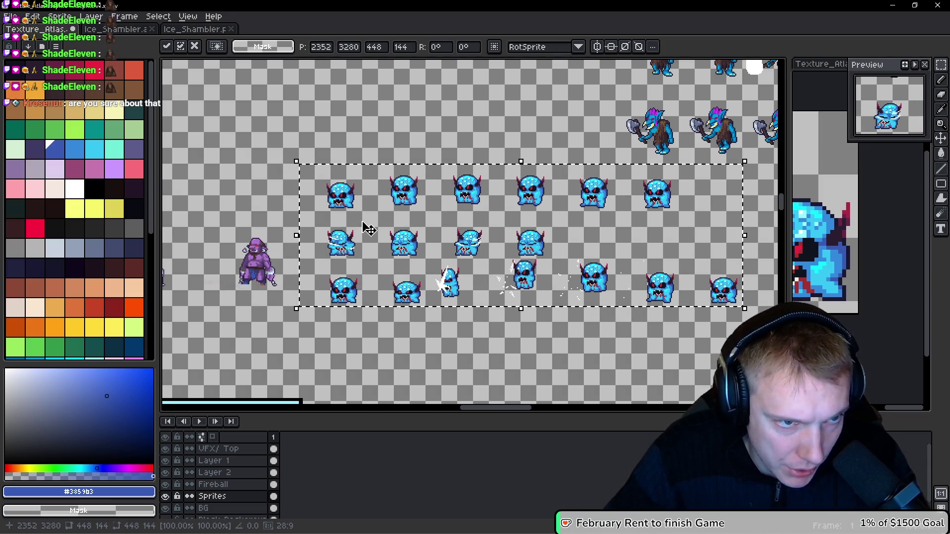
scroll(304, 130, up, 2)
scroll(304, 130, up, 1)
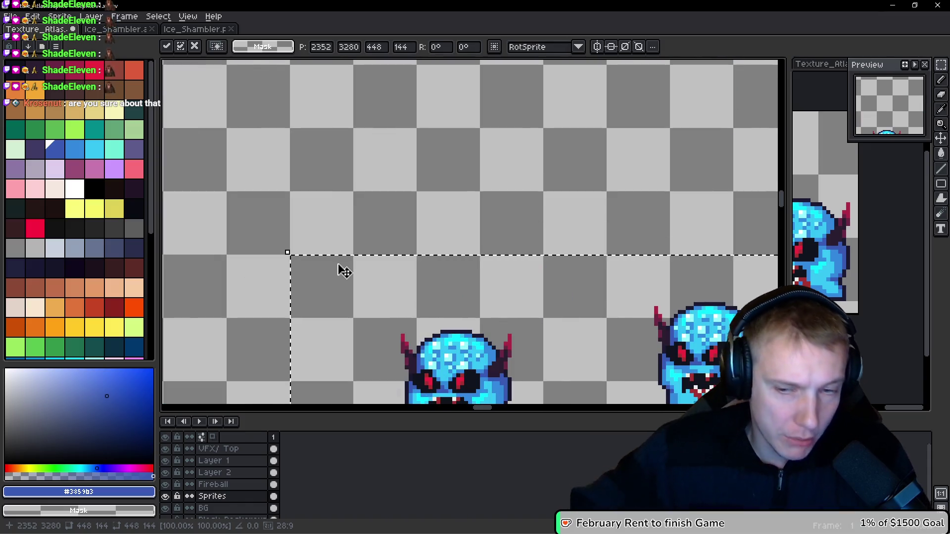
key(ctrl+s)
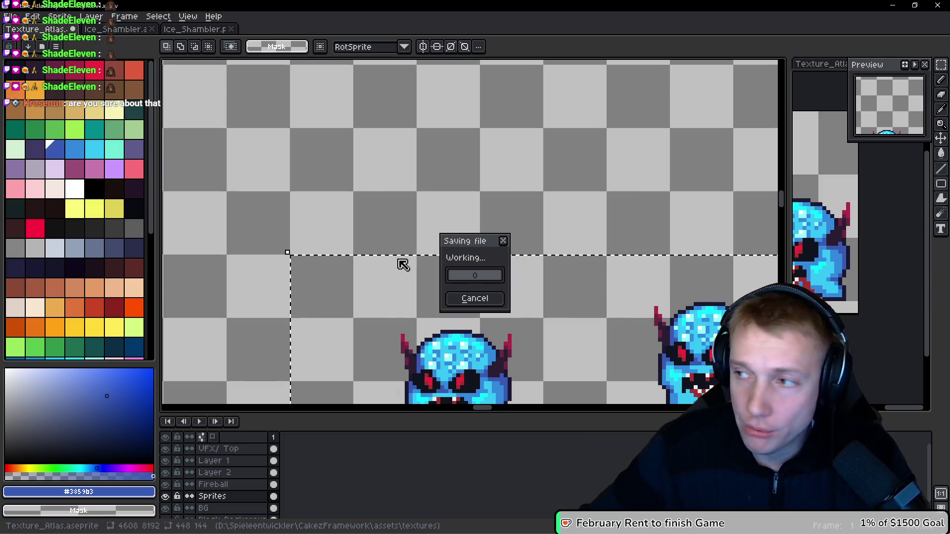
Step: Export the updated texture atlas image
key(ctrl+e)
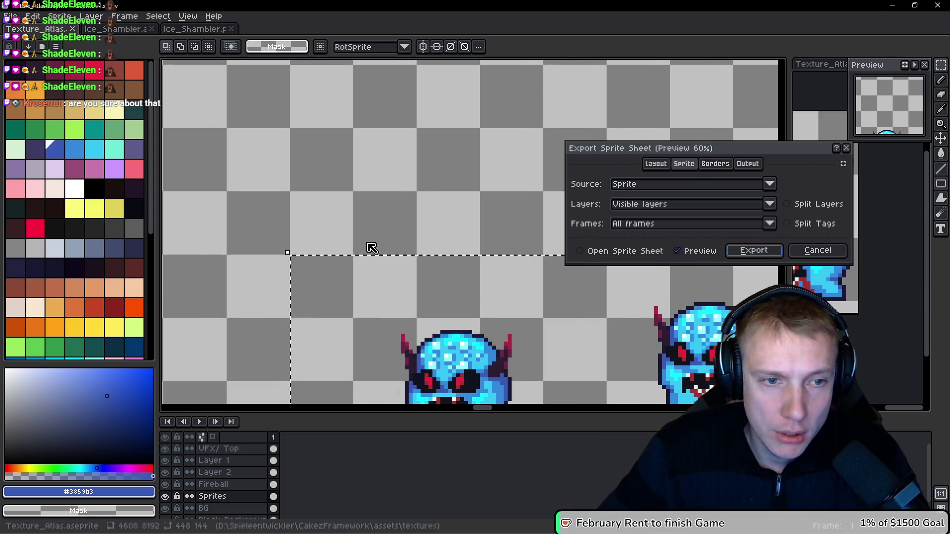
click(753, 251)
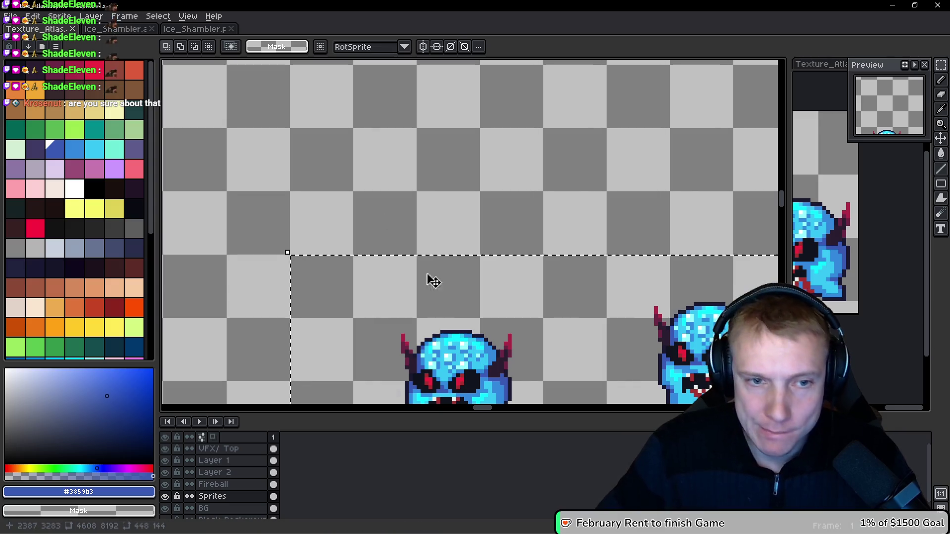
scroll(431, 277, down, 5)
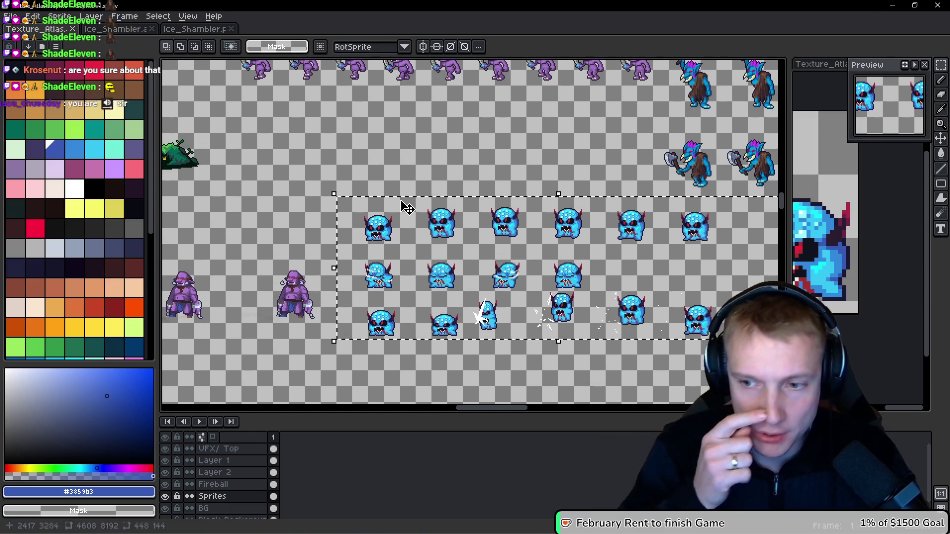
key(i)
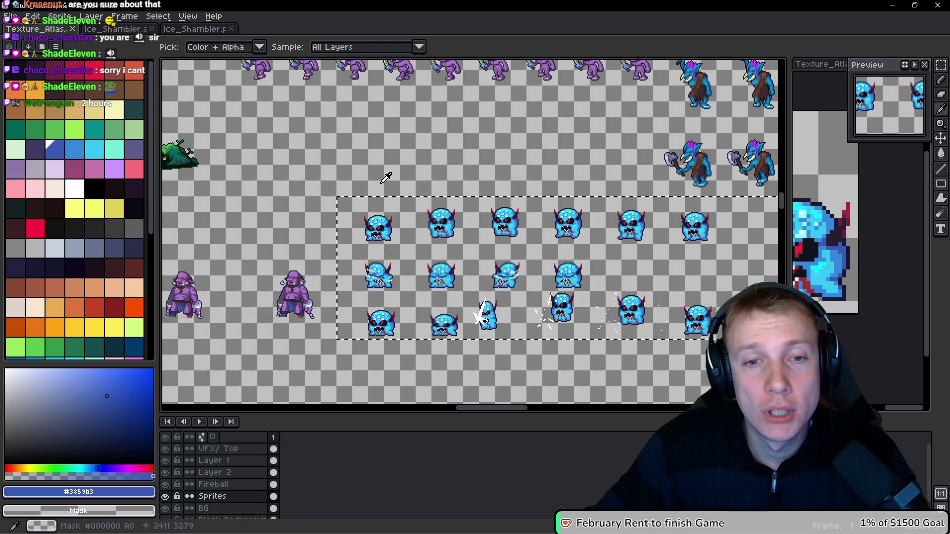
Step: Save the texture atlas and export it as a sprite sheet
key(v)
scroll(498, 246, down, 1)
key(ctrl+s)
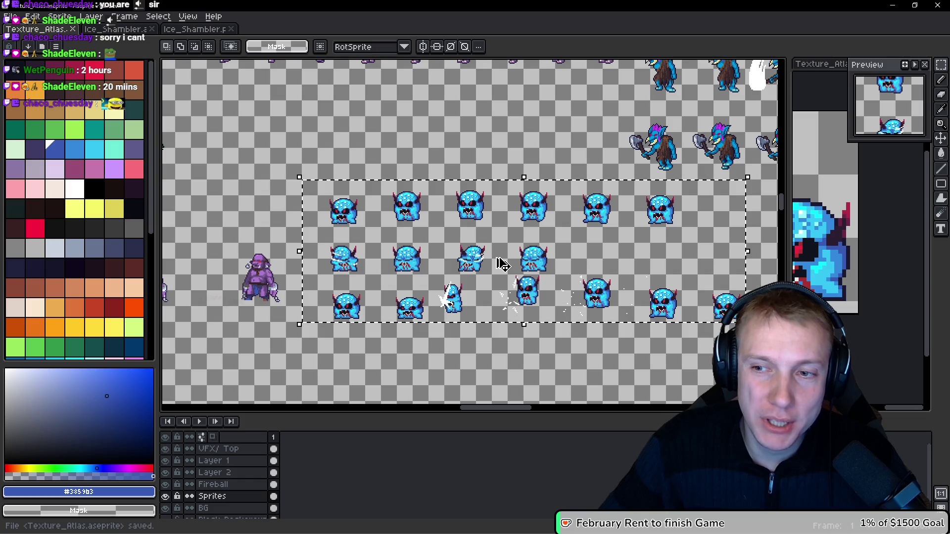
key(ctrl+e)
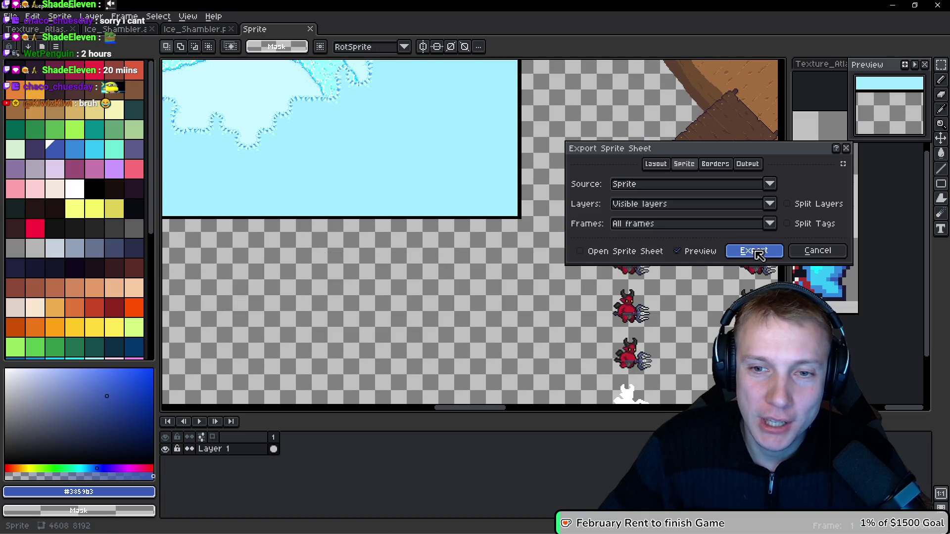
click(755, 252)
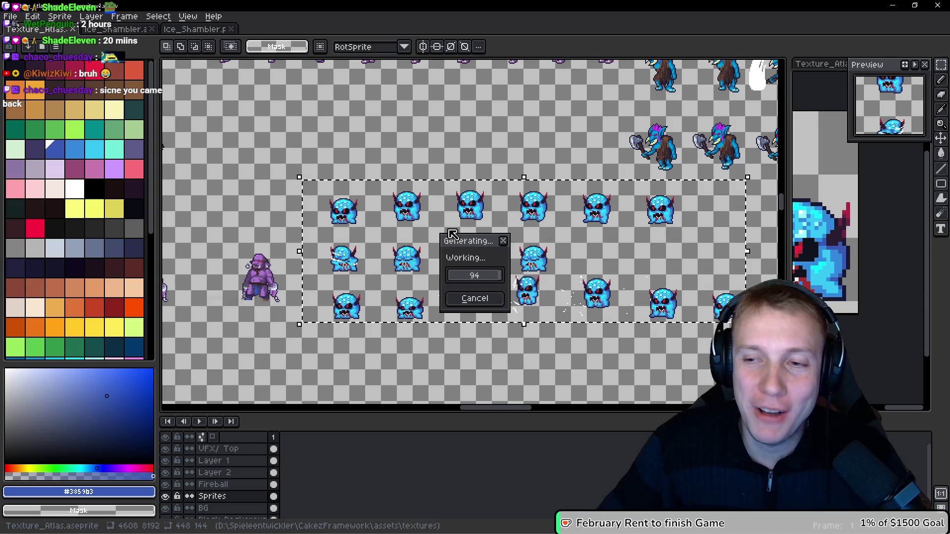
Step: Bring the running game to the front and close its Options menu
key(i)
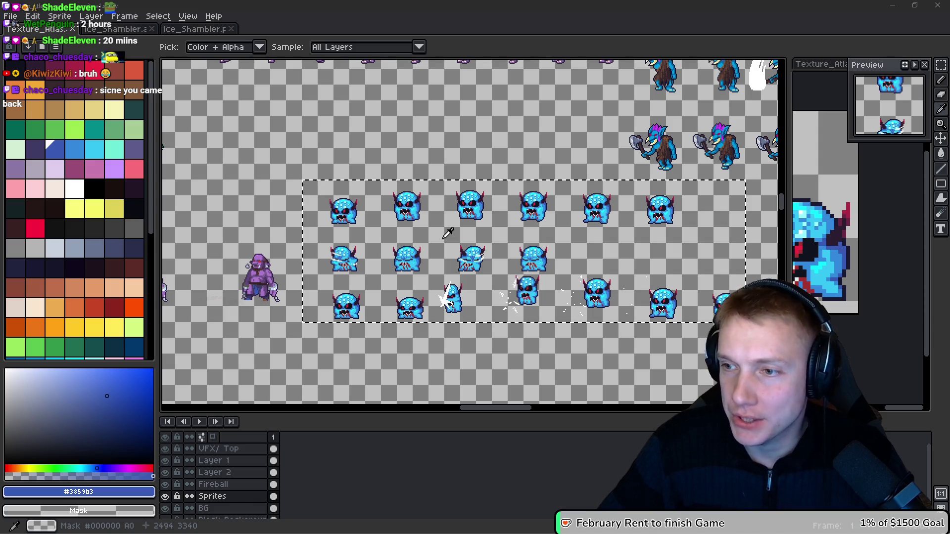
key(alt+Tab)
key(Escape)
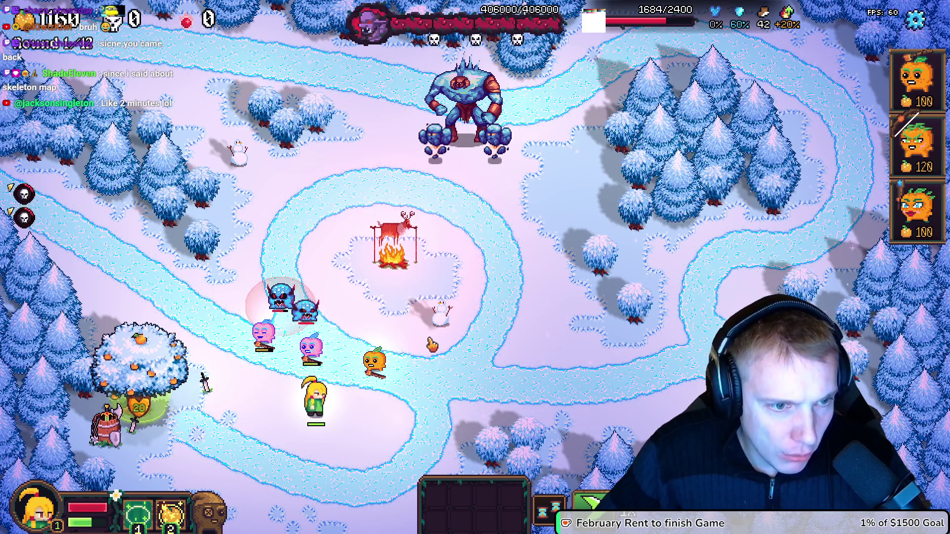
Step: Pause the game, return to the atlas, and show the Black Background layer behind the shamblers
key(Escape)
key(alt+Tab)
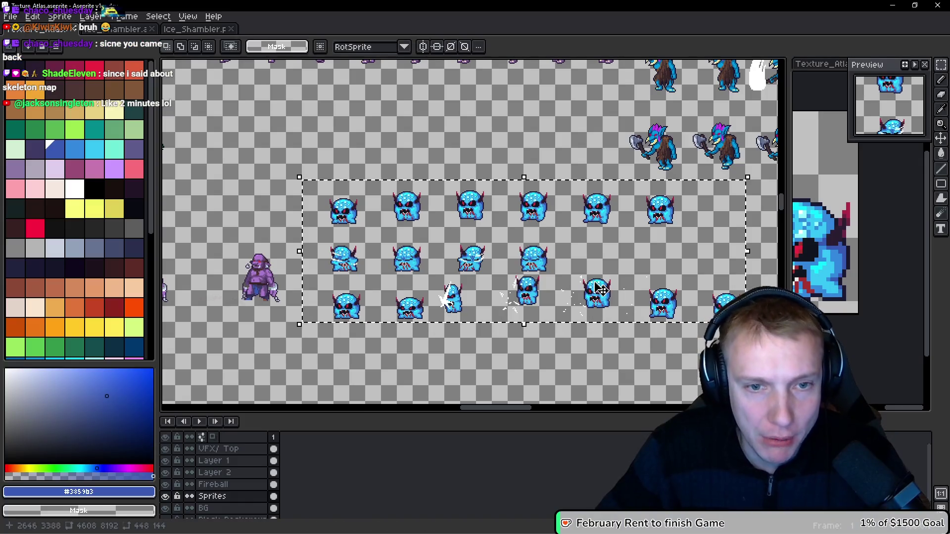
scroll(494, 277, up, 5)
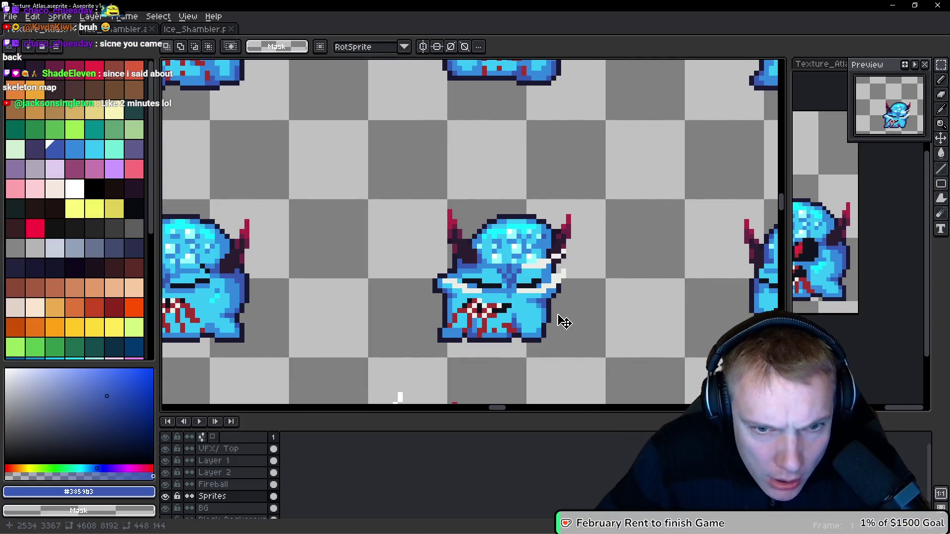
scroll(559, 321, up, 1)
scroll(218, 490, down, 1)
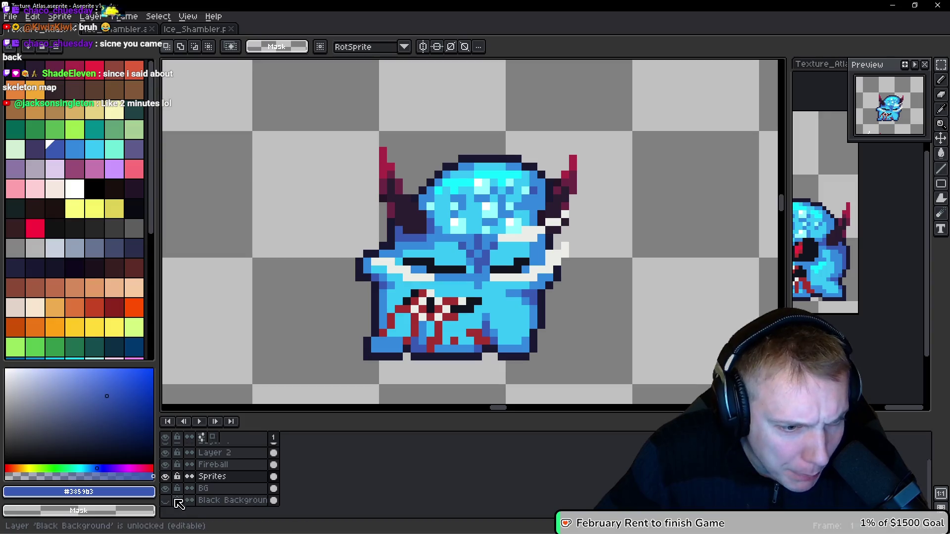
click(166, 500)
scroll(431, 197, down, 1)
scroll(529, 238, down, 2)
Step: Pan across the Ice Shambler frames to inspect them, then open Ice_Shambler.aseprite
mouse_move(530, 238)
mouse_down()
mouse_move(301, 267)
mouse_move(750, 263)
mouse_up()
scroll(405, 229, up, 2)
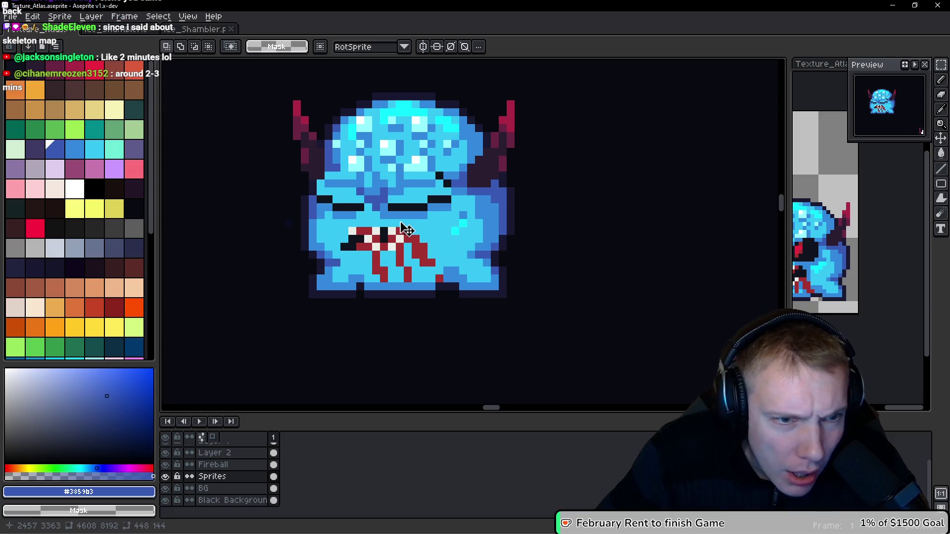
scroll(409, 235, down, 2)
scroll(520, 267, down, 1)
mouse_move(441, 225)
mouse_down()
mouse_move(377, 173)
mouse_move(263, 174)
mouse_up()
scroll(292, 301, up, 2)
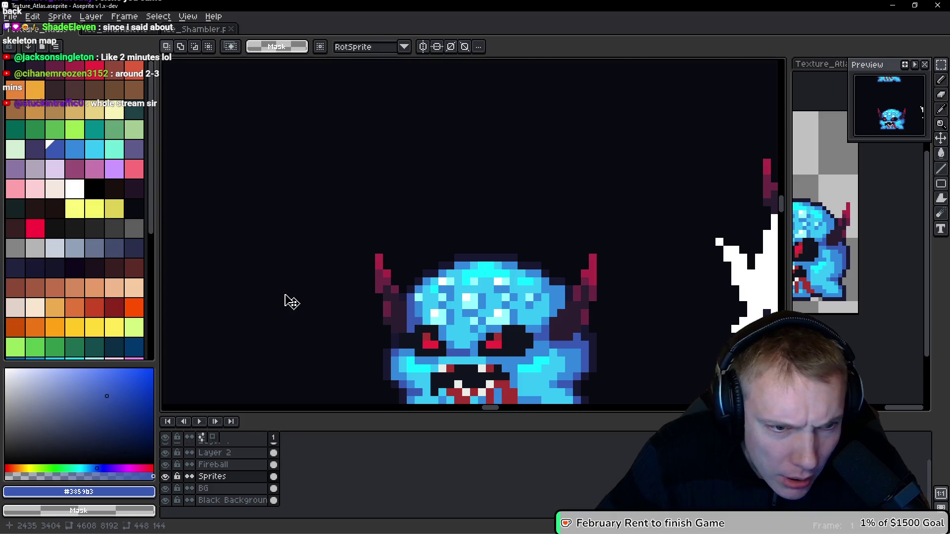
mouse_move(342, 246)
mouse_down()
mouse_move(426, 170)
mouse_move(452, 263)
mouse_up()
scroll(545, 155, down, 1)
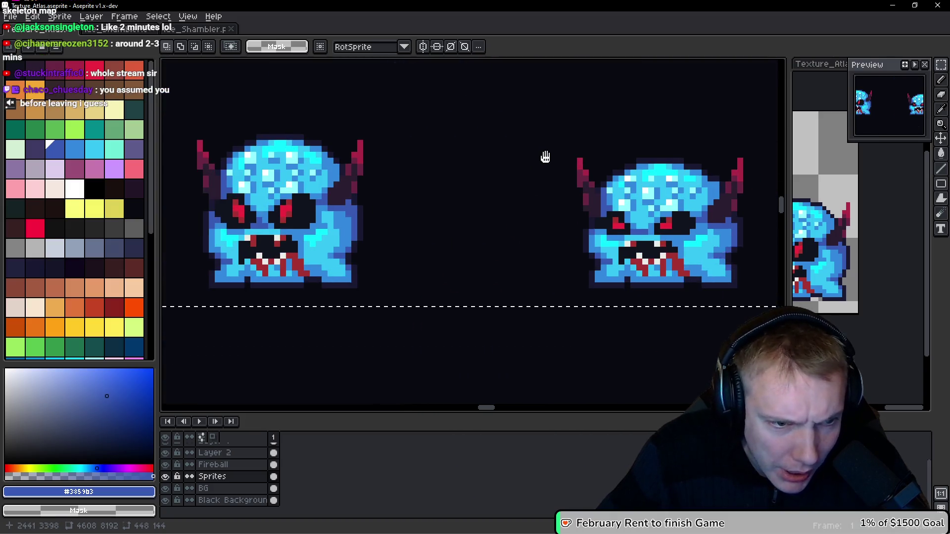
drag(548, 170, 549, 193)
scroll(250, 155, up, 1)
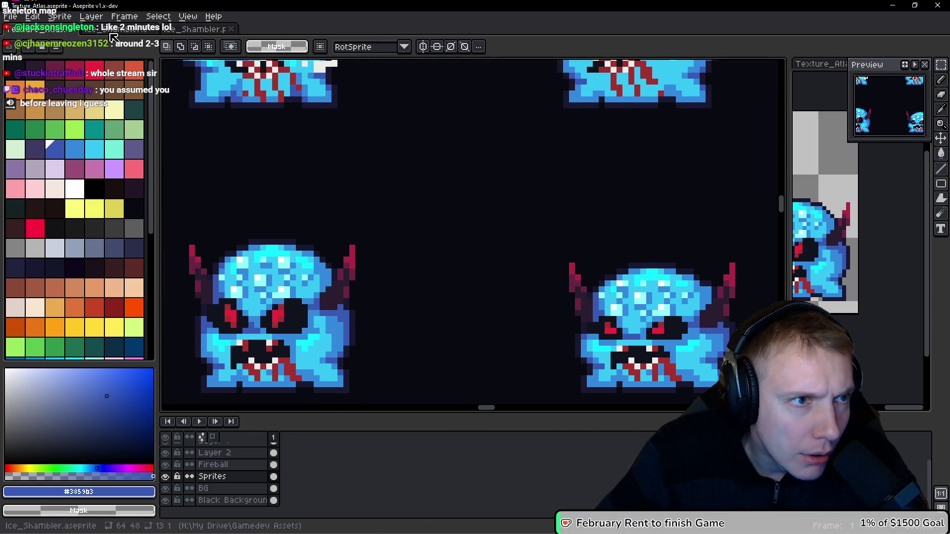
click(120, 30)
scroll(449, 207, down, 1)
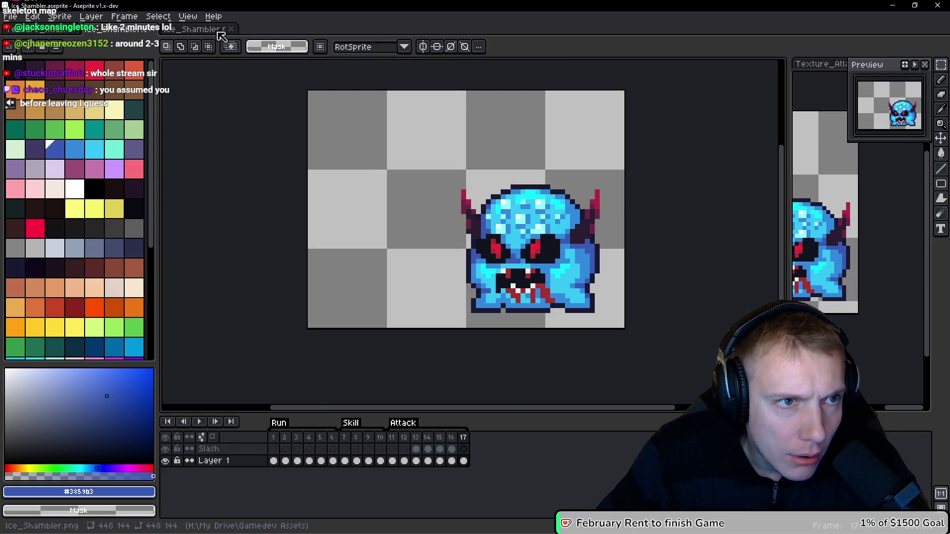
Step: Open Ice_Shambler.png and check Hue/Saturation, leaving the settings unchanged
click(218, 30)
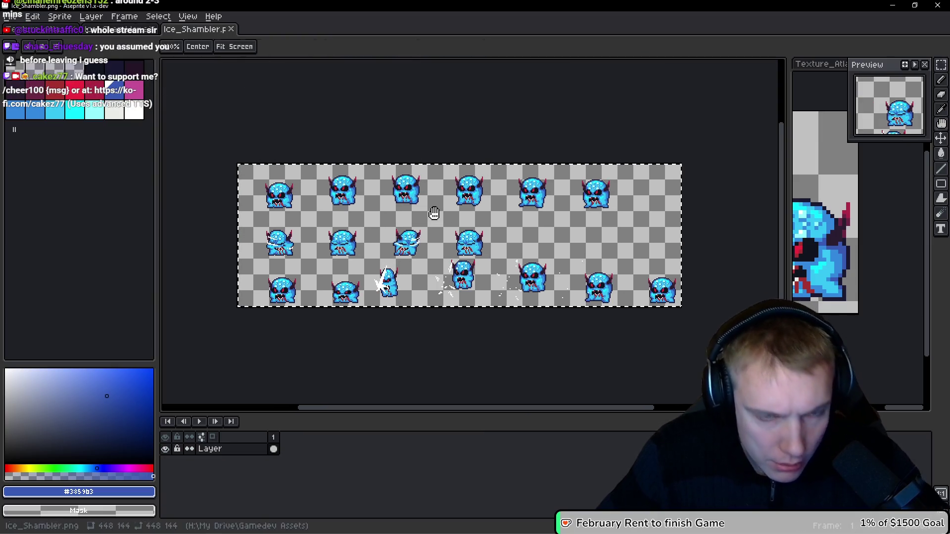
key(ctrl+u)
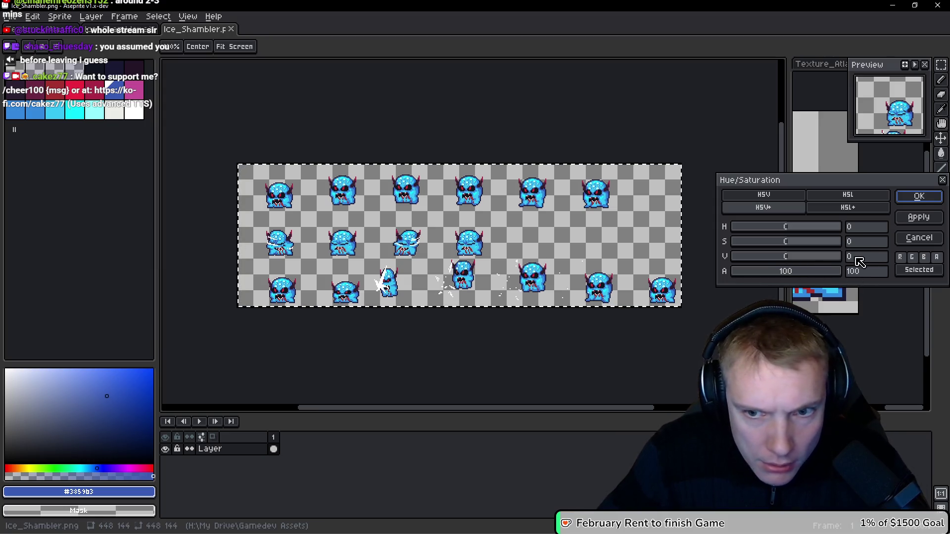
click(919, 197)
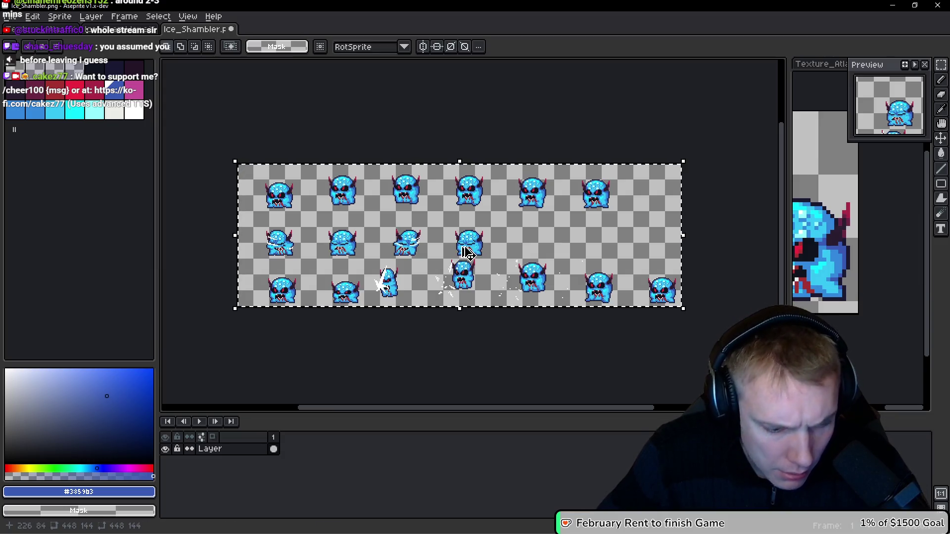
key(ctrl+u)
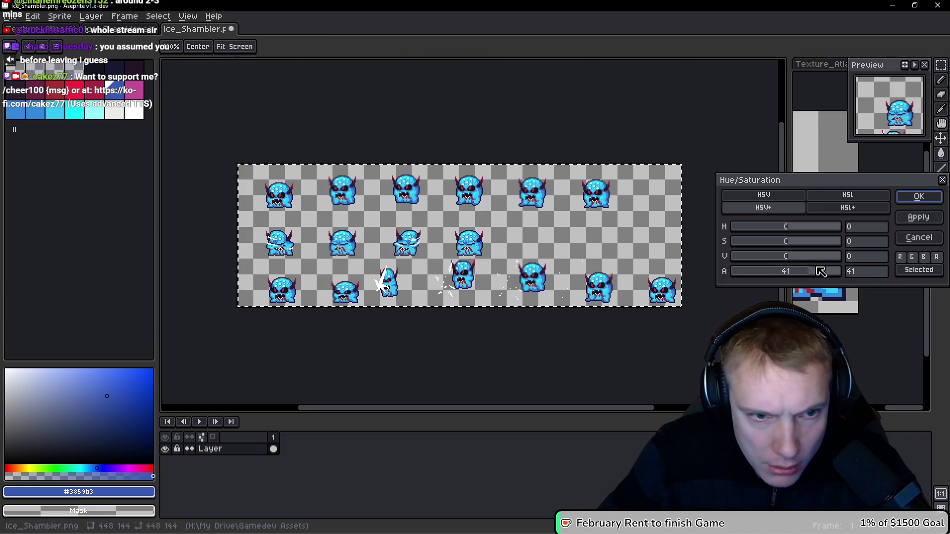
key(Escape)
Step: Zoom in on a closed-eye monster frame and paint a single blue pixel beside it
scroll(424, 242, up, 4)
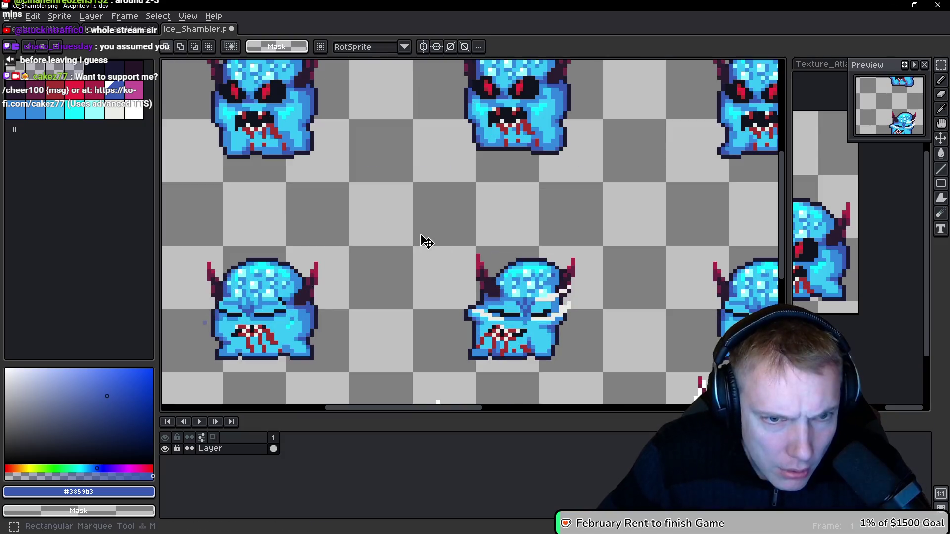
scroll(639, 203, up, 3)
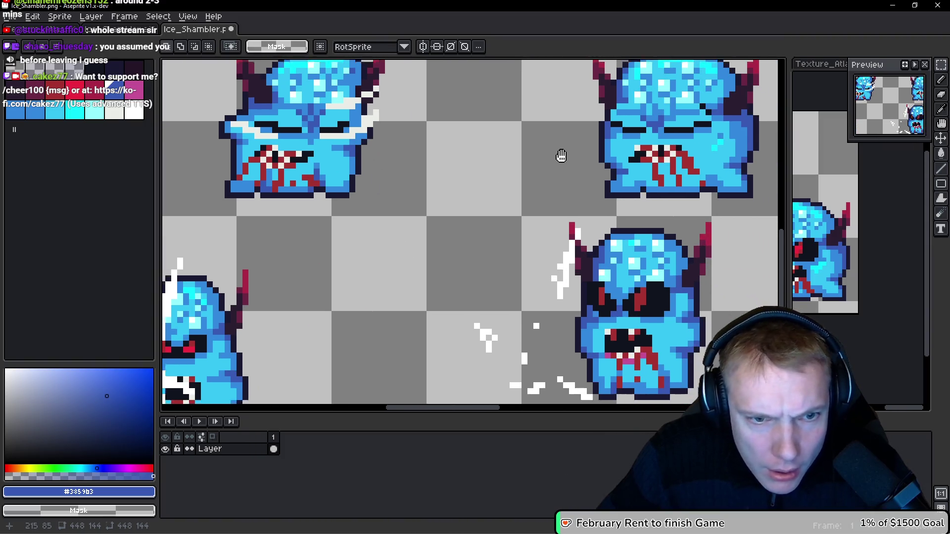
mouse_move(551, 191)
mouse_down()
mouse_move(348, 265)
mouse_move(433, 203)
mouse_move(523, 221)
mouse_up()
scroll(523, 221, up, 2)
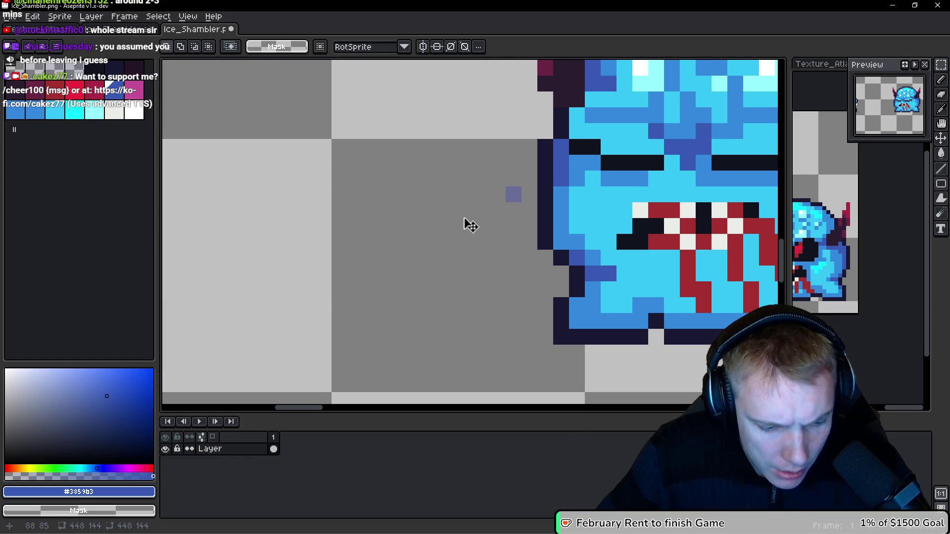
key(b)
click(499, 208)
Step: Check the left monster against the sheet edge, then go back to Ice_Shambler.aseprite
scroll(483, 193, down, 2)
scroll(483, 193, down, 1)
drag(254, 220, 365, 229)
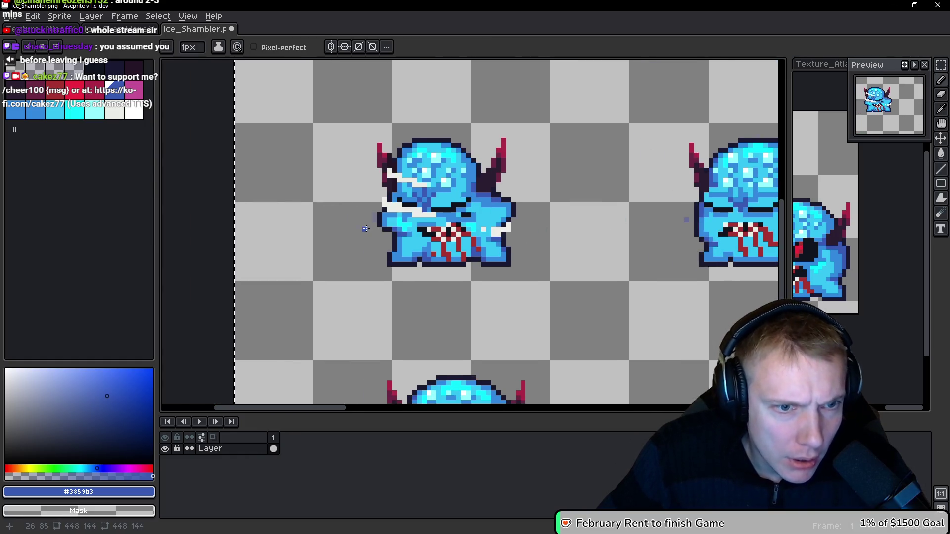
scroll(376, 214, up, 2)
scroll(376, 215, down, 1)
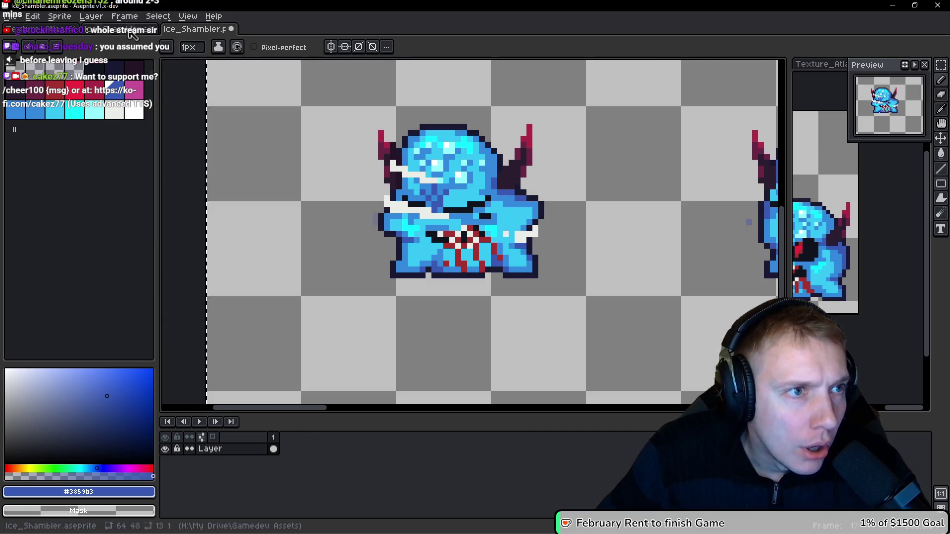
click(132, 33)
scroll(445, 257, up, 1)
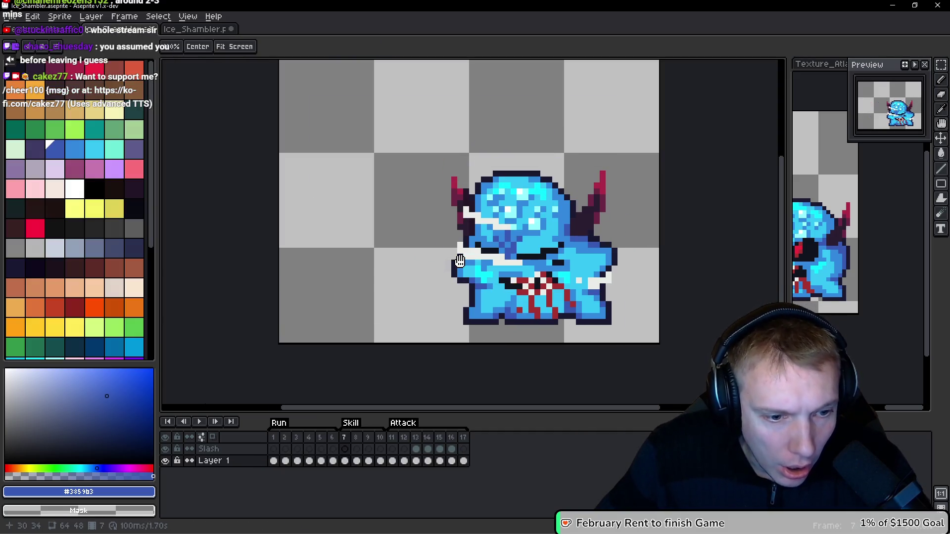
Step: Switch between the Pencil and Hand tools on the Ice_Shambler canvas
scroll(460, 260, up, 6)
key(b)
key(h)
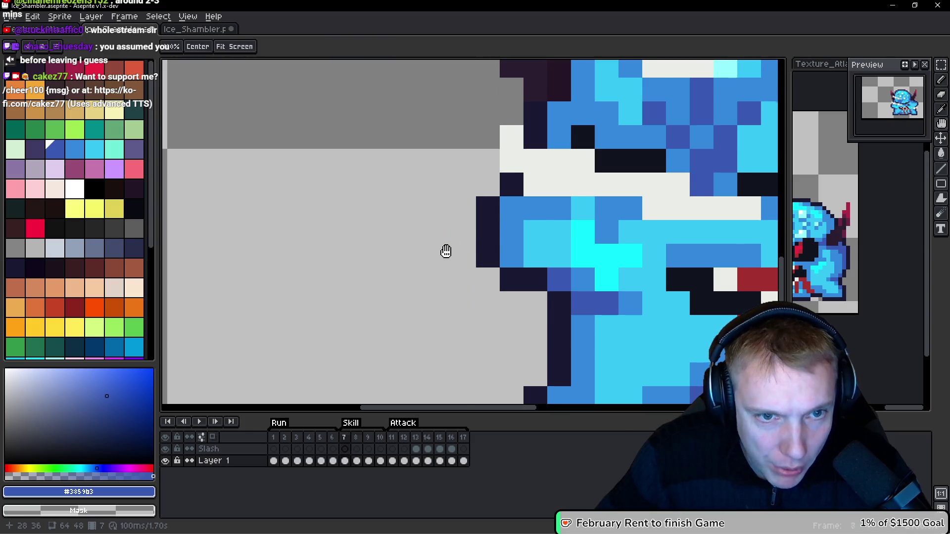
scroll(554, 280, down, 6)
key(b)
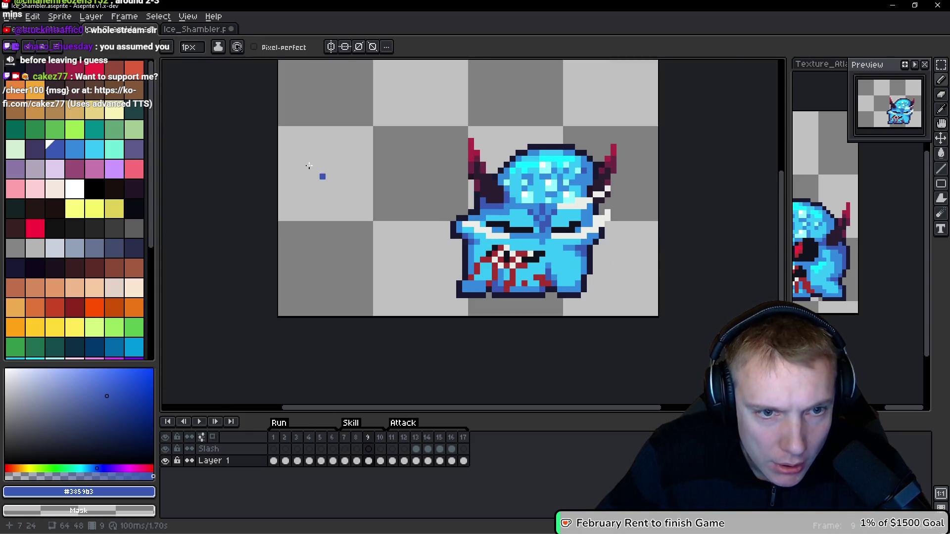
Step: In Texture_Atlas, hide the Black Background layer
key(ctrl+Tab)
scroll(456, 245, up, 5)
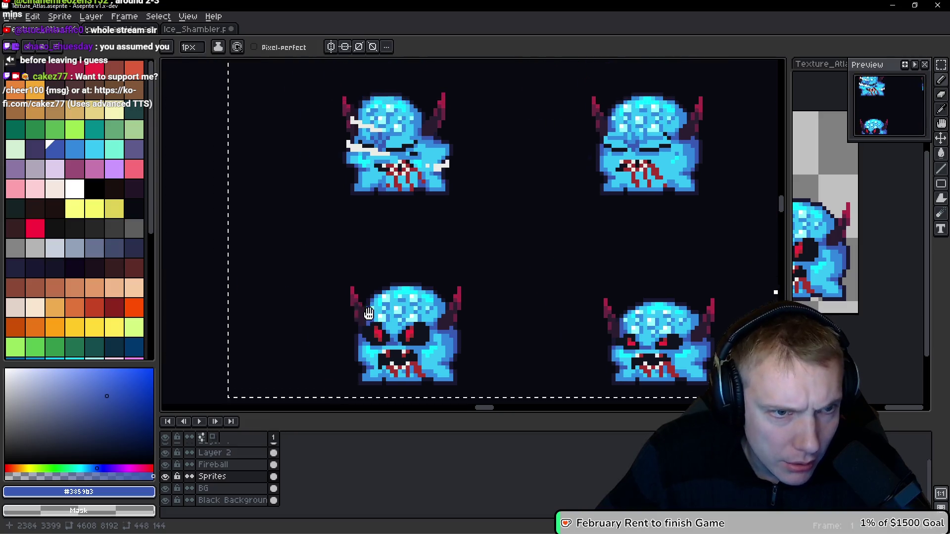
scroll(445, 230, down, 3)
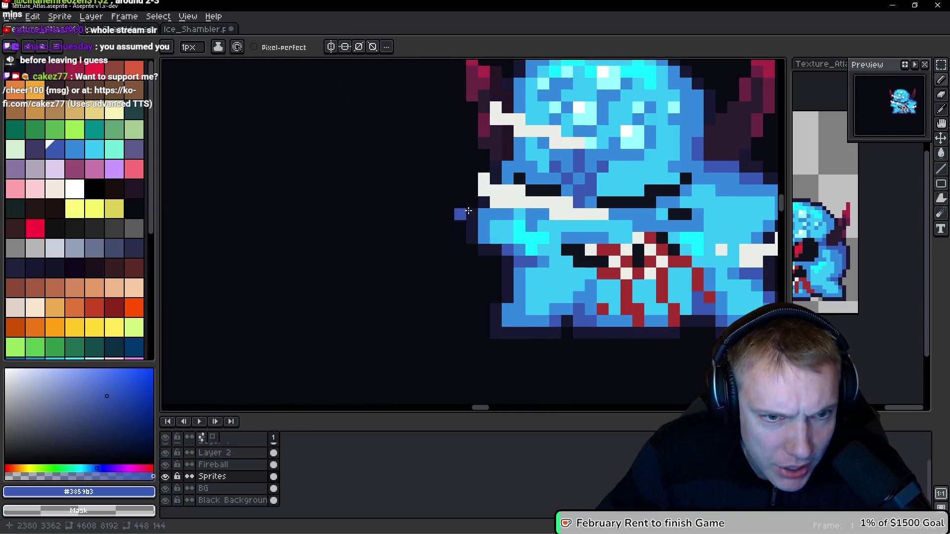
click(167, 501)
scroll(469, 235, down, 2)
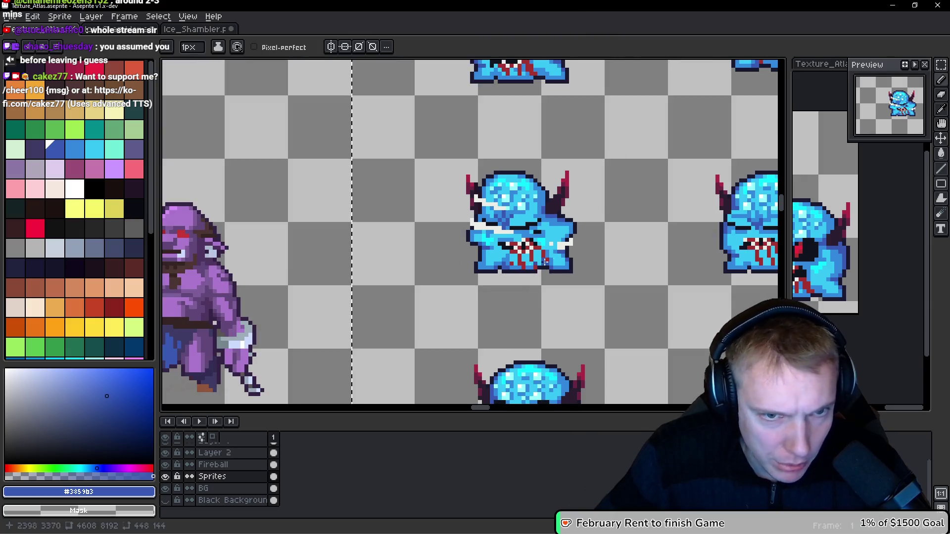
scroll(464, 192, down, 3)
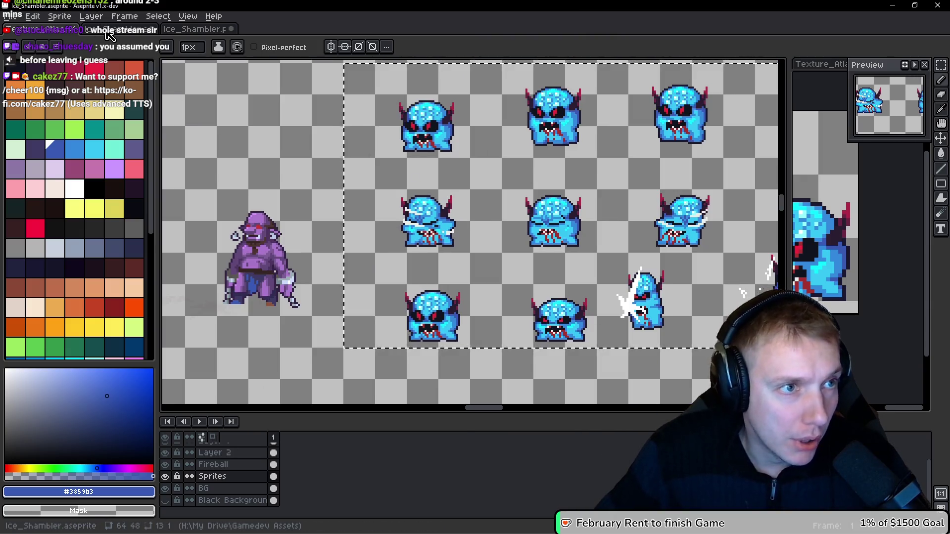
Step: Save Ice_Shambler.aseprite and open Export Sprite Sheet with the frame preview
key(ctrl+Tab)
key(ctrl+s)
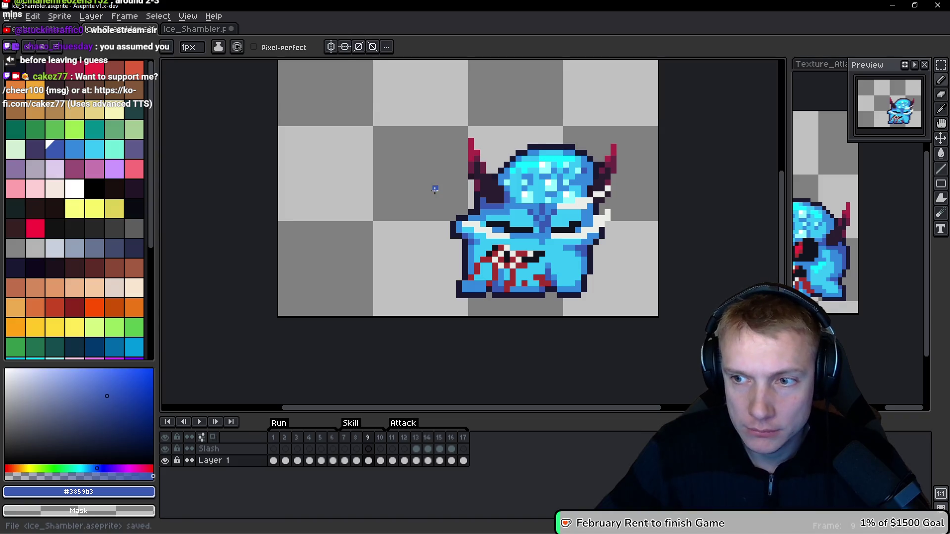
key(ctrl)
key(ctrl+e)
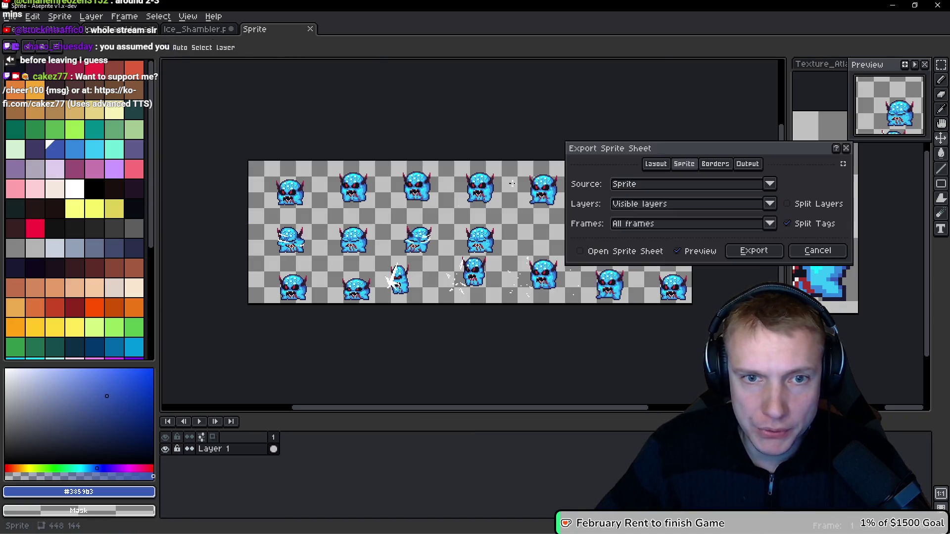
Step: Export the Ice Shambler sheet, view it, and close it without saving
click(748, 250)
click(194, 33)
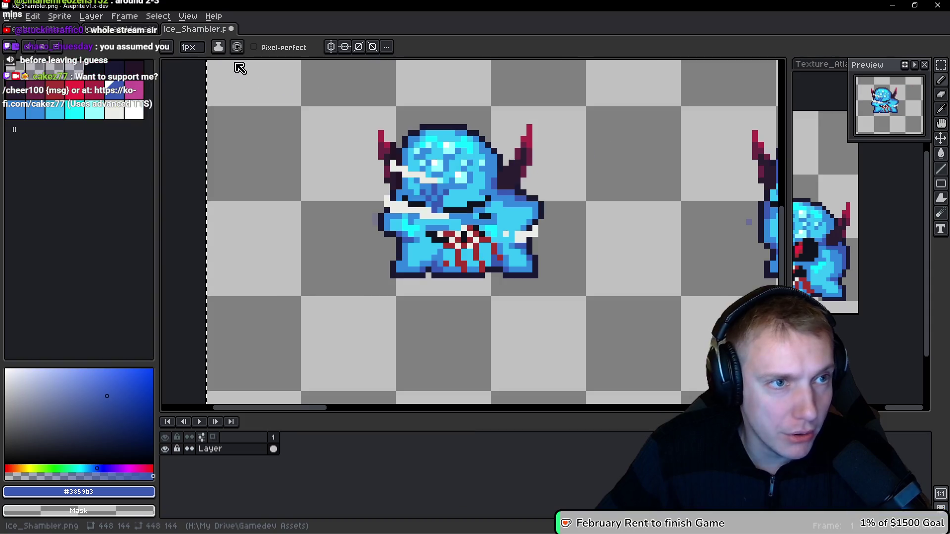
scroll(340, 100, down, 3)
click(231, 29)
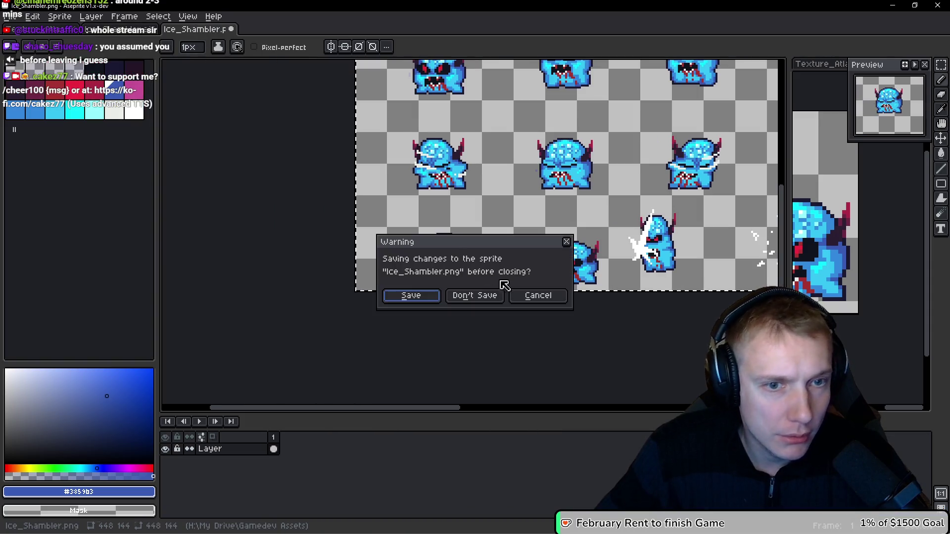
click(481, 299)
scroll(493, 191, down, 4)
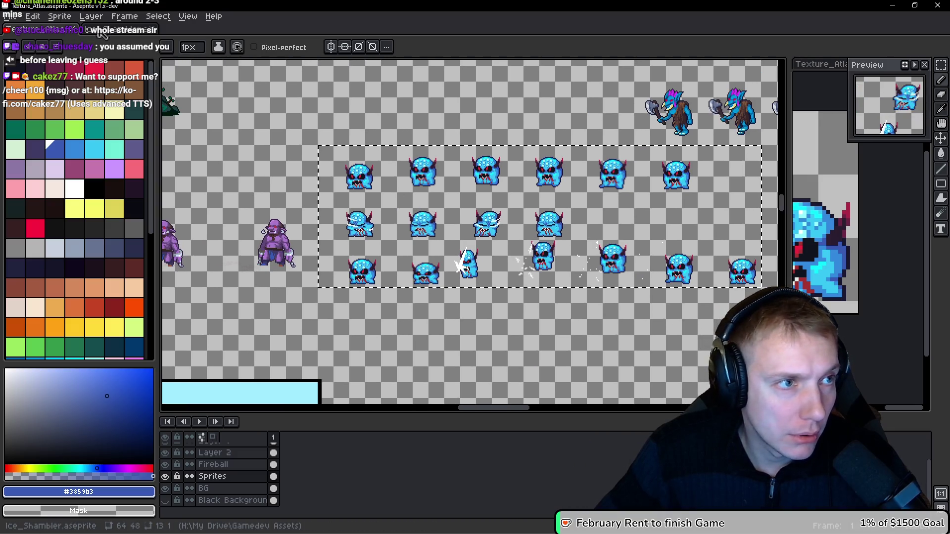
Step: Reopen Ice_Shambler.png from Open Recent, paste it onto the old atlas spot, and save
click(11, 16)
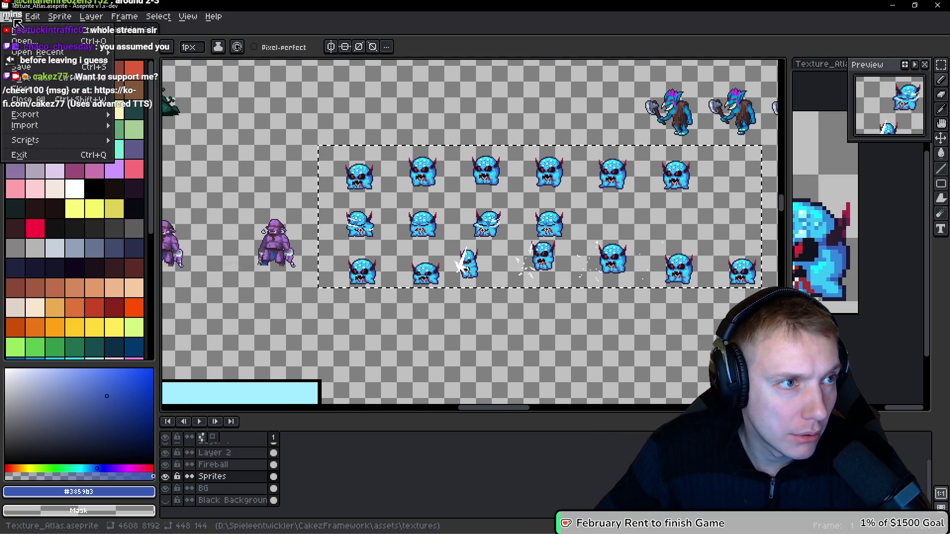
mouse_move(55, 53)
click(193, 112)
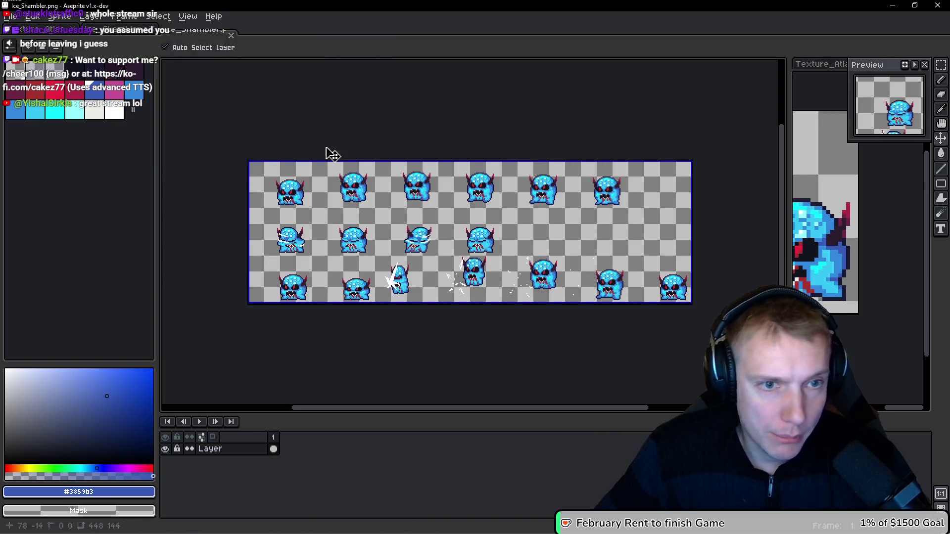
key(ctrl+Tab)
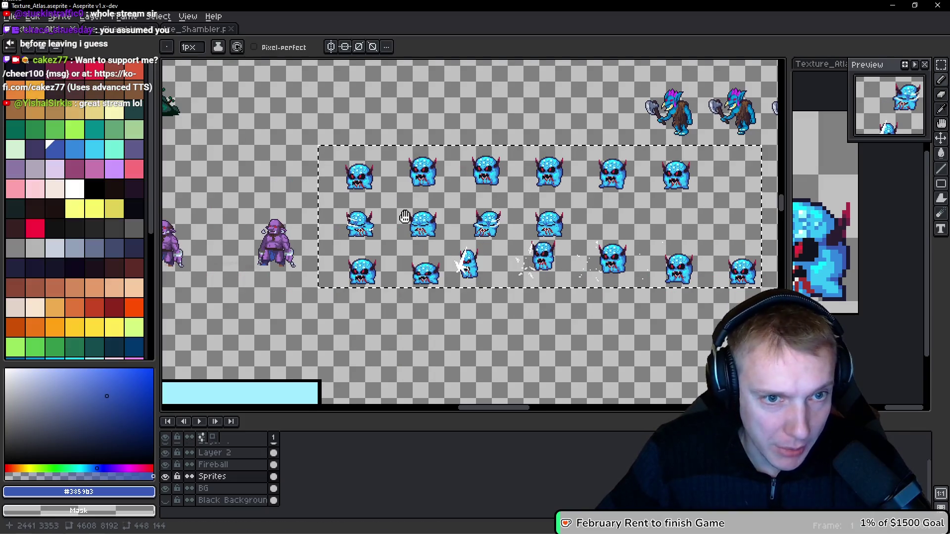
scroll(413, 218, up, 3)
key(ctrl+v)
mouse_move(354, 218)
mouse_down()
mouse_move(448, 210)
mouse_move(423, 211)
mouse_move(431, 206)
mouse_up()
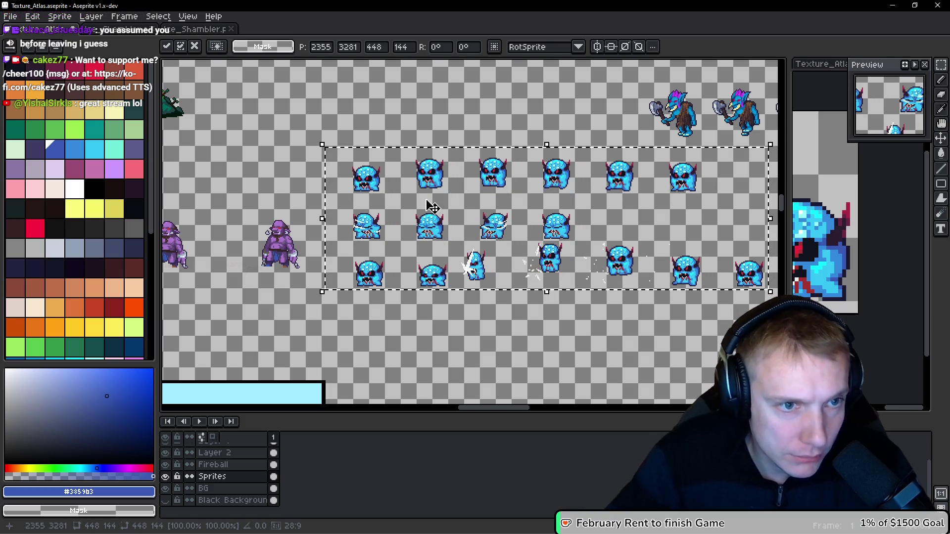
scroll(406, 183, up, 2)
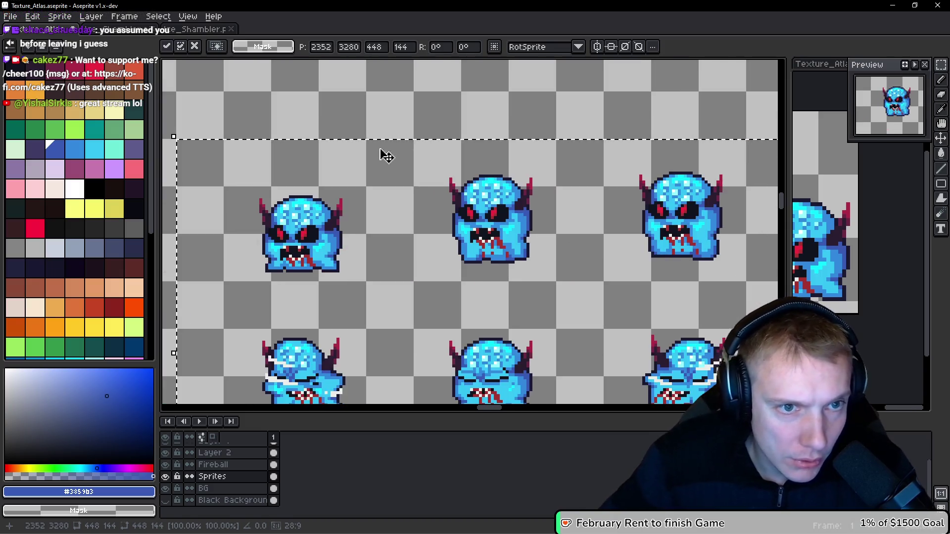
key(ctrl+s)
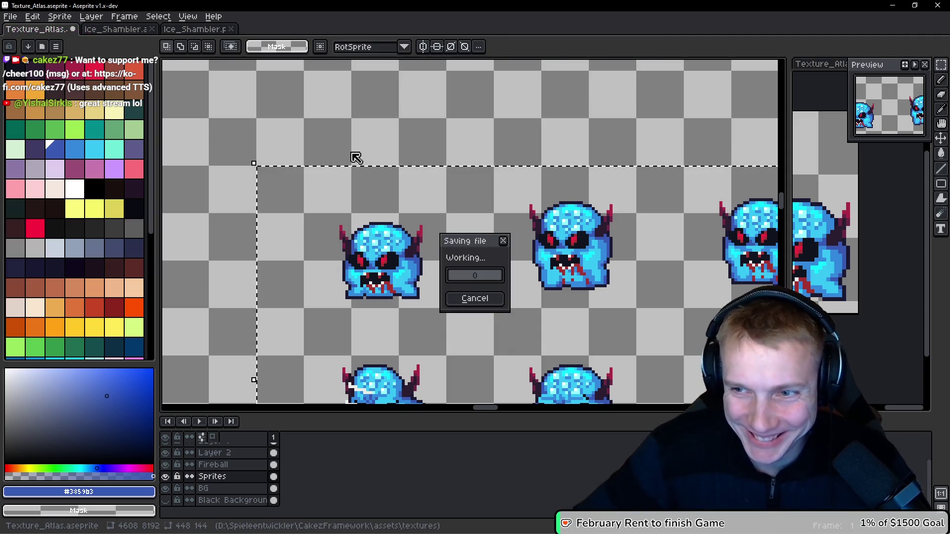
Step: Export the texture atlas as a sprite sheet and switch to the game
key(ctrl+e)
click(737, 251)
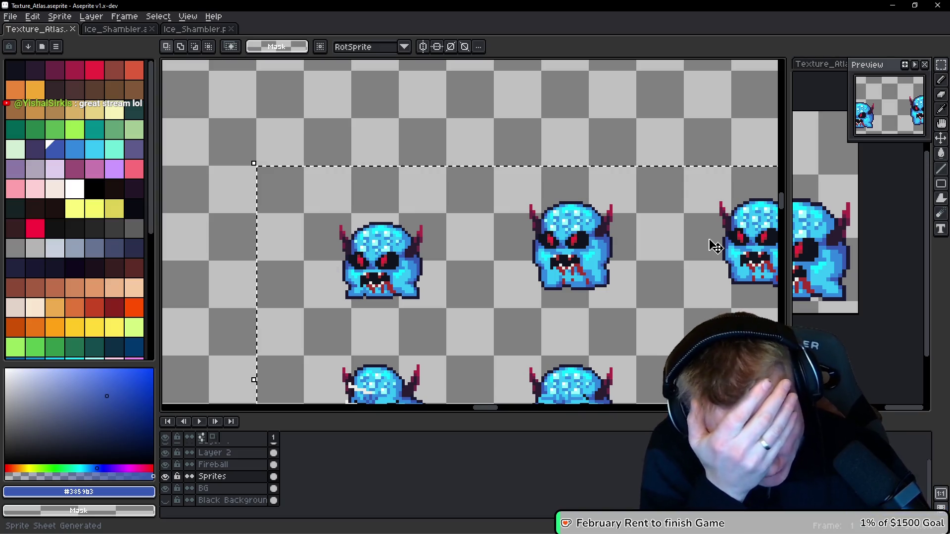
key(i)
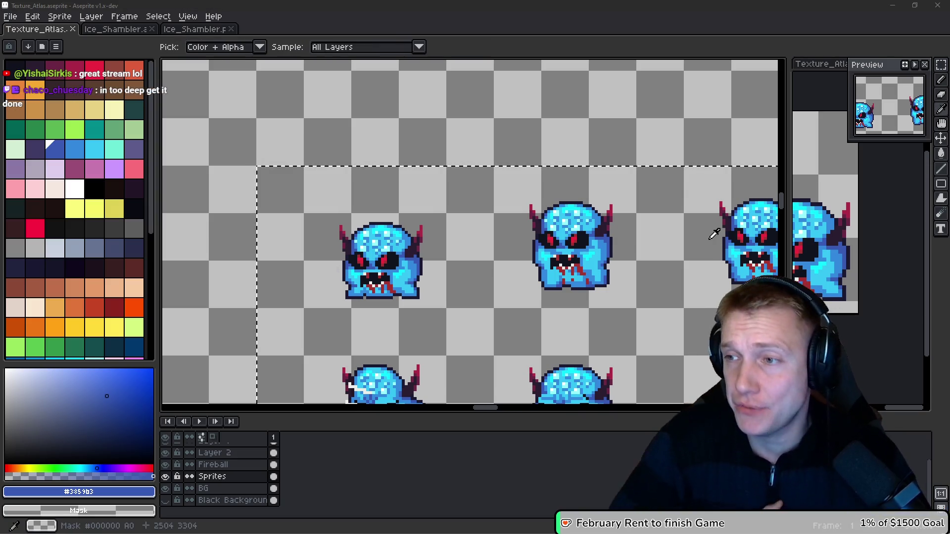
key(alt+Tab)
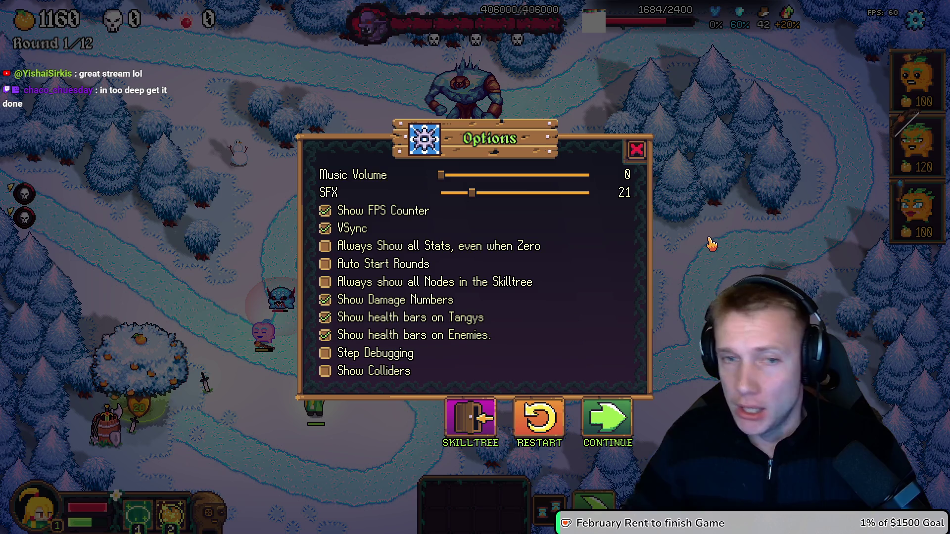
Step: Resume the game, walk the hero toward the Ice Shambler, then pause again
key(Escape)
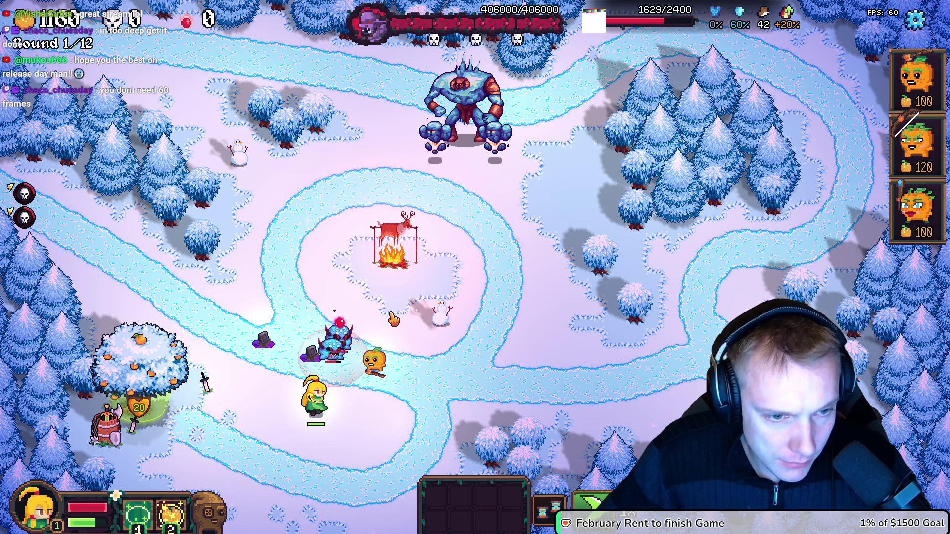
click(347, 453)
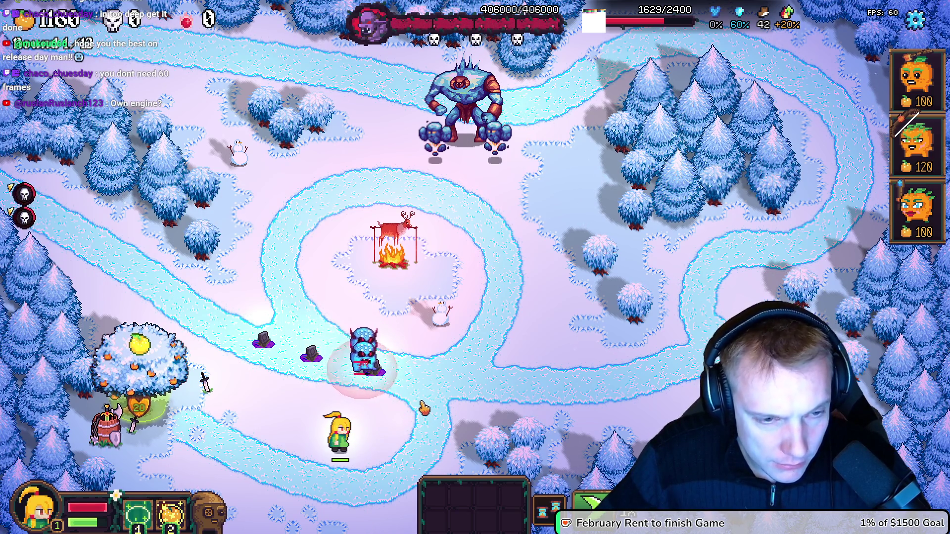
key(Escape)
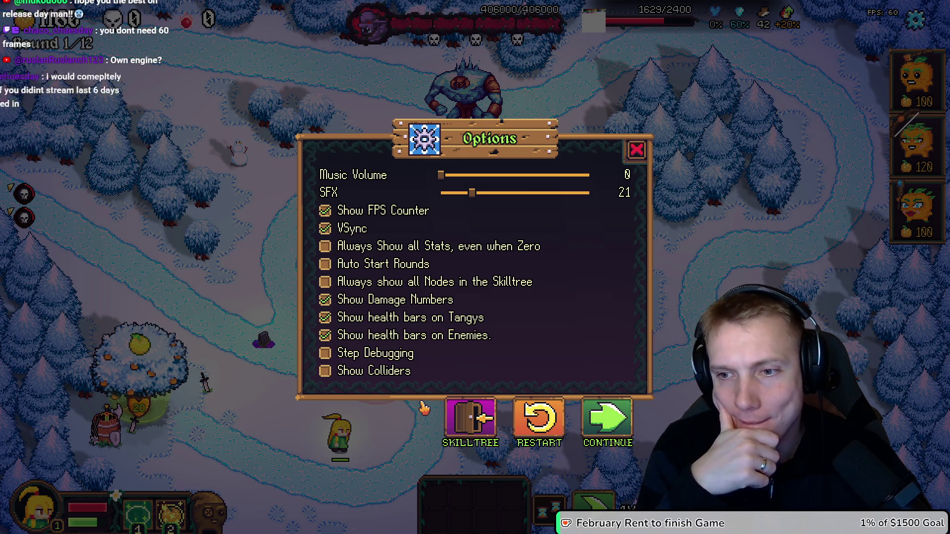
Step: Back in Aseprite, bring the Ice Shambler rows into view and save the texture atlas
key(alt+Tab)
scroll(509, 212, down, 4)
drag(563, 228, 499, 199)
key(ctrl+s)
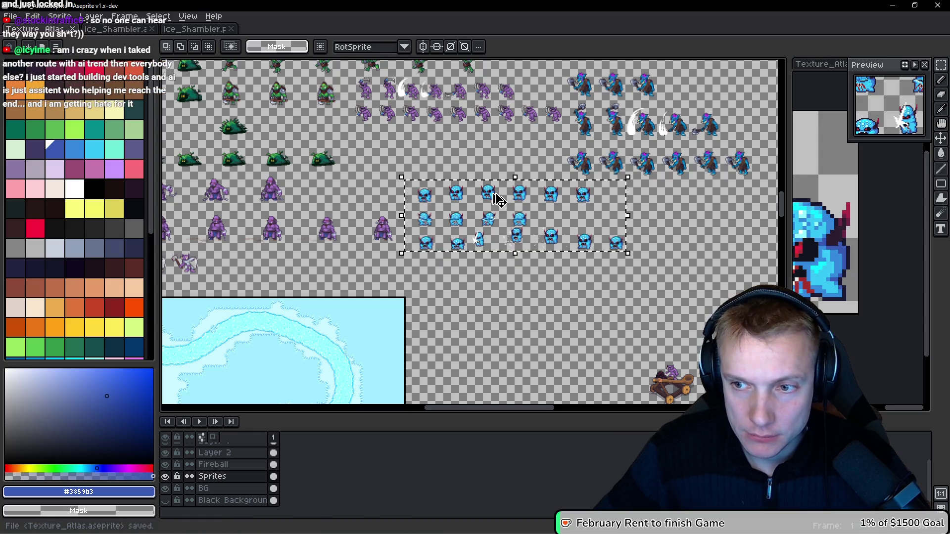
Step: Export the atlas as a sprite sheet, then resume the paused game round
key(ctrl+e)
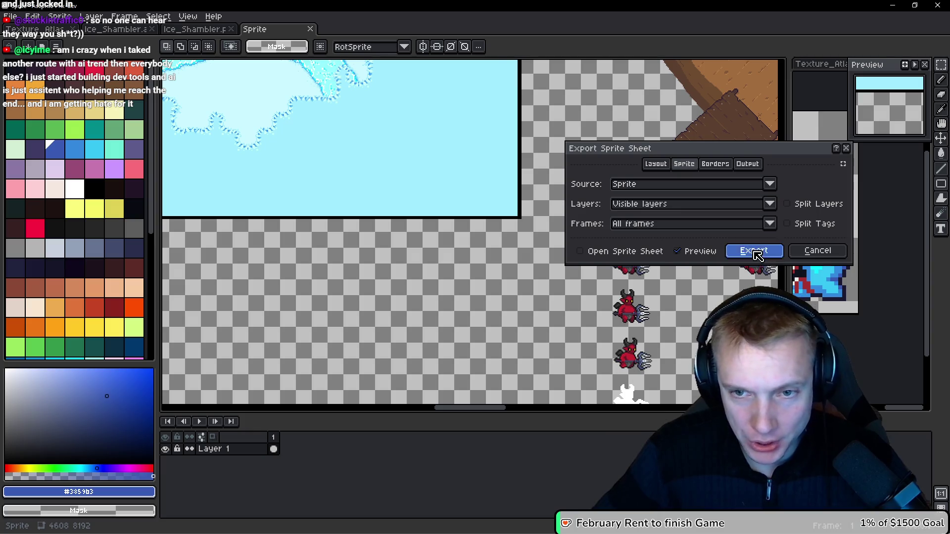
click(755, 251)
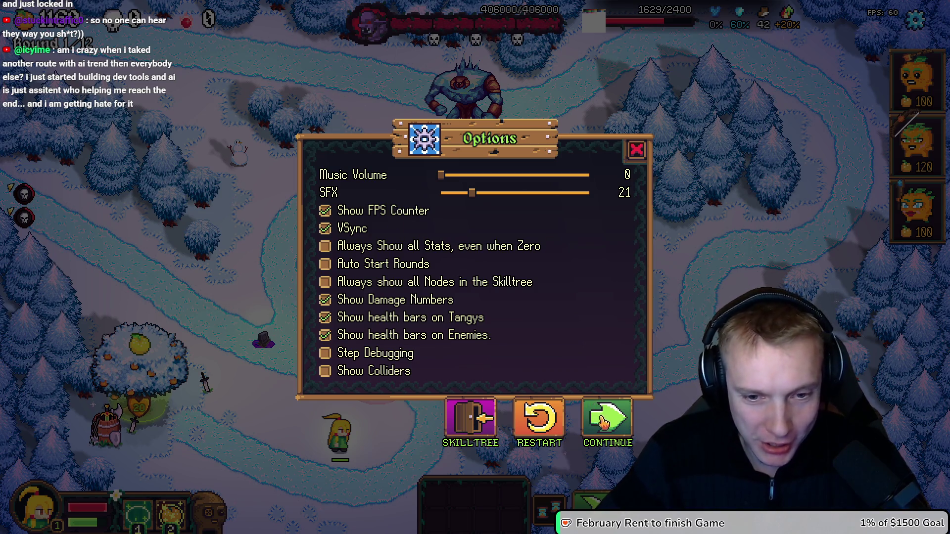
click(605, 419)
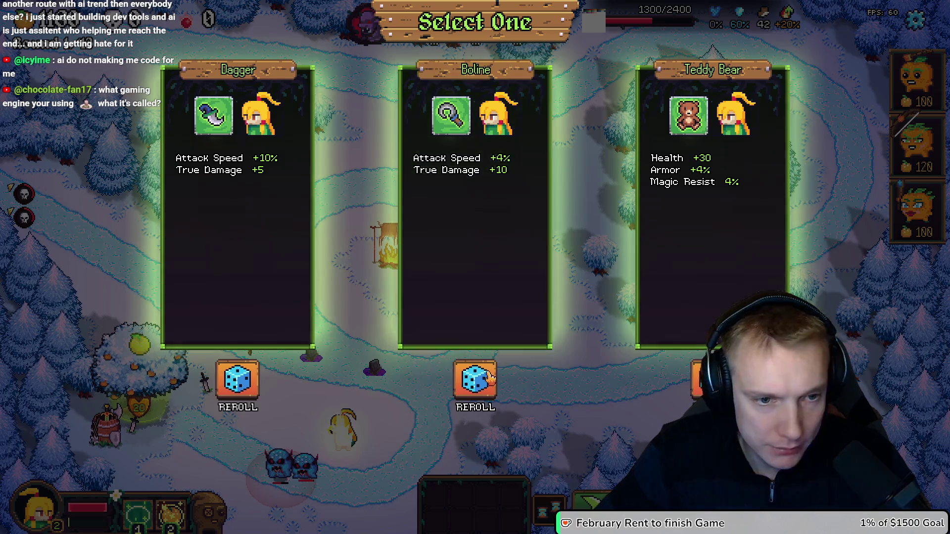
Step: Take the Boline item, pause the game, and return to the texture atlas
click(480, 198)
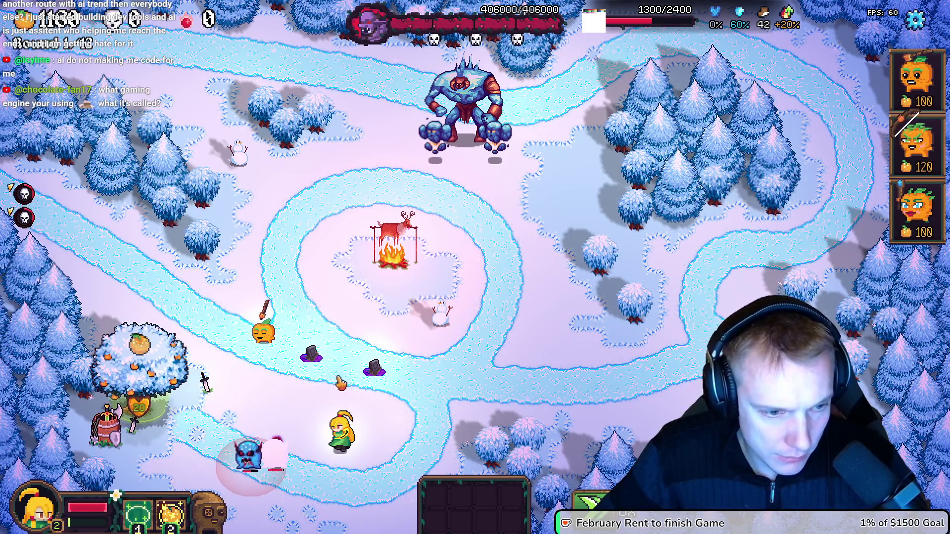
key(Escape)
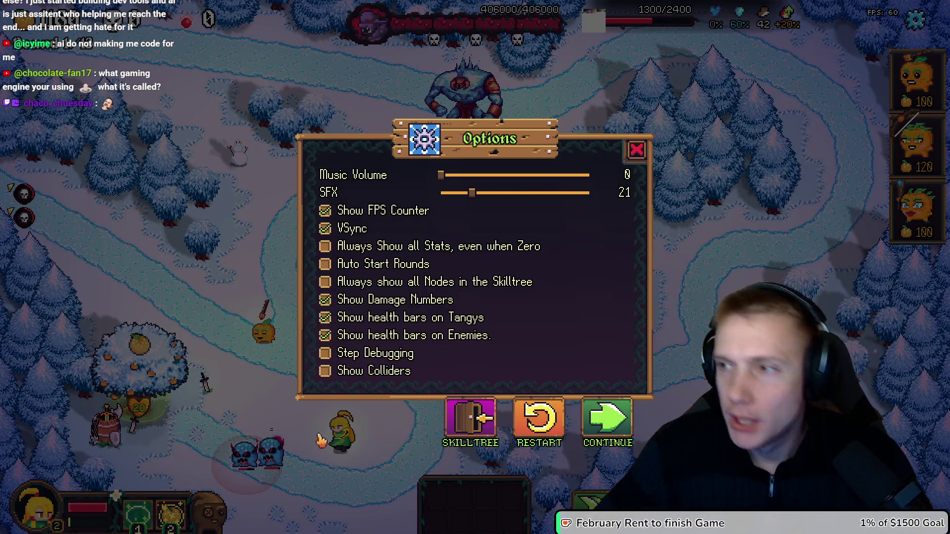
key(alt+Tab)
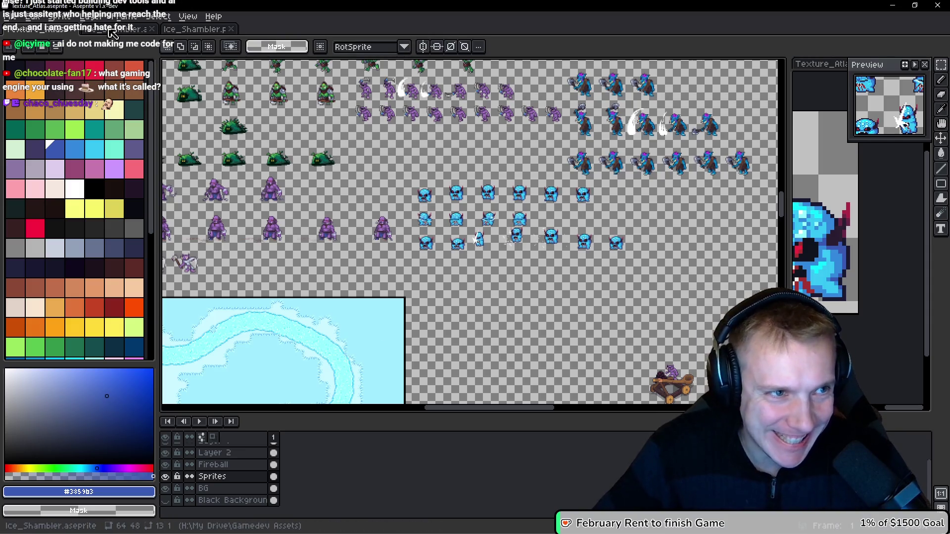
Step: Play the Ice Shambler animation in Ice_Shambler.aseprite
key(ctrl+Tab)
scroll(422, 227, up, 1)
key(Return)
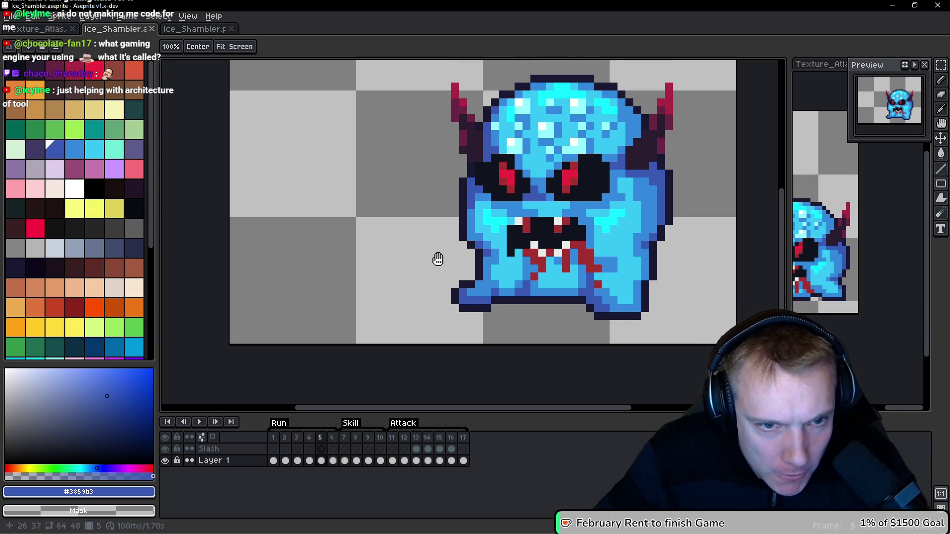
Step: Touch up a pixel on the shambler's edge with the Pencil and save the file
key(m)
scroll(424, 272, up, 4)
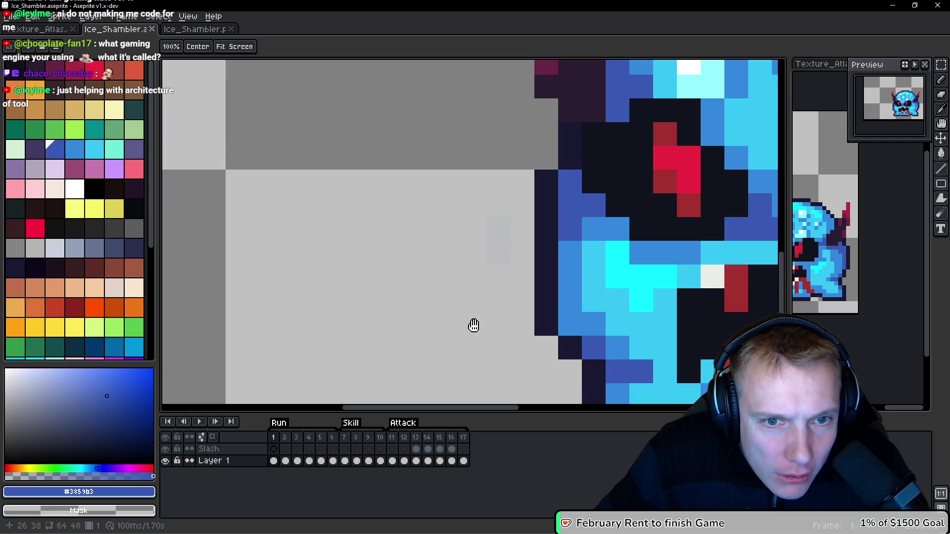
scroll(482, 264, up, 1)
key(b)
click(506, 209)
scroll(500, 275, down, 3)
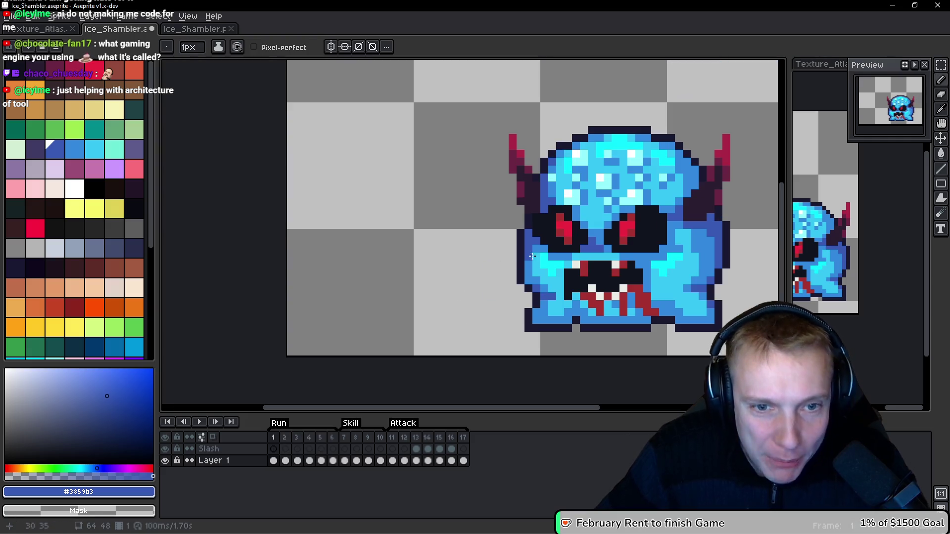
key(ctrl+s)
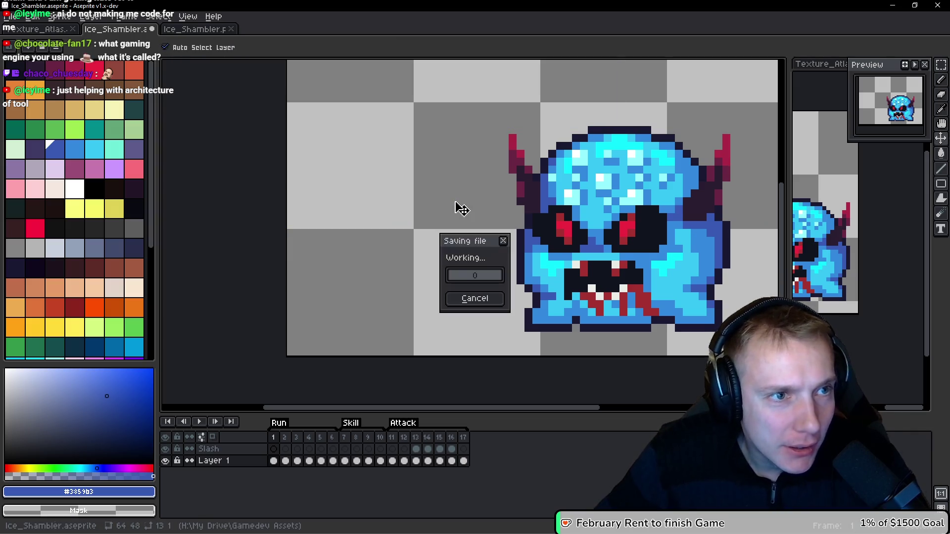
Step: Re-export the Ice Shambler sprite sheet
key(ctrl+e)
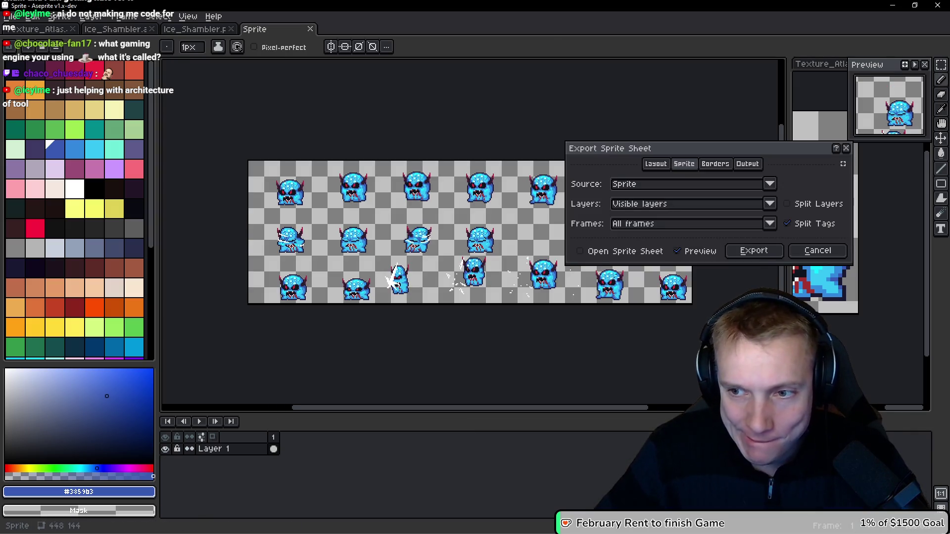
click(752, 252)
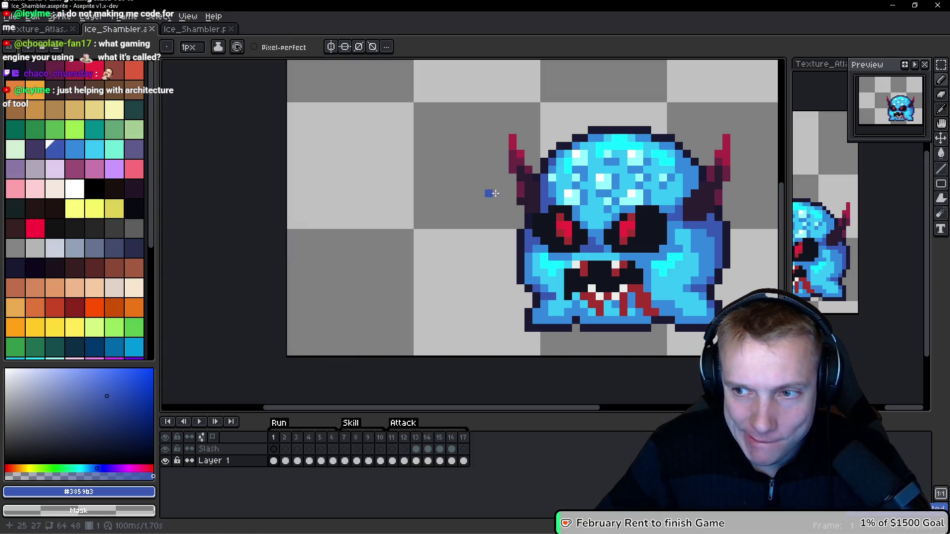
drag(530, 184, 509, 211)
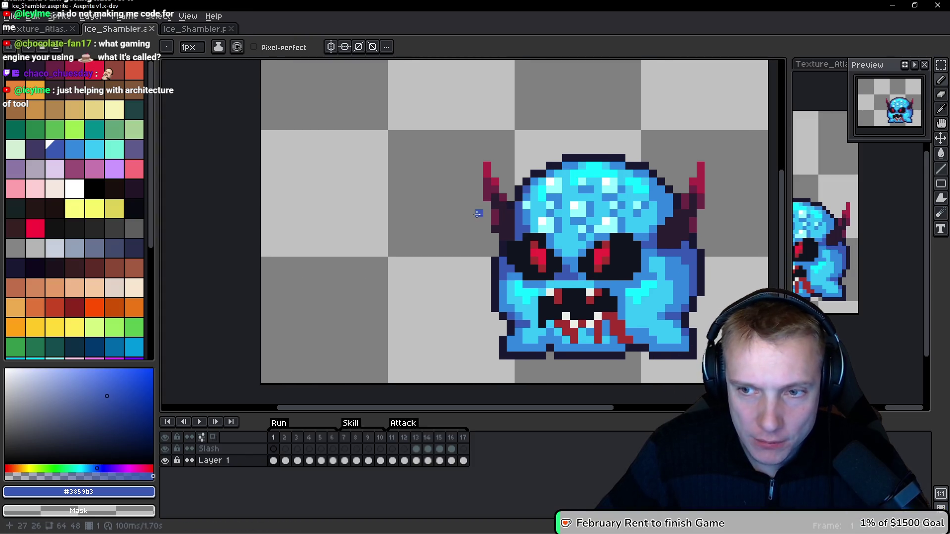
Step: Close Ice_Shambler.png, reopen it from Open Recent, and return to Texture_Atlas
click(194, 28)
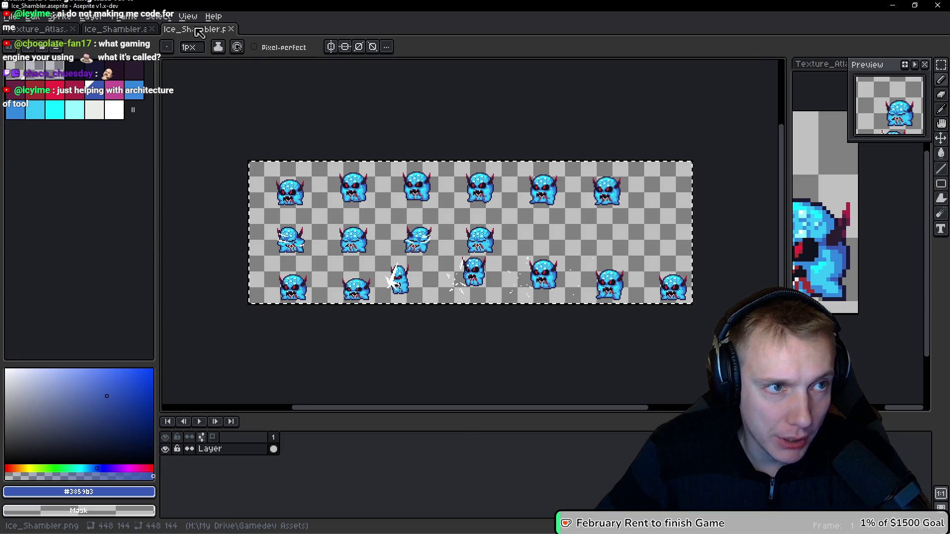
key(ctrl+w)
click(10, 18)
mouse_move(50, 52)
click(170, 111)
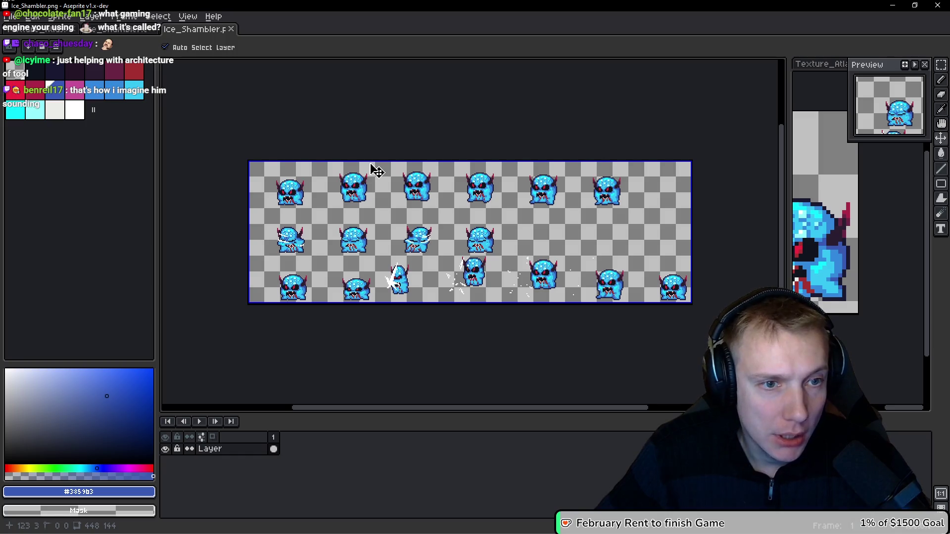
click(44, 29)
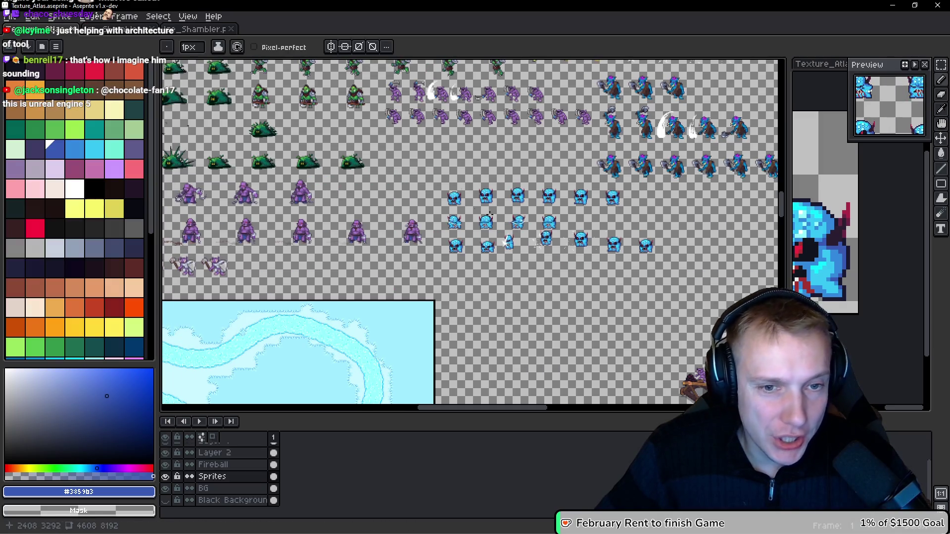
Step: Select and delete the old Ice Shambler sprites in the atlas
scroll(447, 231, up, 3)
scroll(430, 228, down, 3)
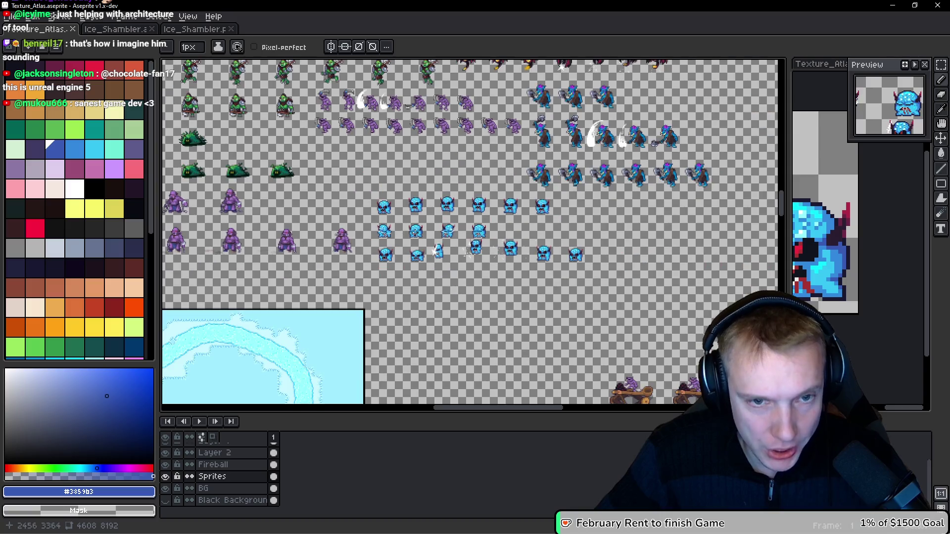
scroll(405, 222, up, 2)
key(ctrl+shift+d)
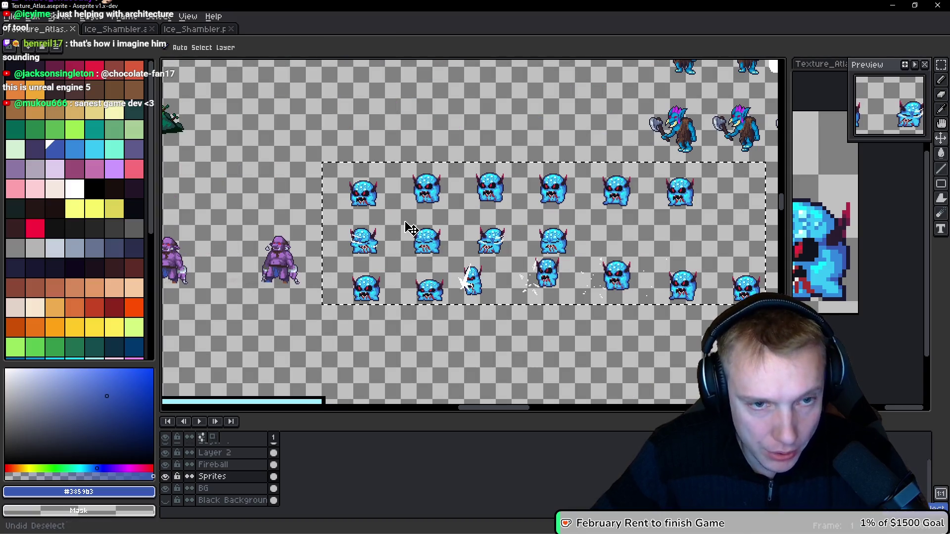
key(Delete)
Step: Paste the new Ice Shambler sheet, nudge it to 2352, 3280, and save the atlas
key(ctrl+v)
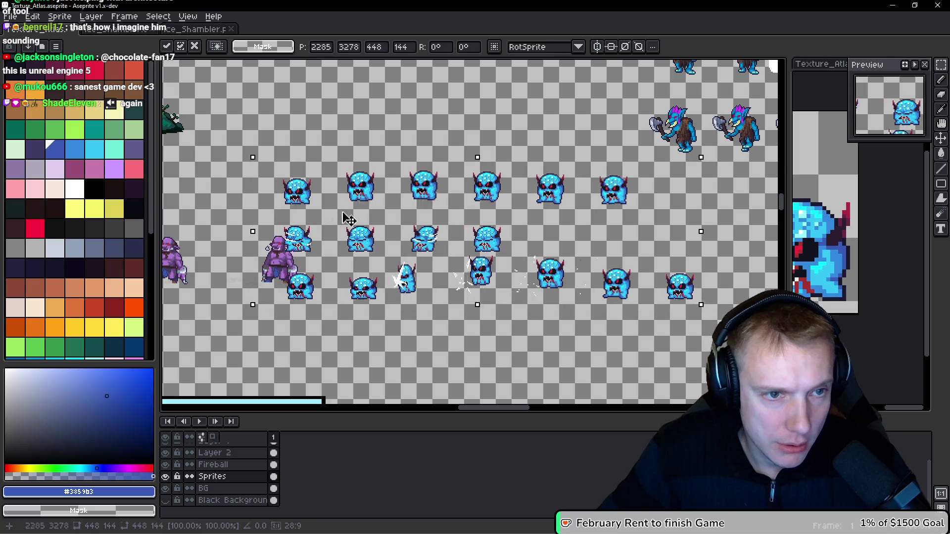
drag(346, 214, 388, 214)
key(Right)
key(Right)
key(Right)
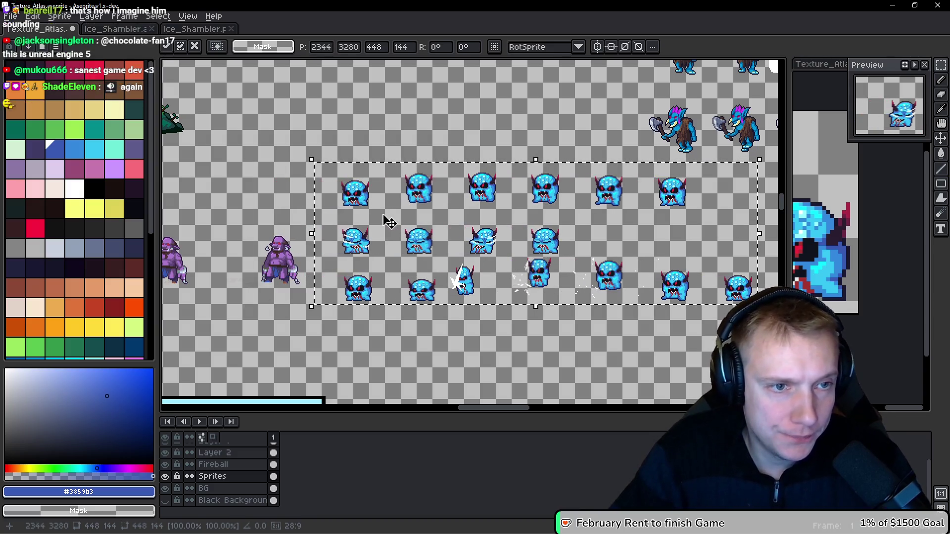
scroll(276, 180, up, 3)
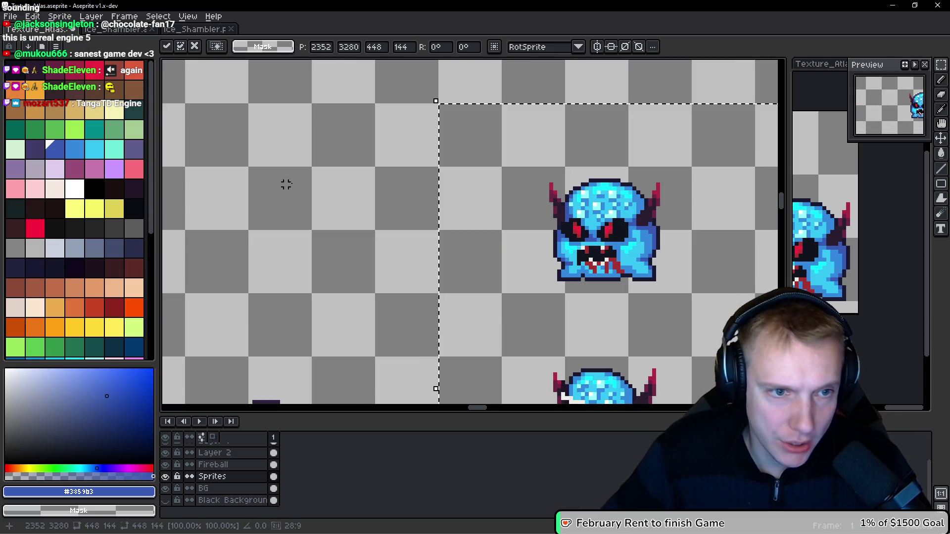
key(ctrl+s)
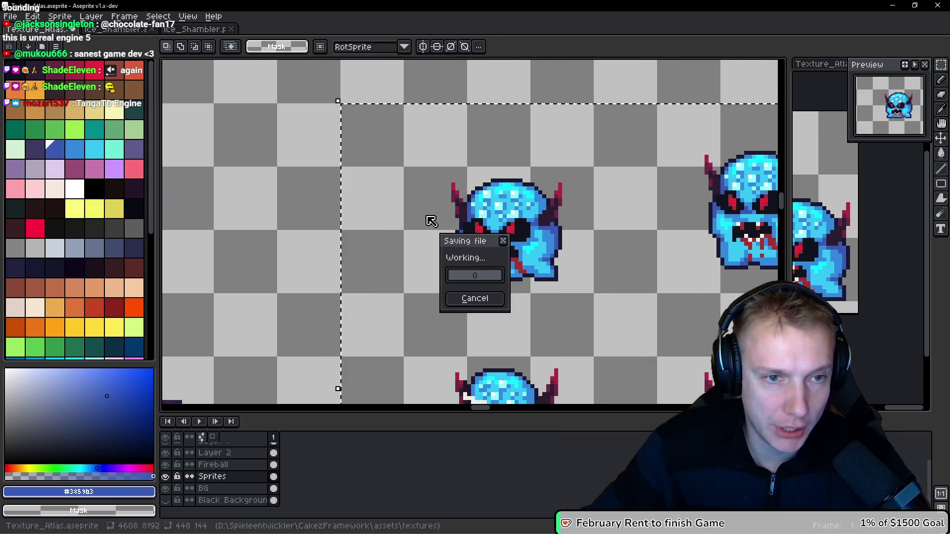
Step: Export the texture atlas as a sprite sheet and switch to the web browser
key(ctrl+e)
click(752, 250)
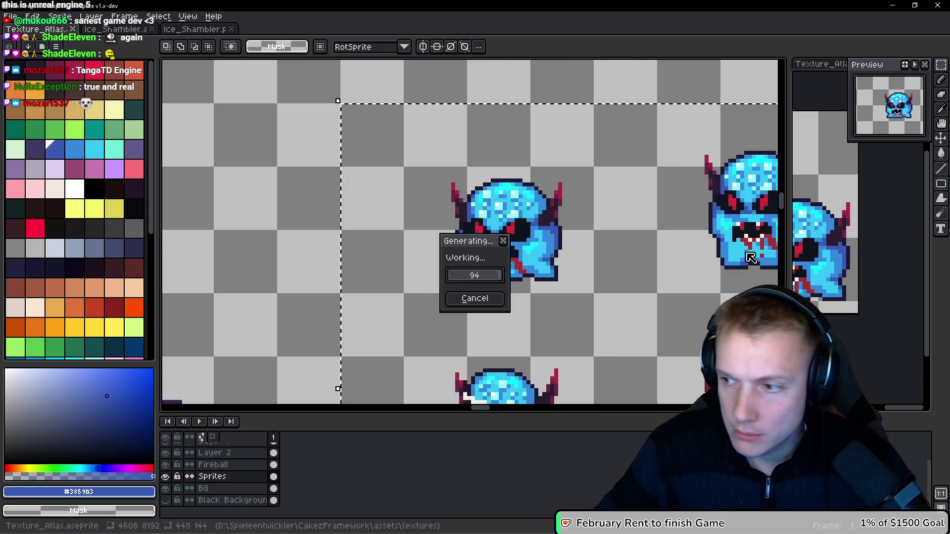
key(alt+Tab)
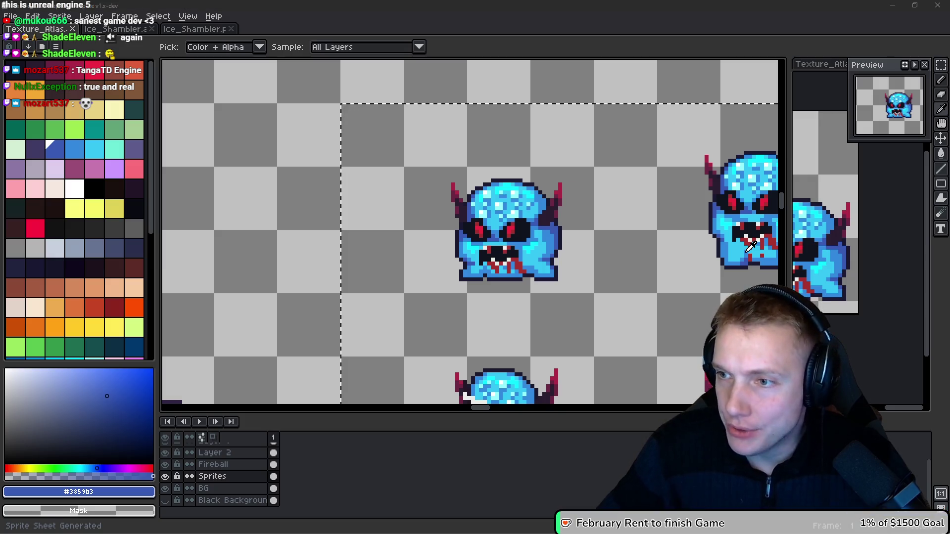
key(alt+Tab)
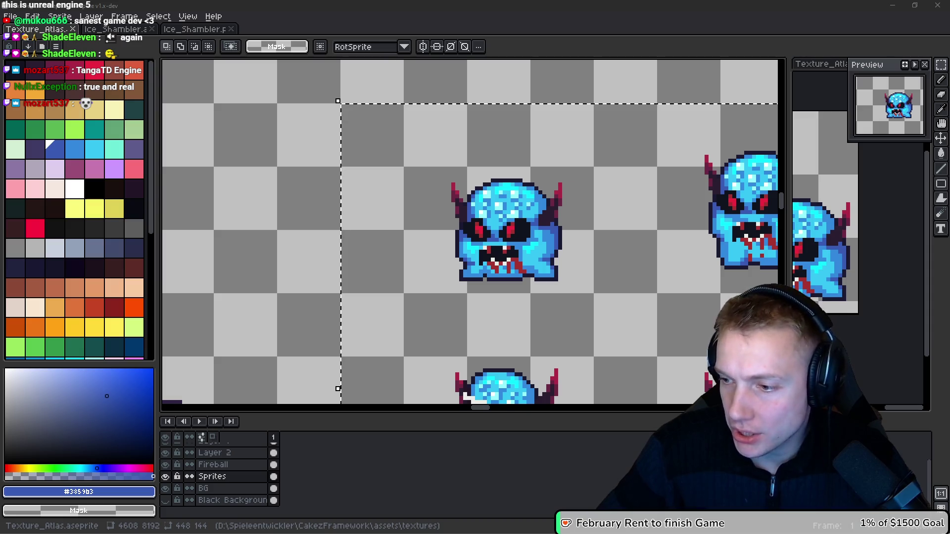
key(alt+Tab)
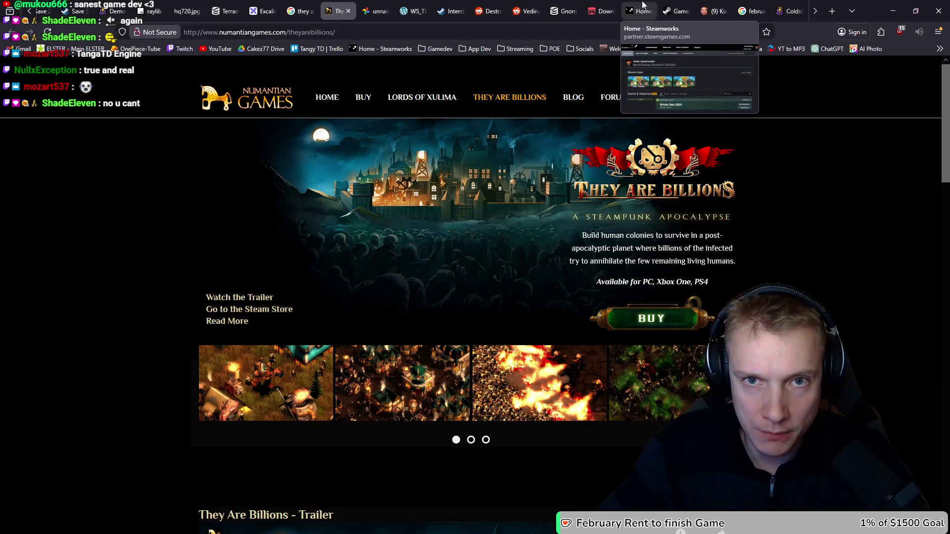
Step: View today's Tangy TD sales report in Steamworks (2,896 wishlists), then return to Aseprite
click(669, 5)
click(148, 240)
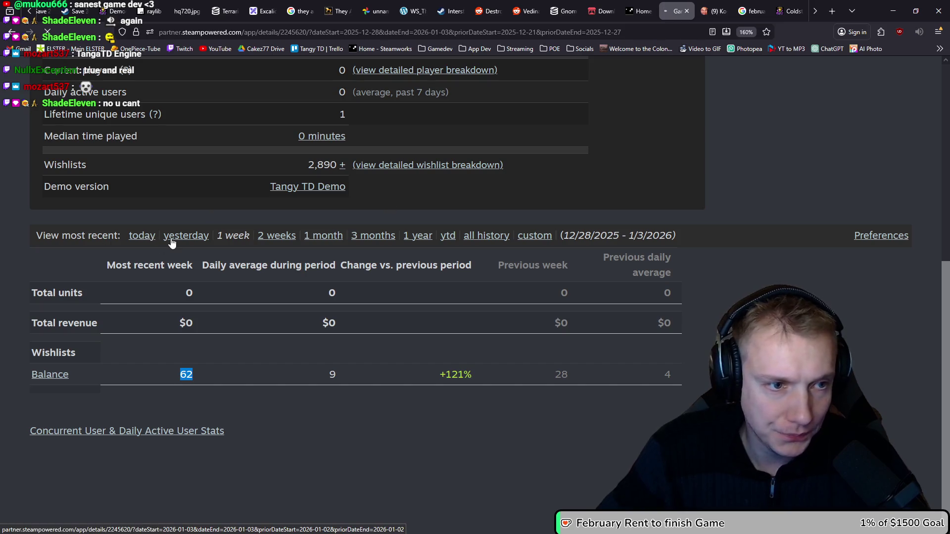
scroll(150, 188, down, 3)
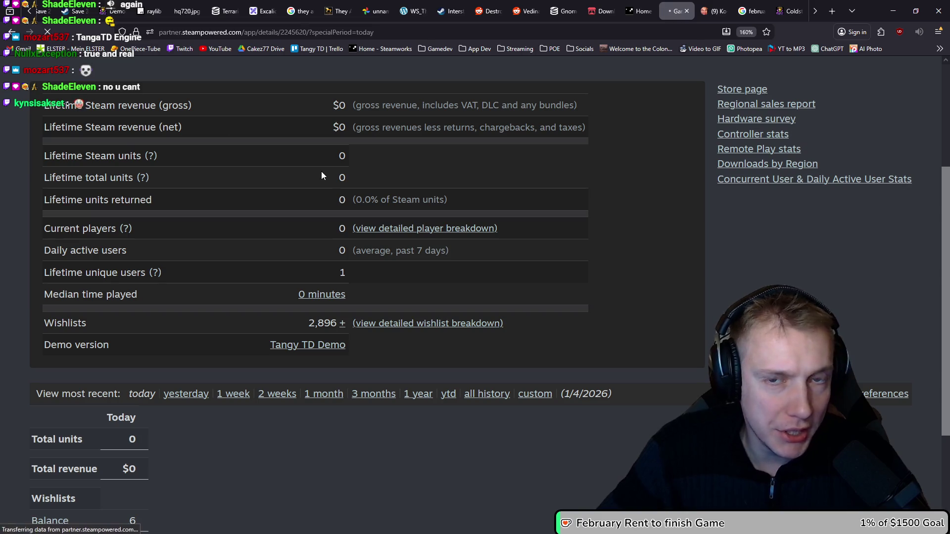
scroll(158, 438, down, 2)
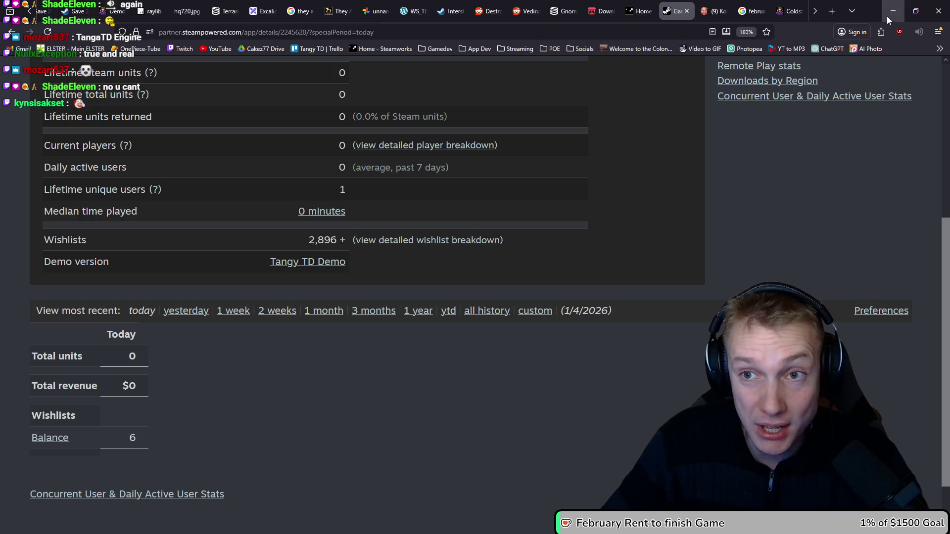
key(alt+Tab)
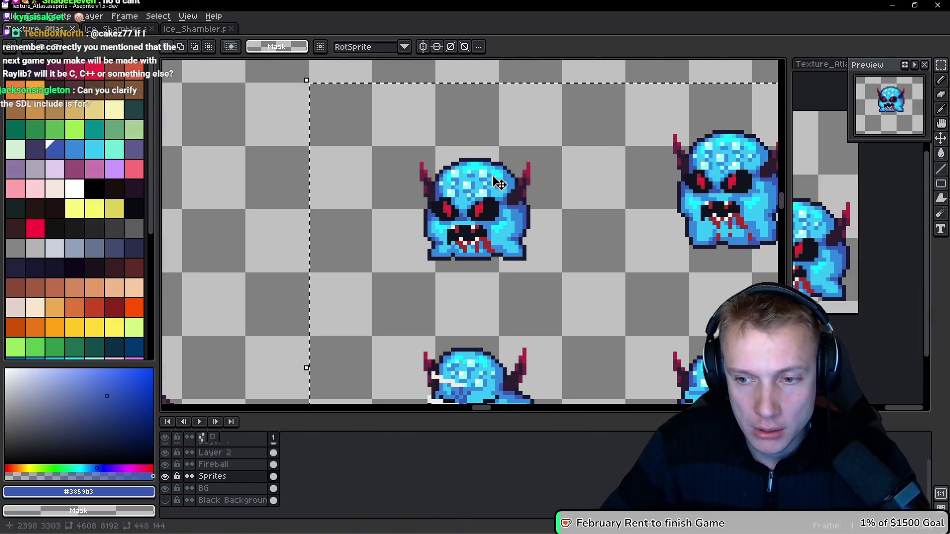
Step: Save Texture_Atlas with Ctrl+S and regenerate its sprite sheet via Export Sprite Sheet
key(ctrl+s)
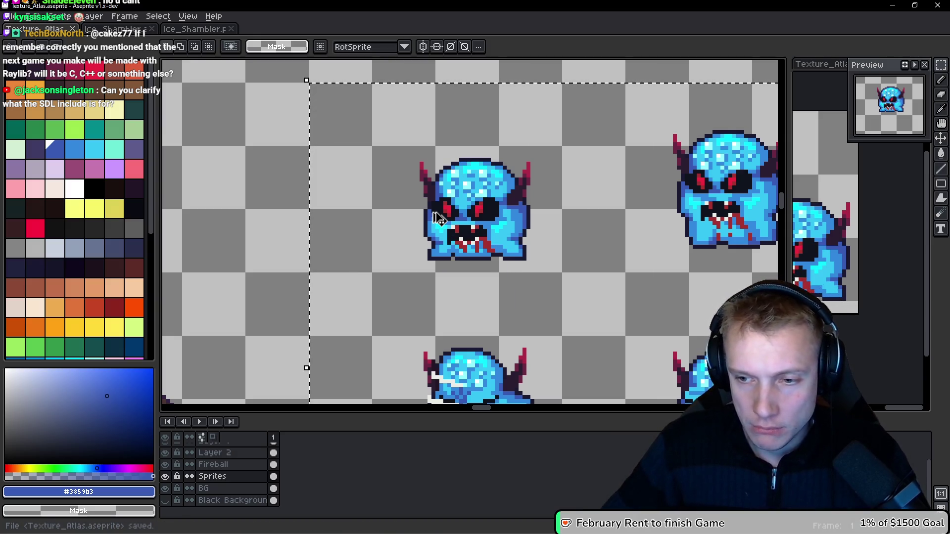
key(ctrl+e)
click(754, 252)
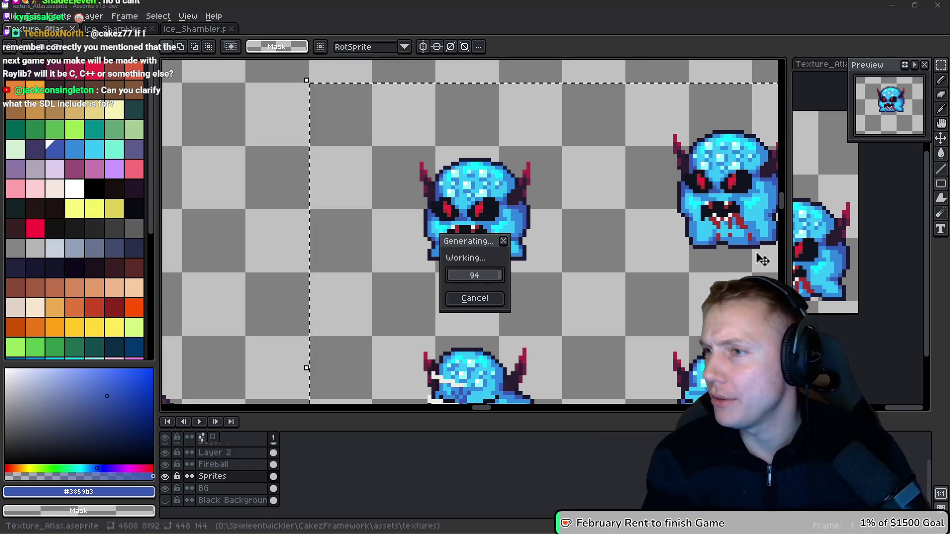
key(alt+Tab)
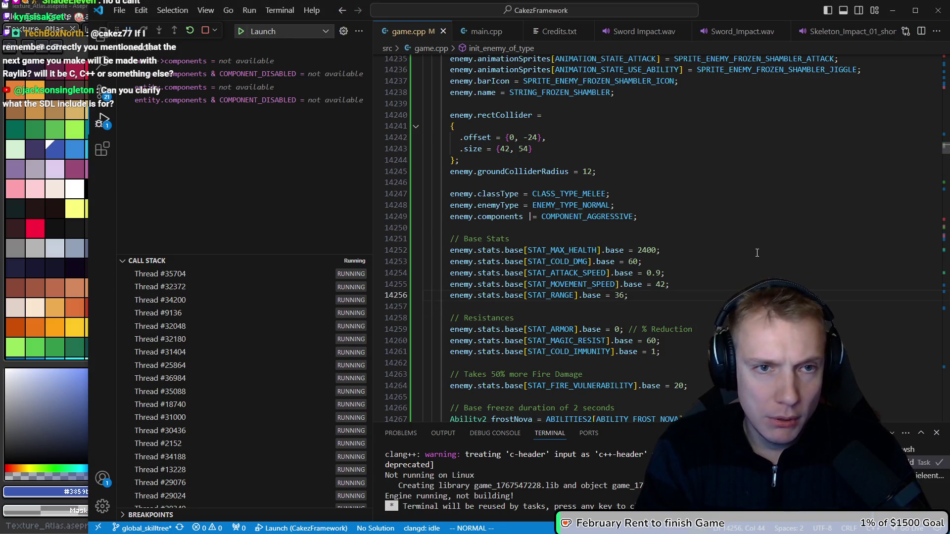
Step: Go from game.cpp to assets.h's FROZEN_SHAMBLER lines, showing atlas offset {2352, 3280} and size {96, 48}
key(ctrl+p)
key(Return)
key(ctrl+p)
key(Return)
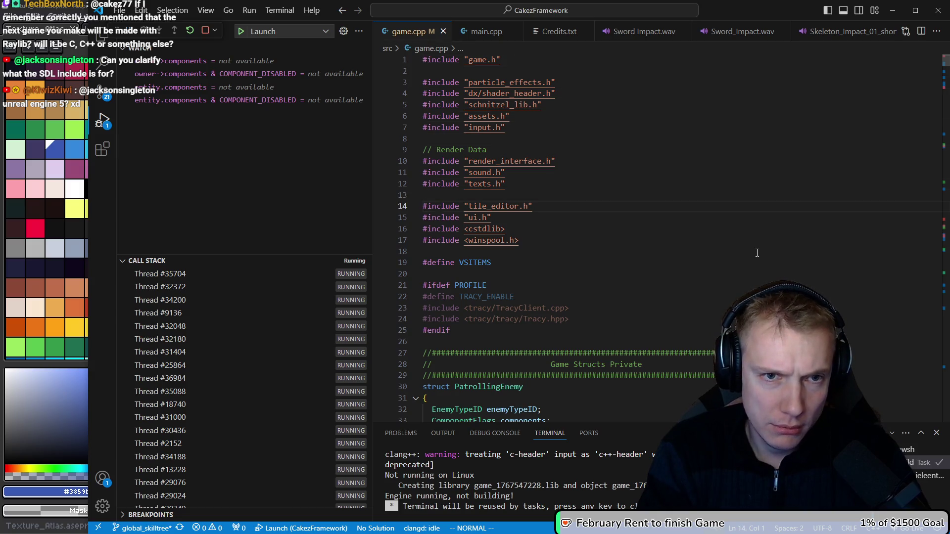
key(ctrl+p)
key(Return)
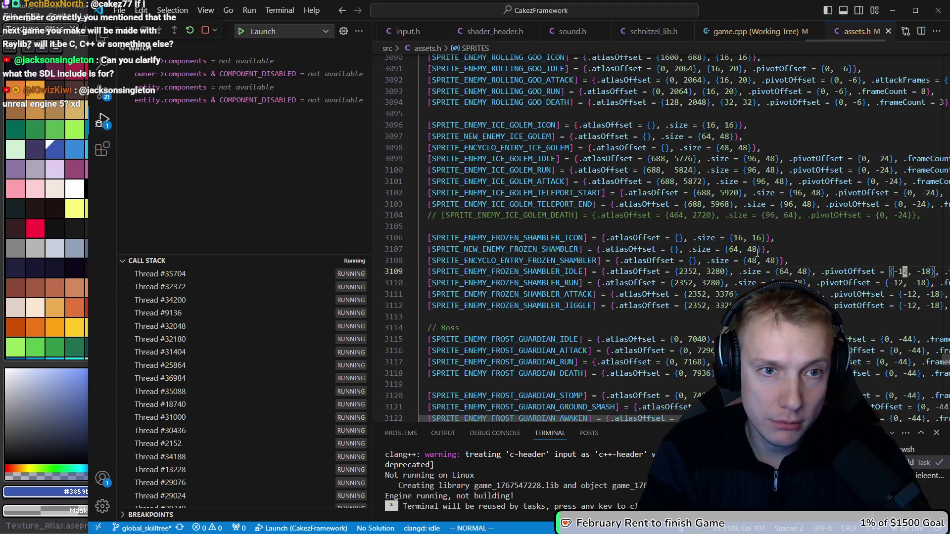